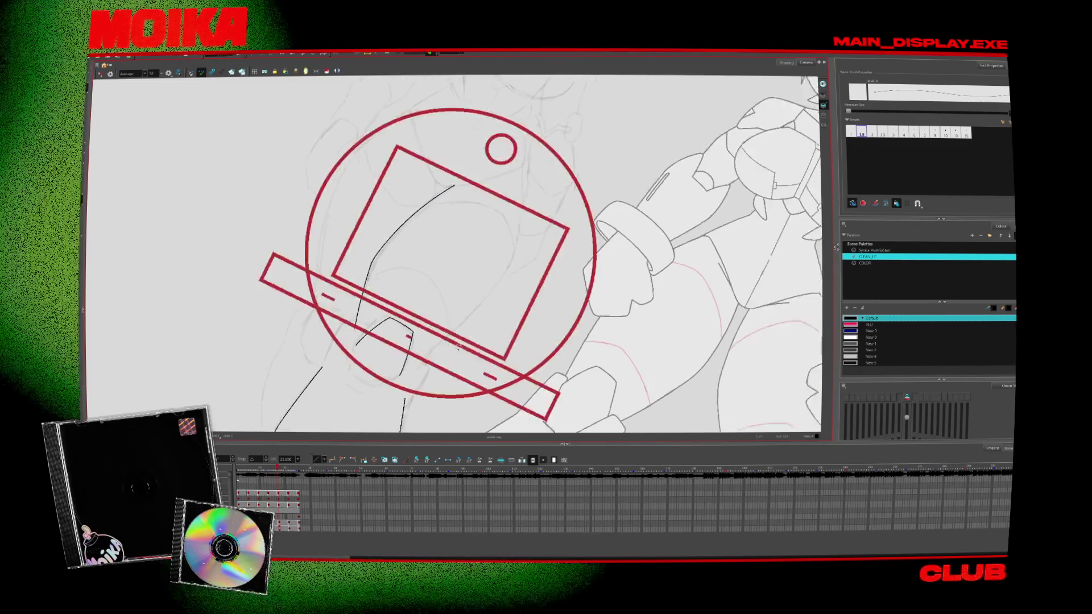
With Mirror View on, ink long thigh contour lines across three frames, then unmirror the view
key(4)
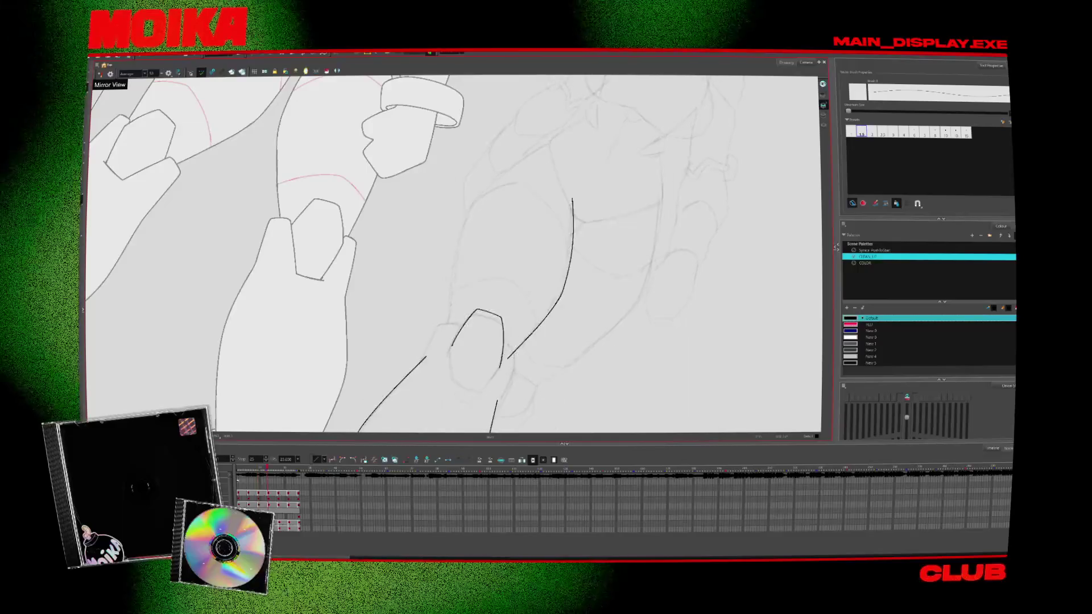
drag(448, 333, 555, 144)
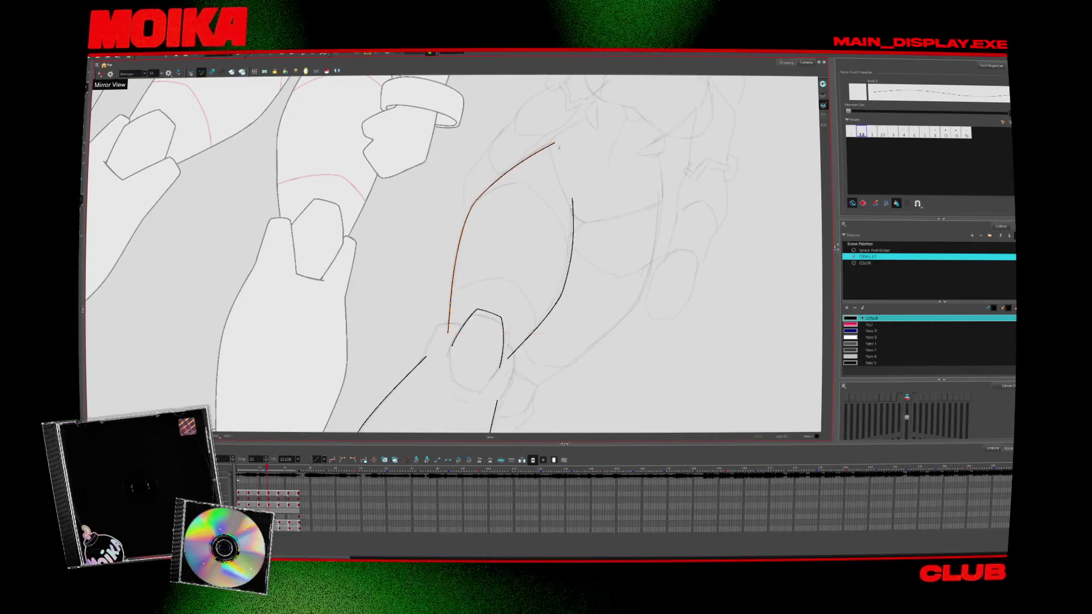
key(.)
drag(445, 352, 561, 142)
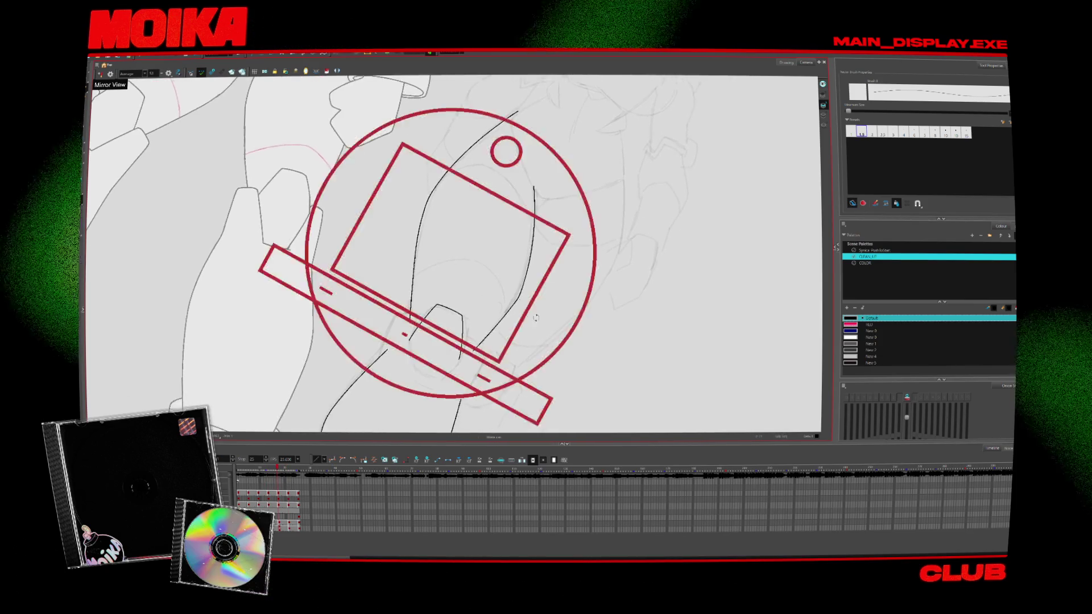
key(.)
key(.)
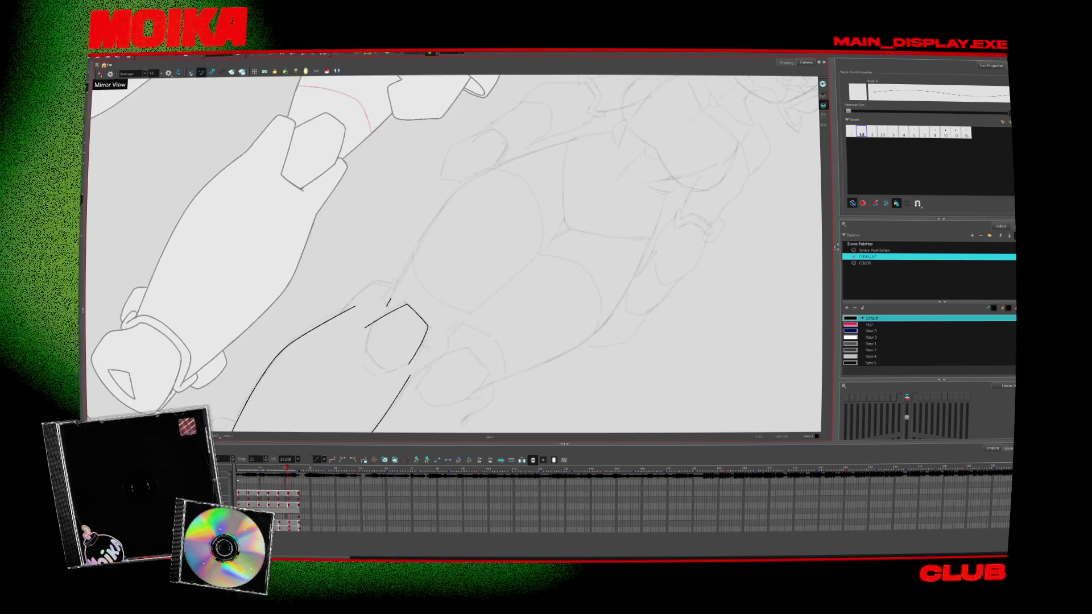
key(.)
mouse_move(410, 256)
mouse_down()
mouse_move(450, 196)
mouse_move(596, 139)
mouse_move(605, 296)
mouse_move(568, 361)
mouse_up()
key(comma)
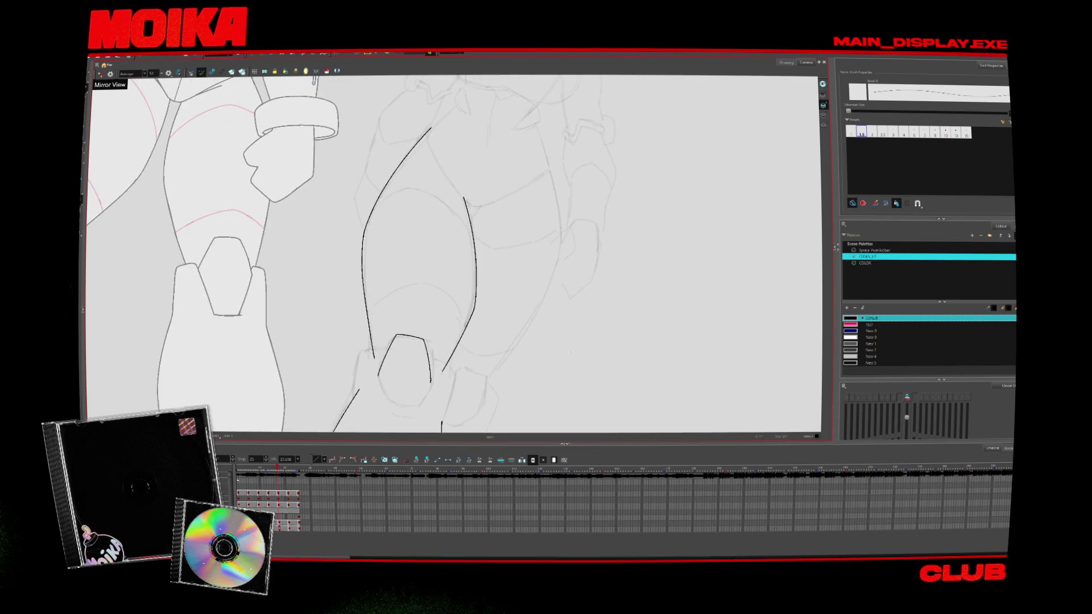
key(4)
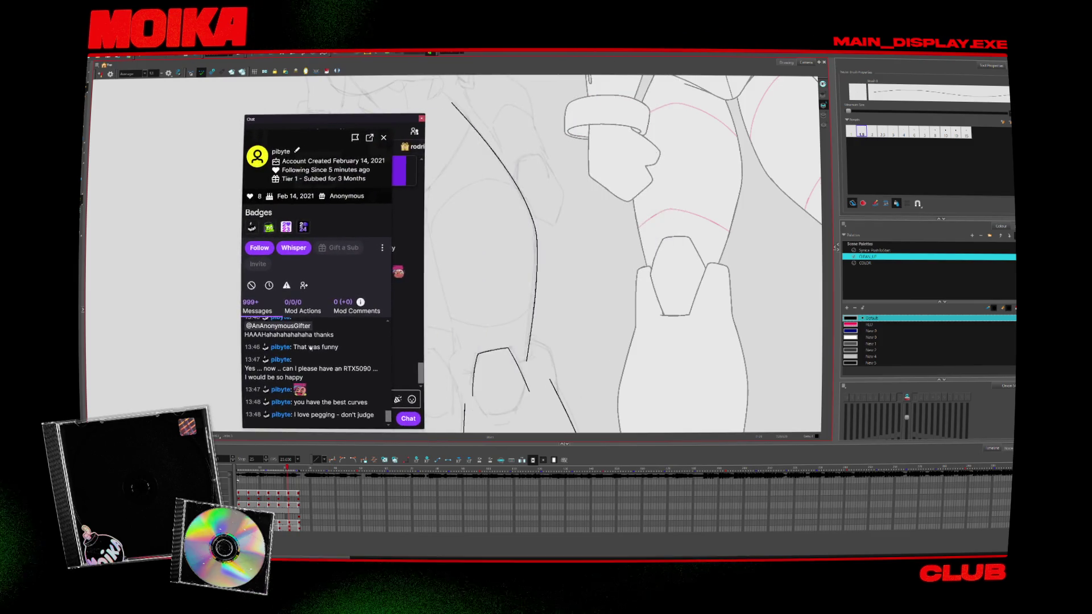
Close the viewer's profile card in the Twitch chat popout and move the chat window aside
scroll(316, 356, up, 3)
scroll(336, 378, down, 5)
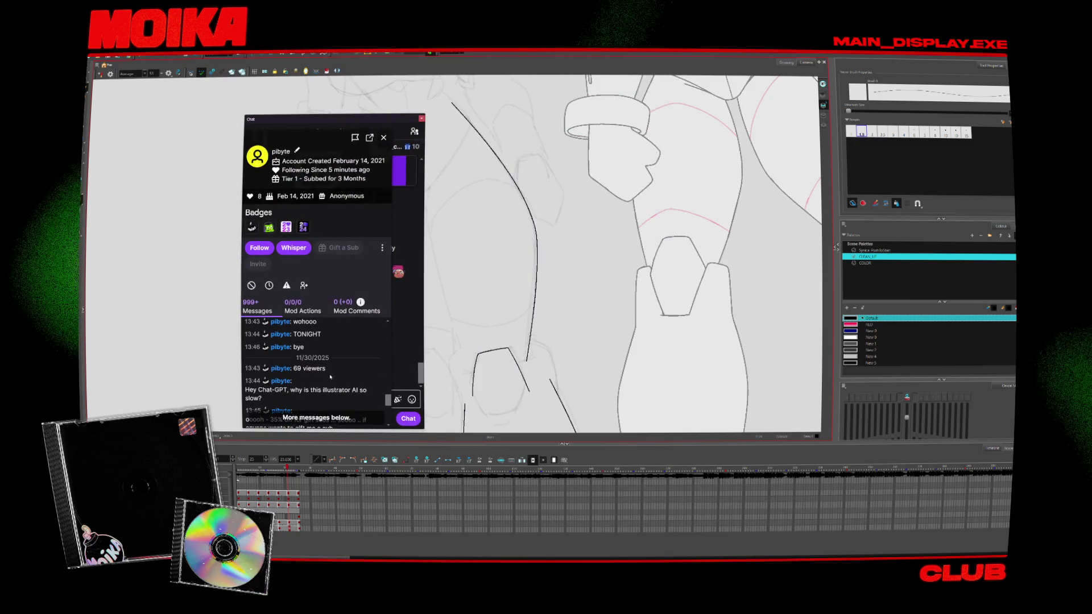
scroll(325, 373, up, 10)
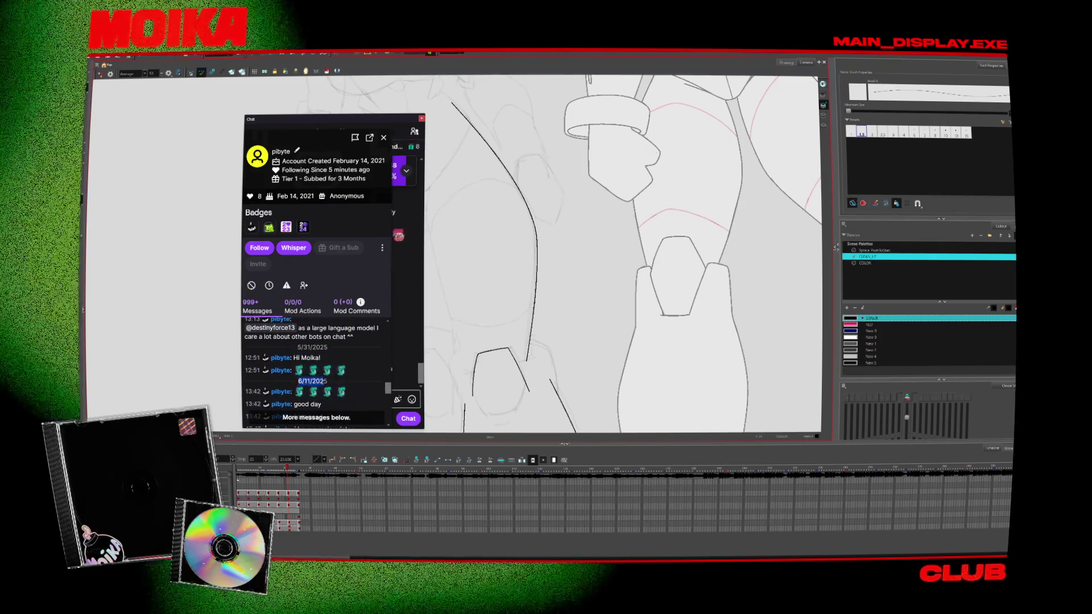
scroll(330, 380, up, 5)
click(382, 332)
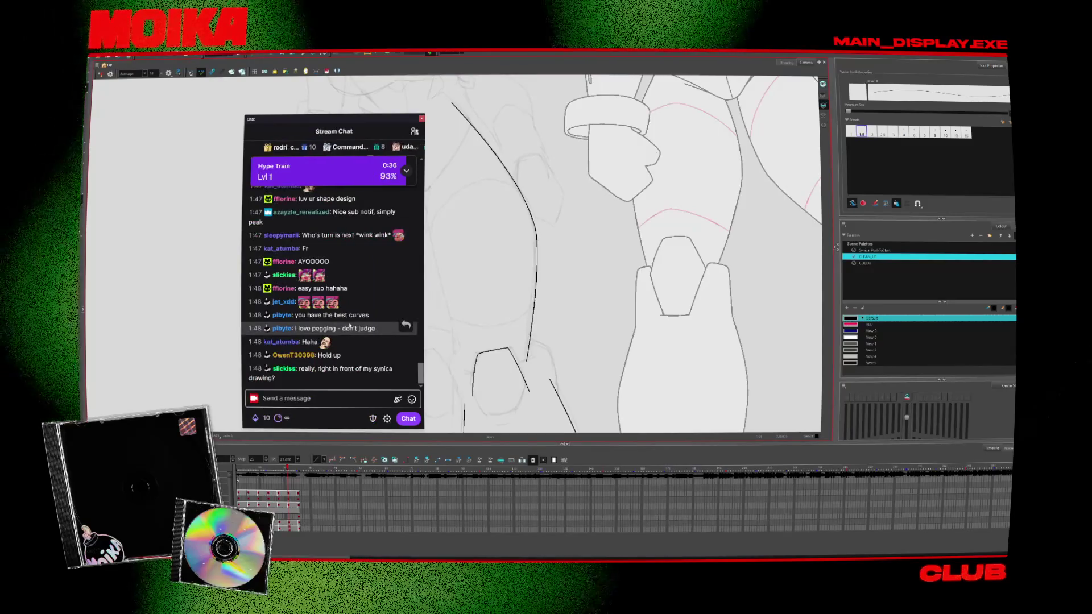
drag(374, 125, 376, 2)
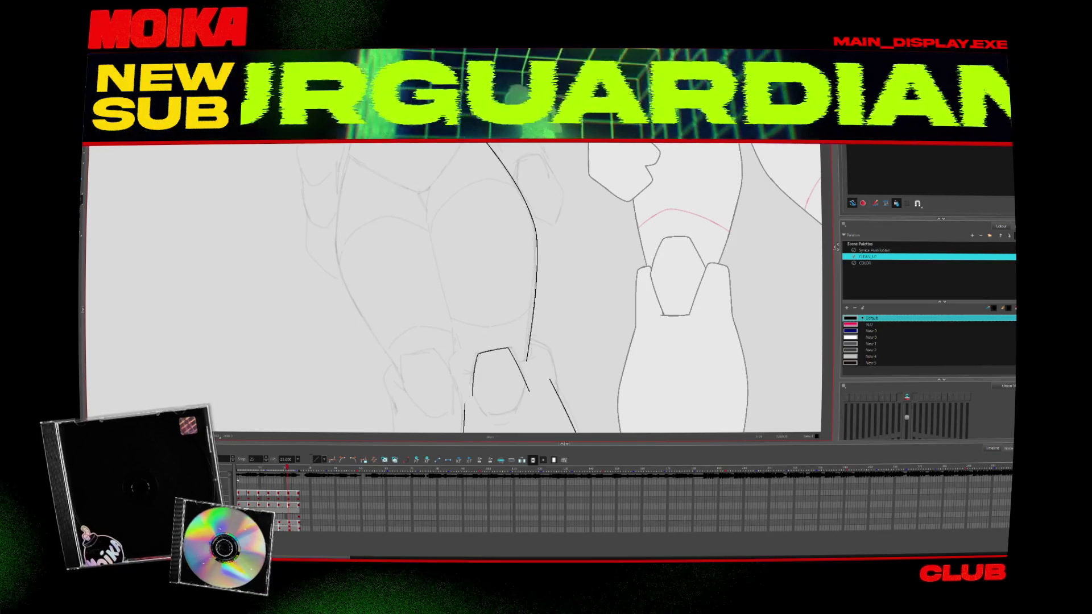
Compare the left contour across frames and delete the stray leftmost black stroke
key(comma)
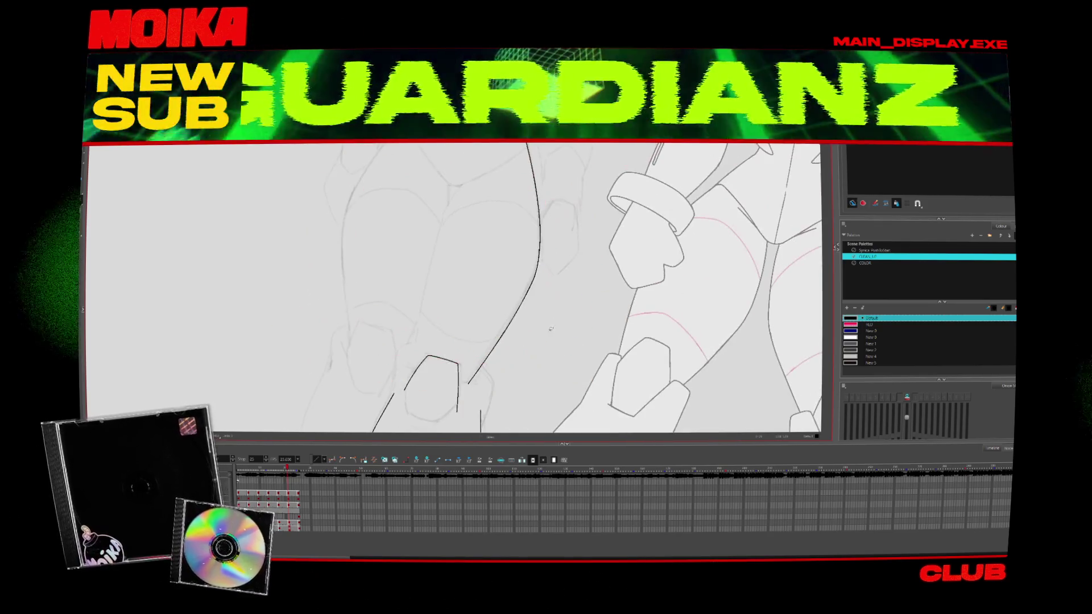
key(period)
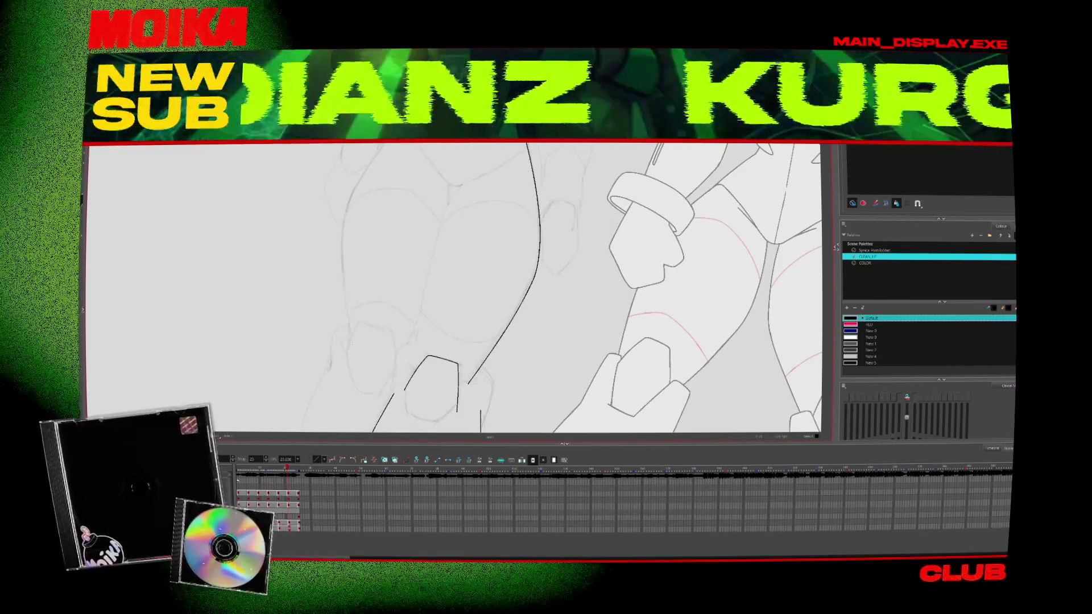
key(comma)
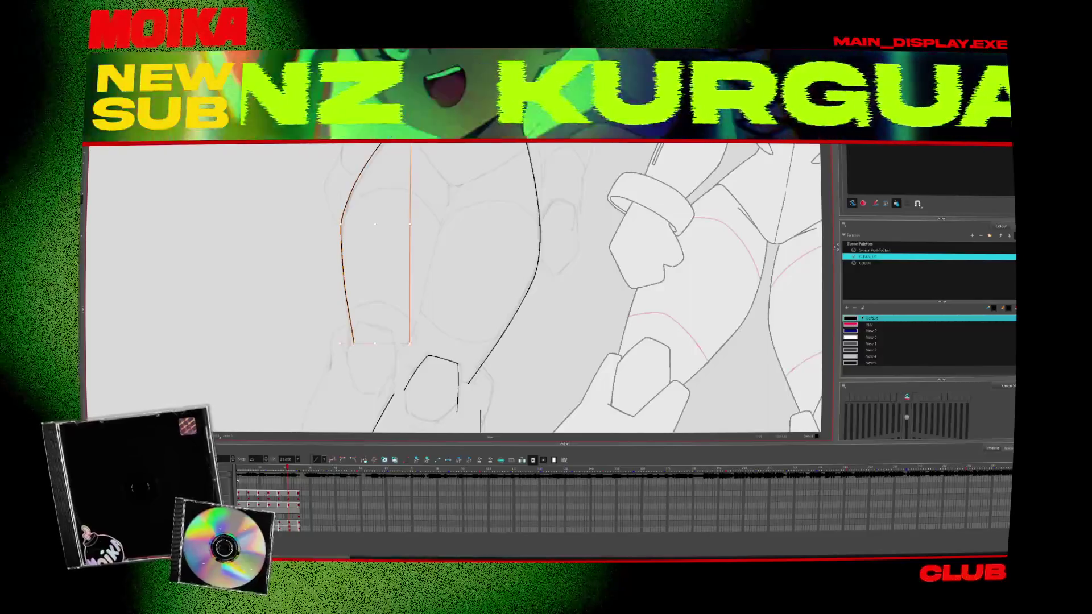
key(period)
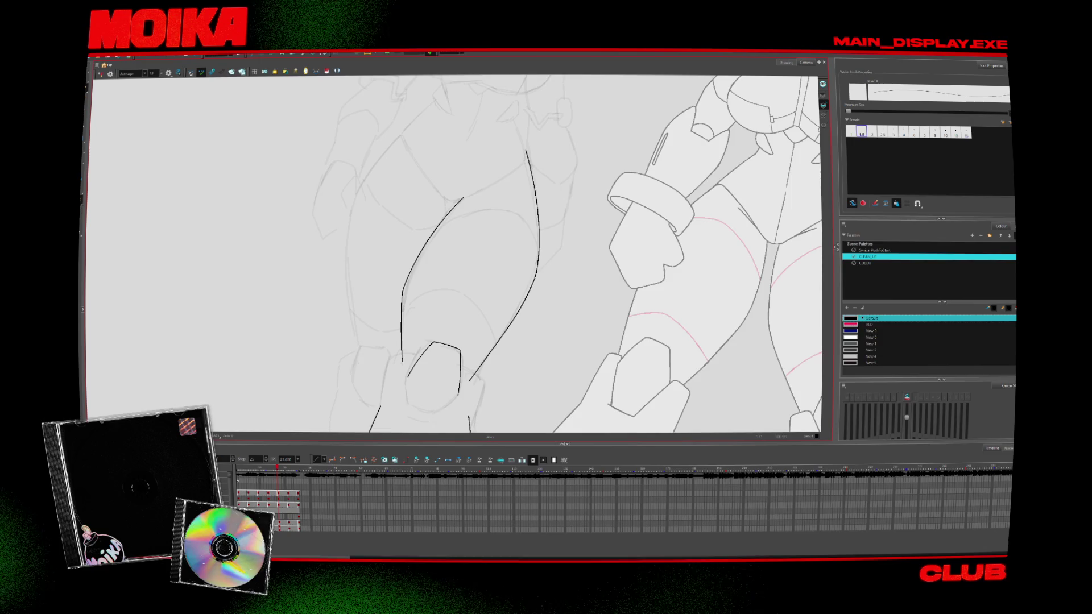
click(408, 133)
key(Delete)
key(comma)
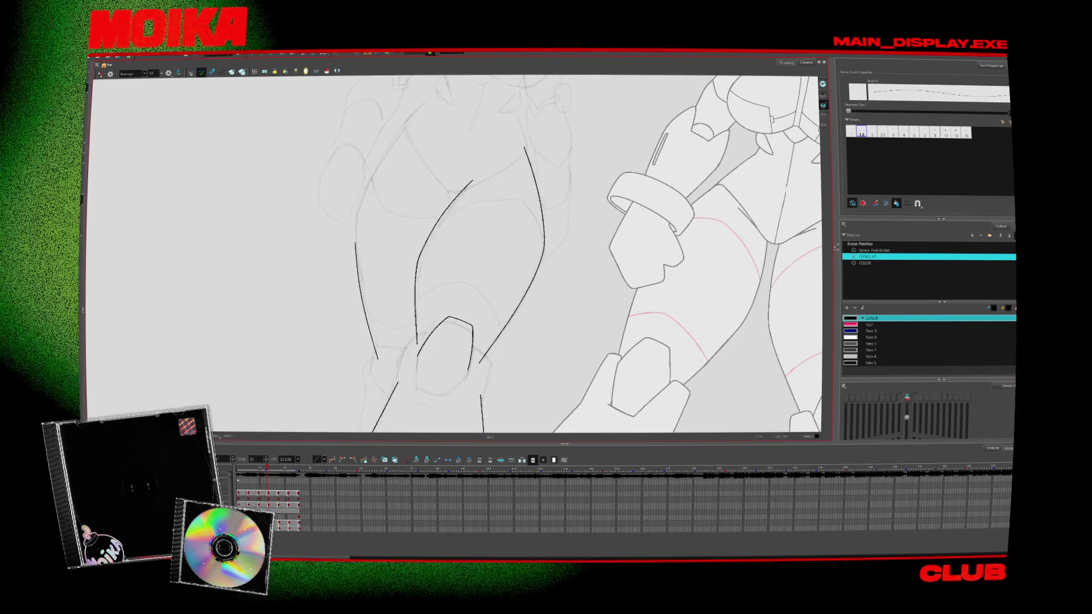
click(410, 114)
Zoom in on the lower leg and redraw the short shin stroke longer below the knee pad
key(comma)
key(comma)
key(comma)
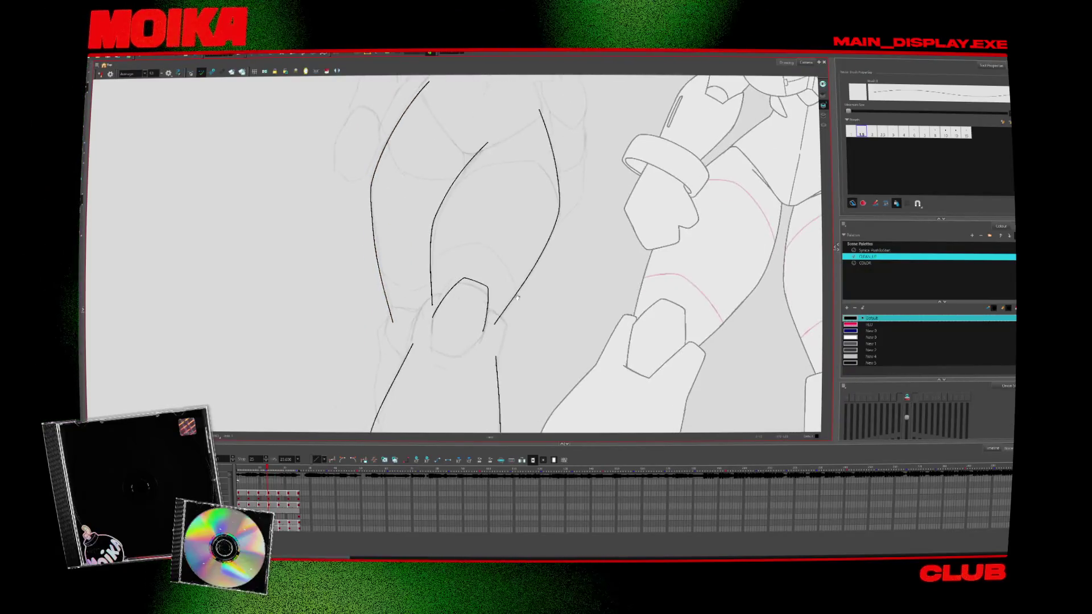
key(comma)
key(comma)
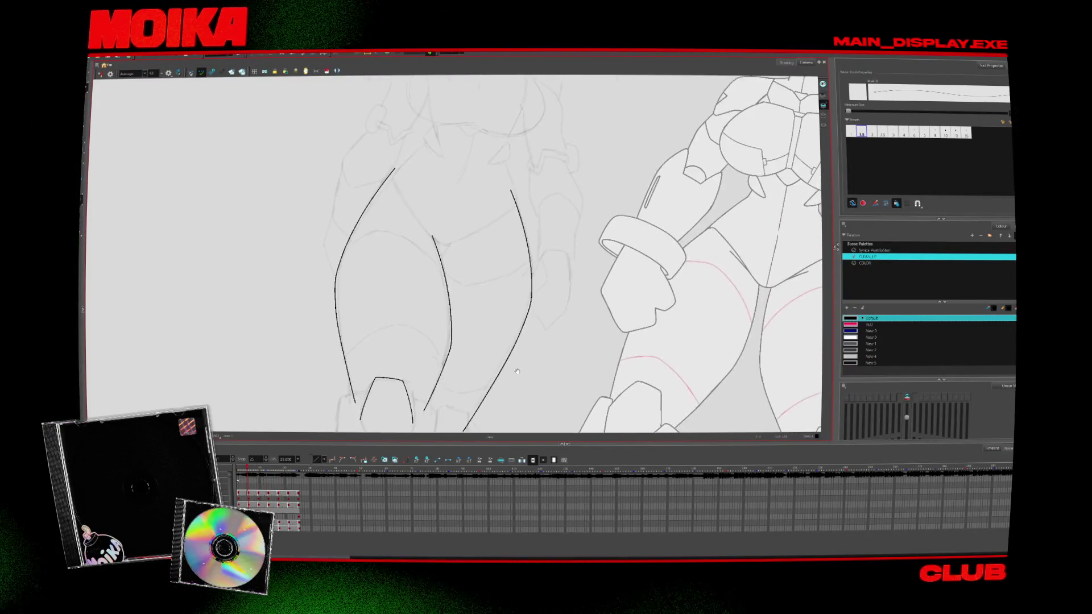
scroll(544, 277, down, 5)
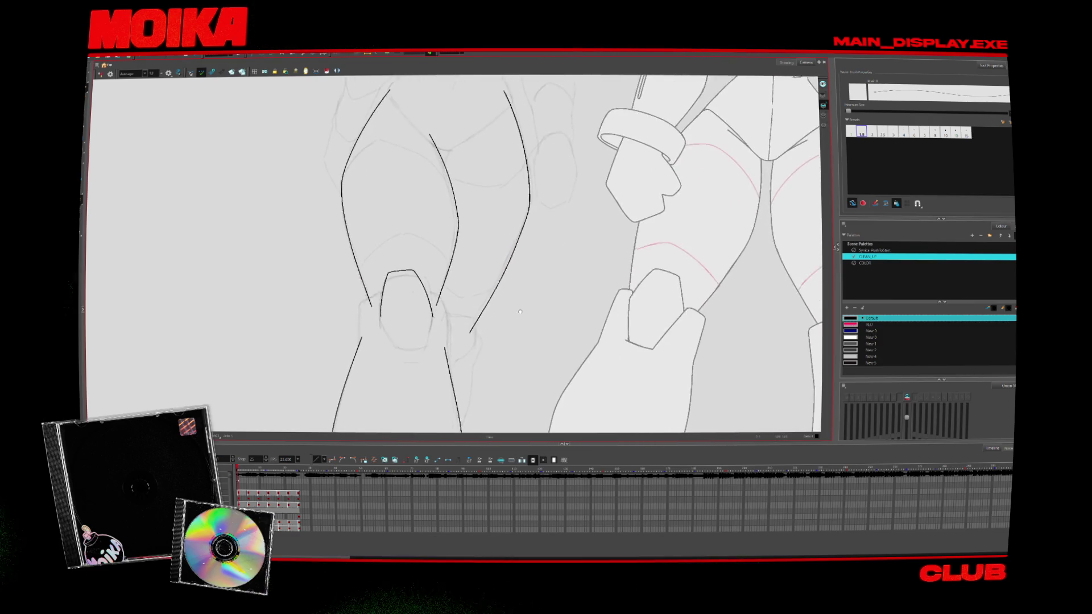
click(518, 225)
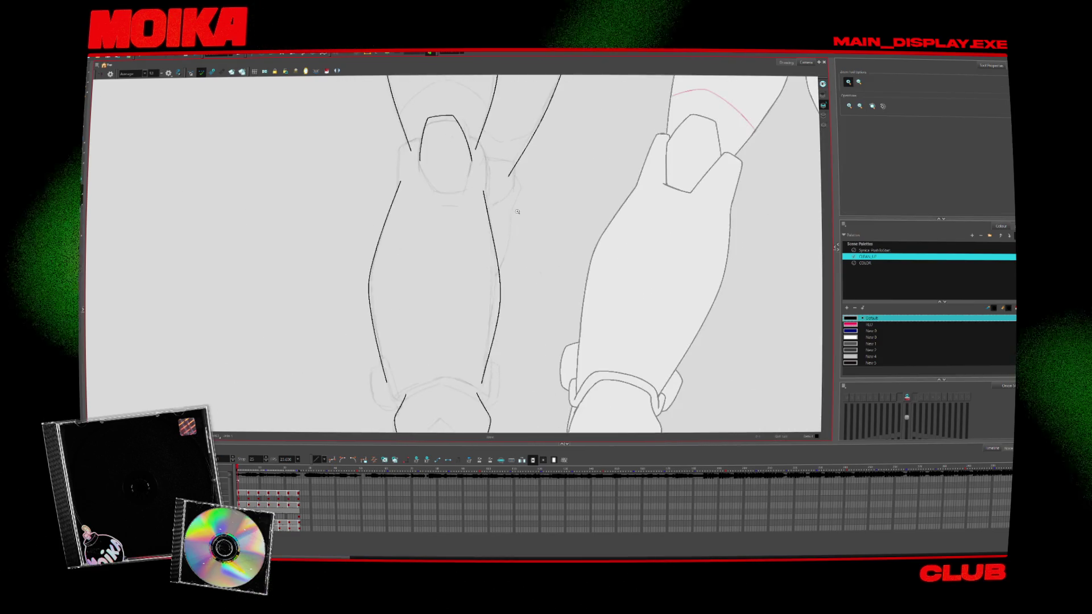
key(alt+b)
drag(503, 263, 488, 300)
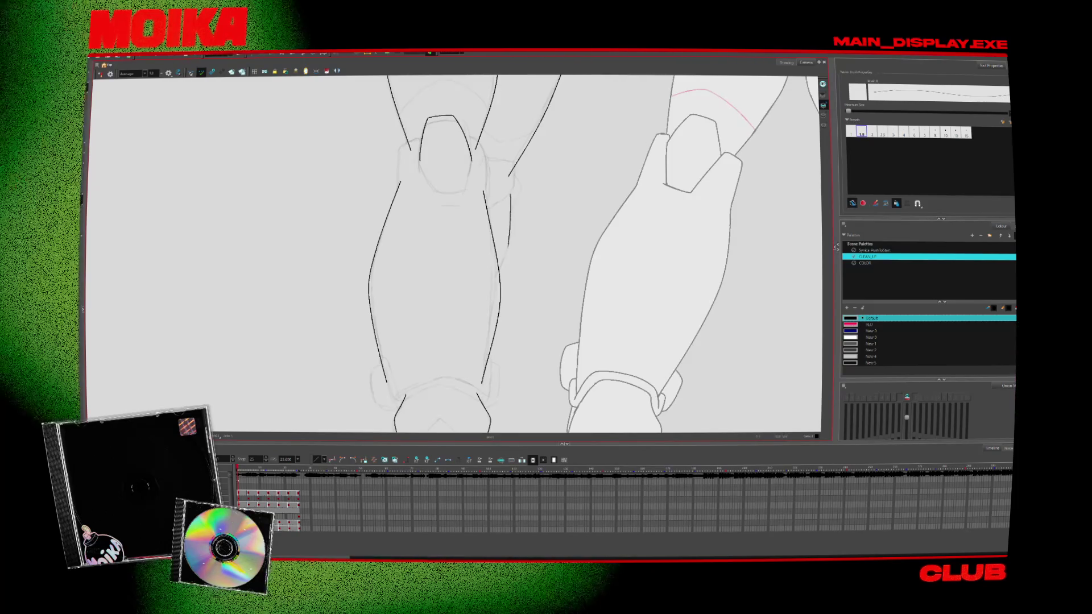
key(.)
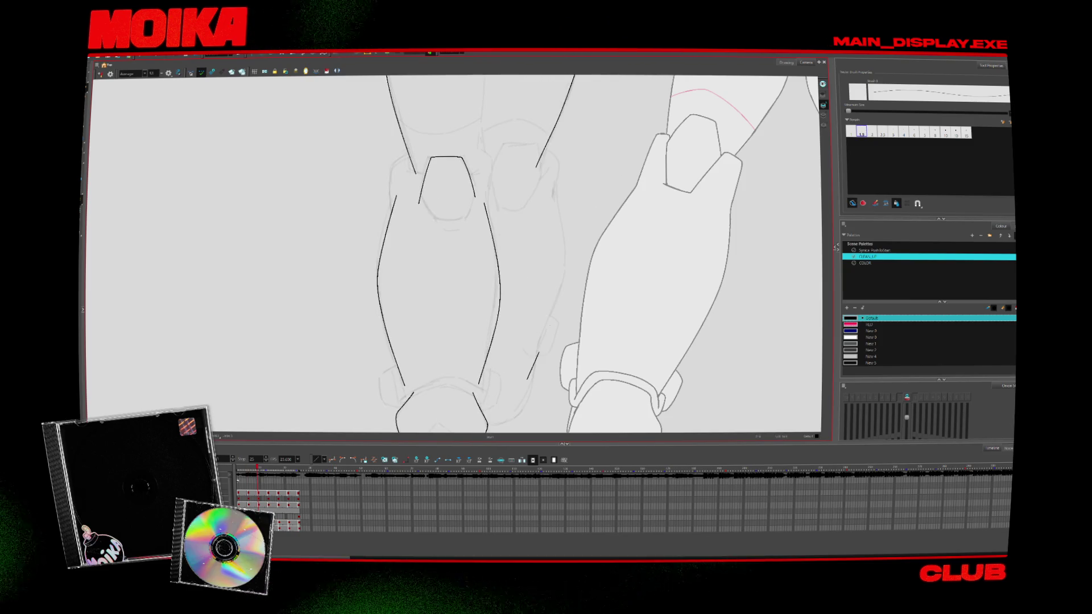
key(comma)
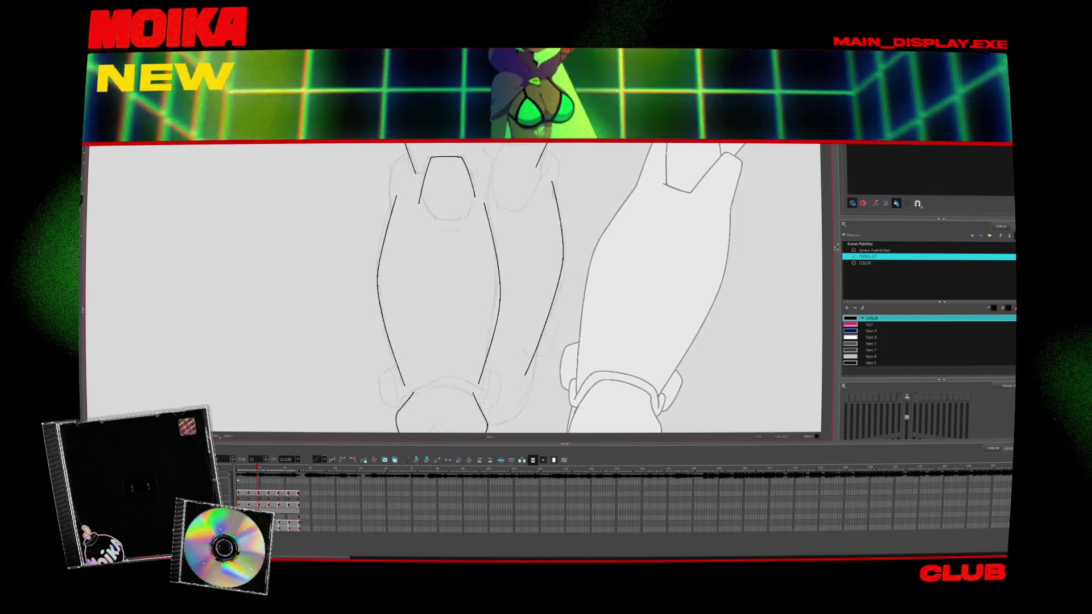
Review the inked legs down to the feet on the previous frame and deselect the lower-leg stroke
scroll(455, 284, down, 3)
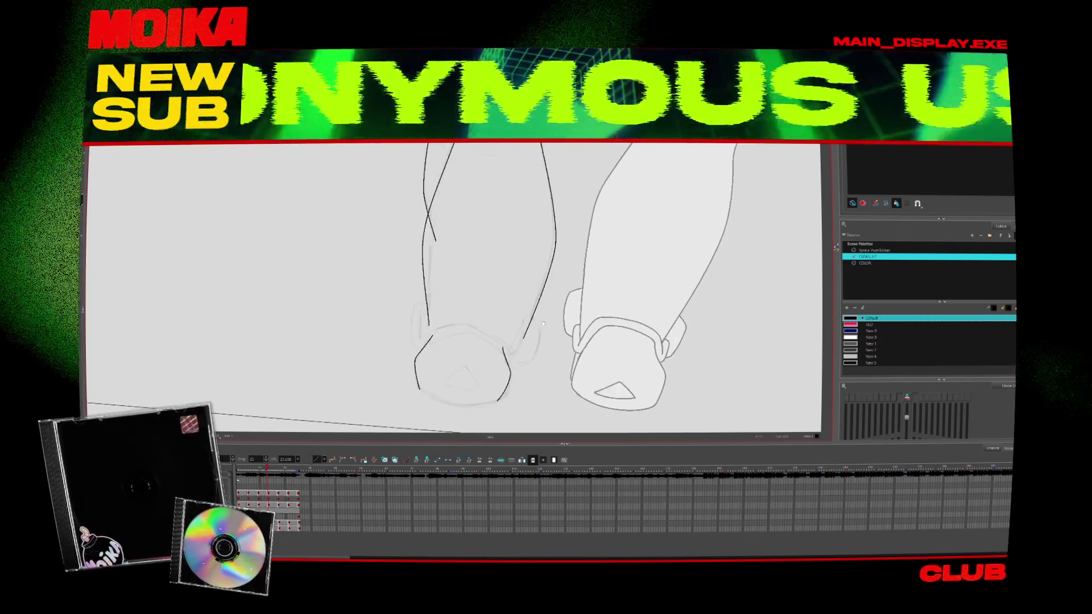
key(comma)
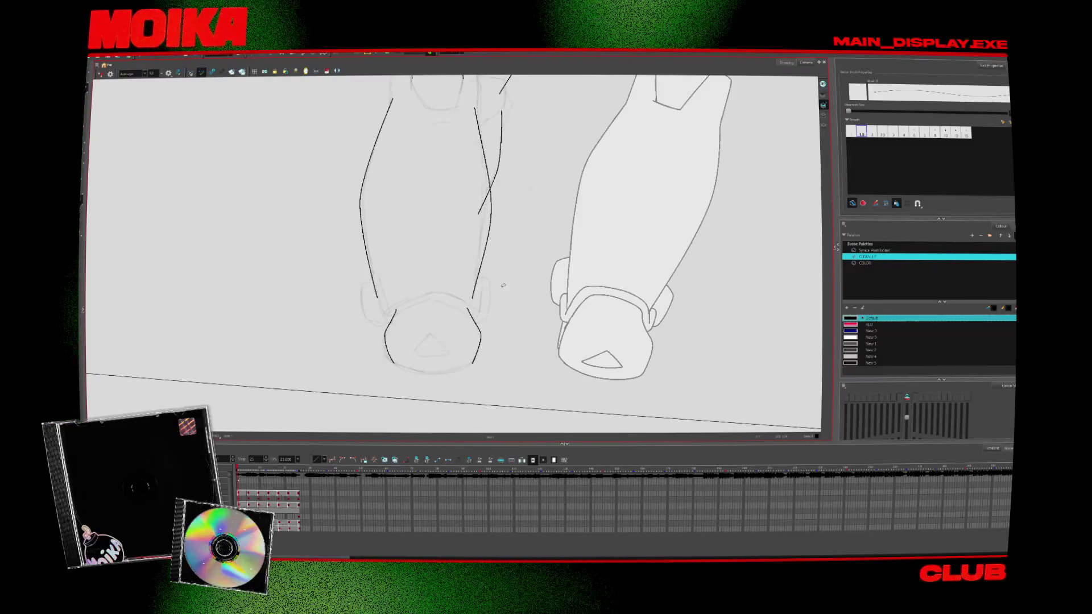
scroll(505, 282, up, 5)
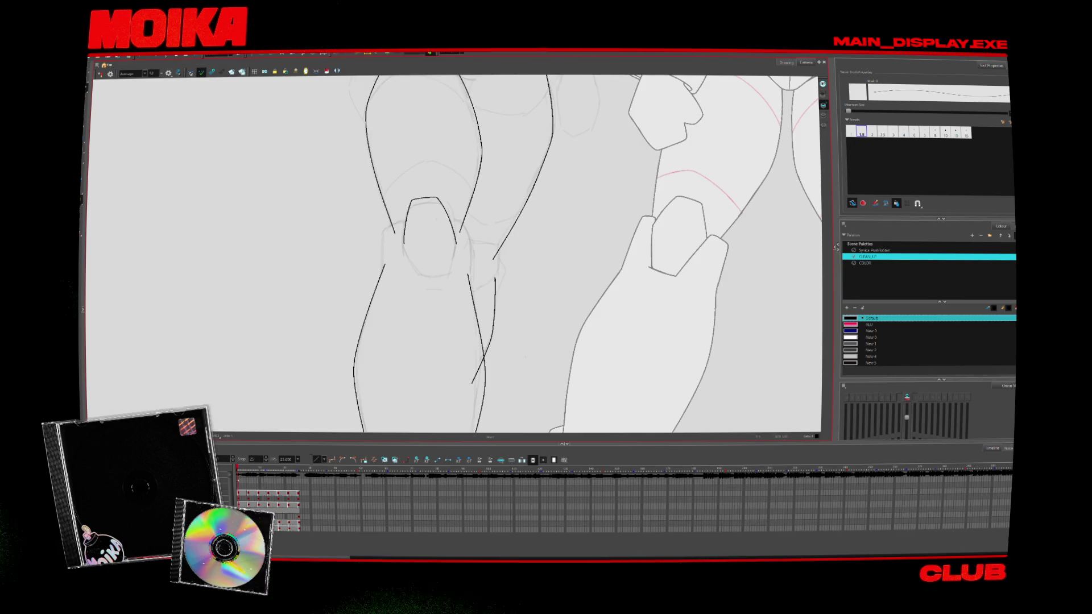
click(480, 236)
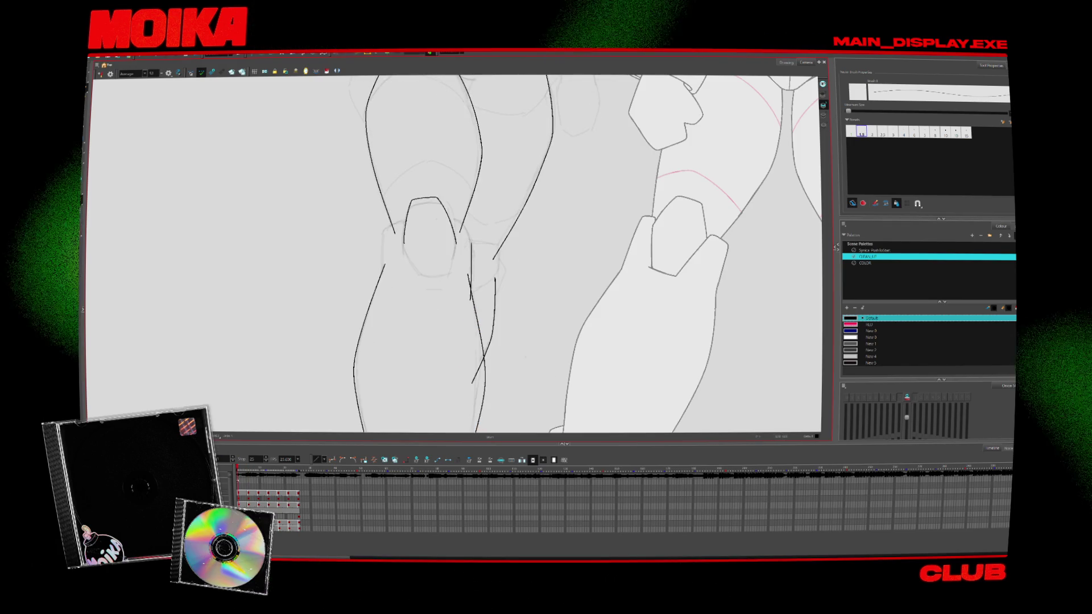
In mirrored view, ink a hooked line at the knee's left side, then flip the view back
key(4)
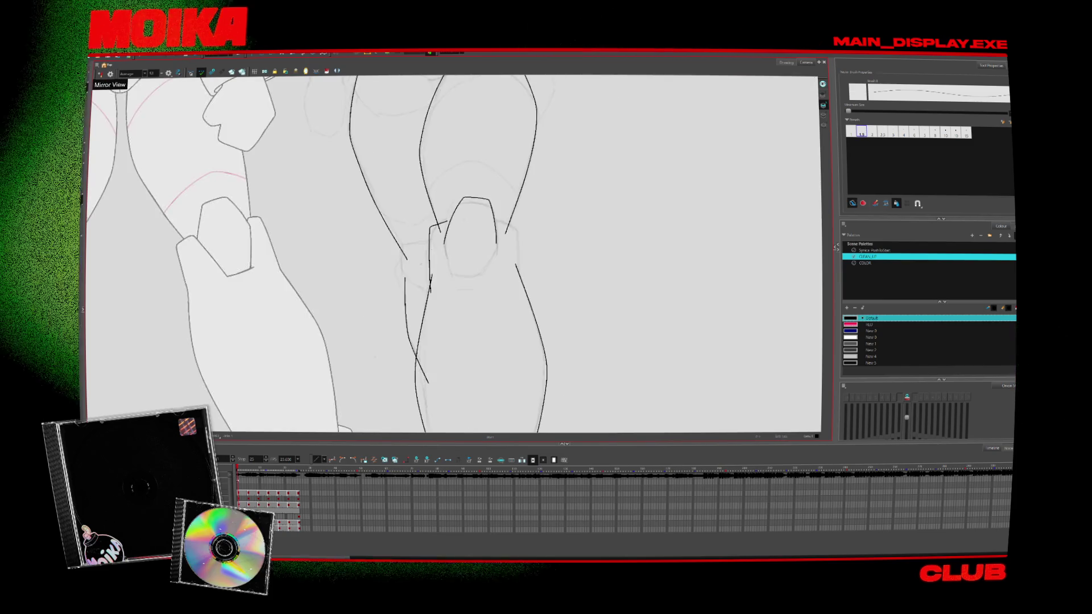
drag(468, 227, 455, 304)
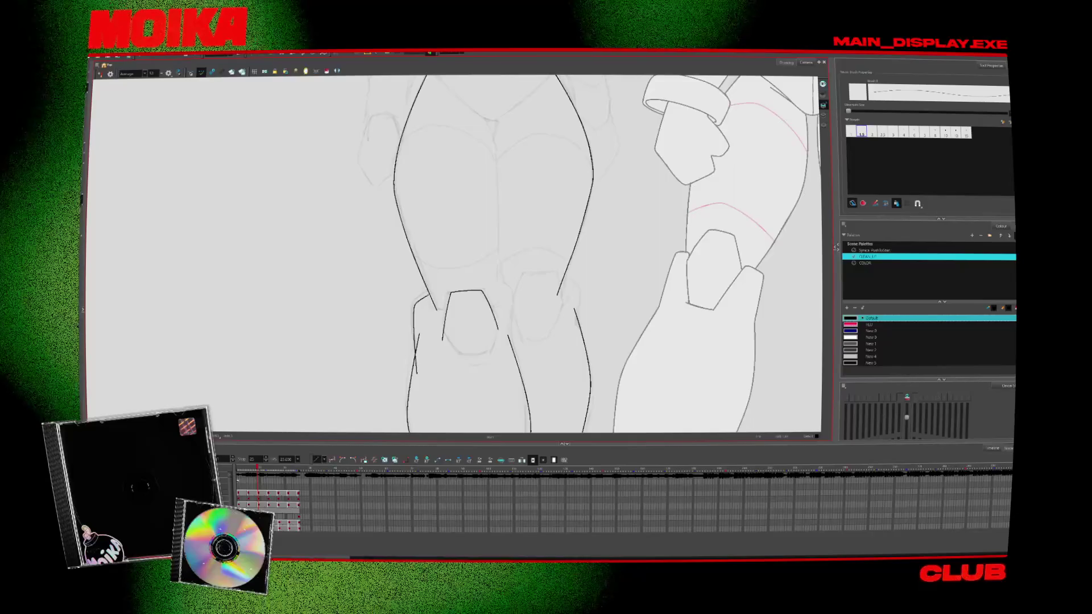
drag(496, 402, 484, 370)
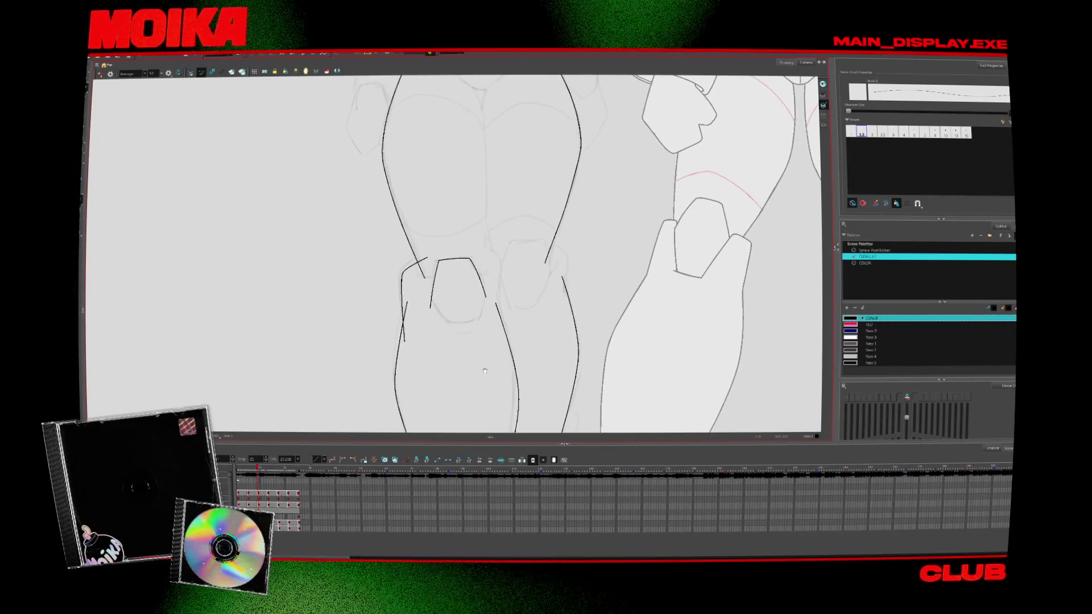
click(102, 75)
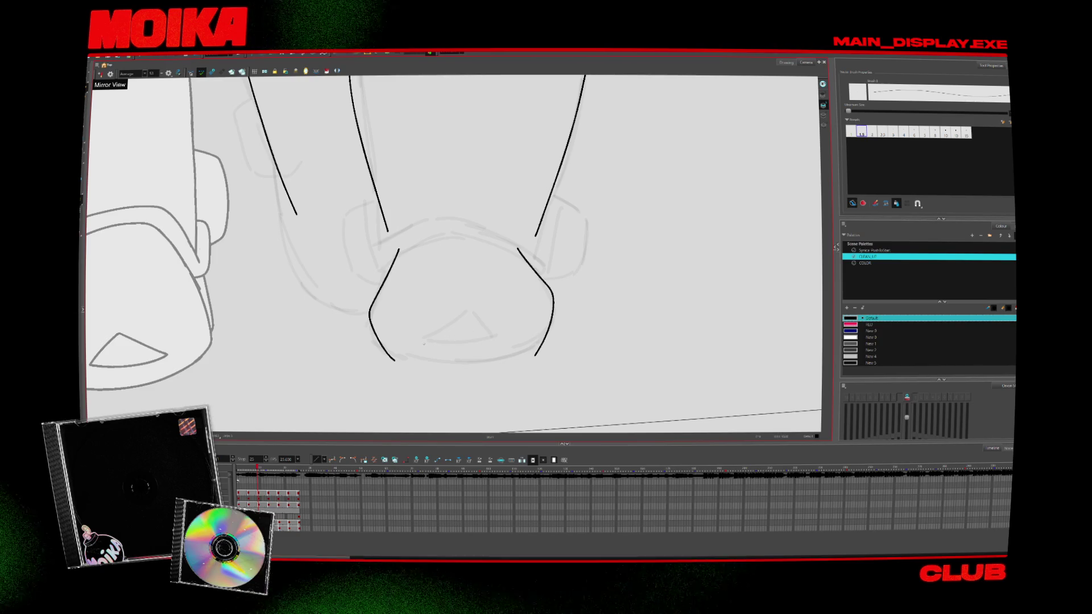
Extend the bottom boot stroke and close the triangle on the boot sole, comparing neighbouring frames
drag(500, 340, 505, 342)
drag(420, 344, 470, 319)
key(comma)
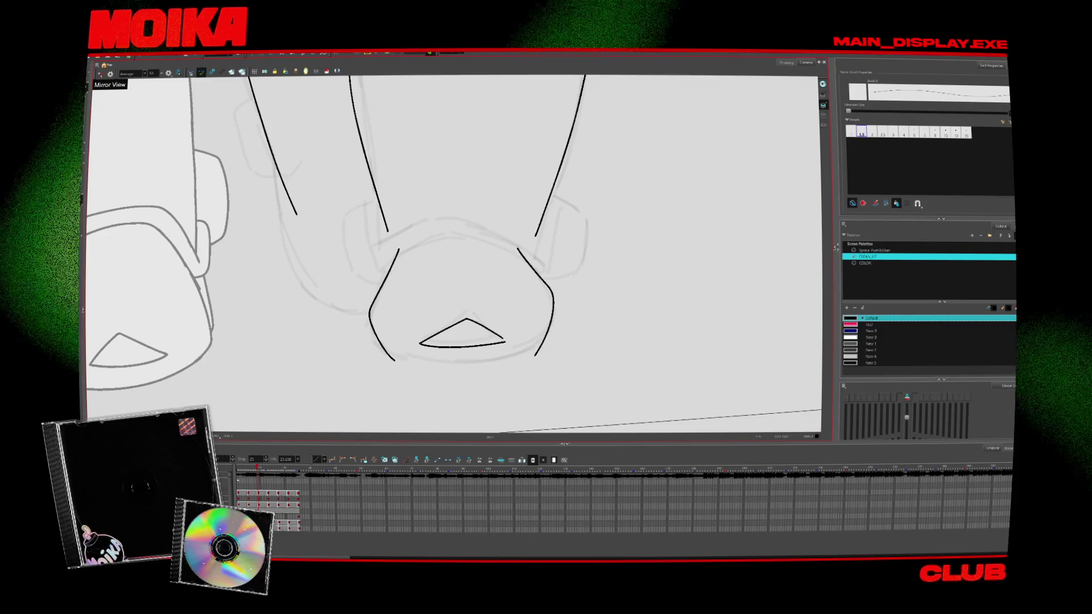
key(period)
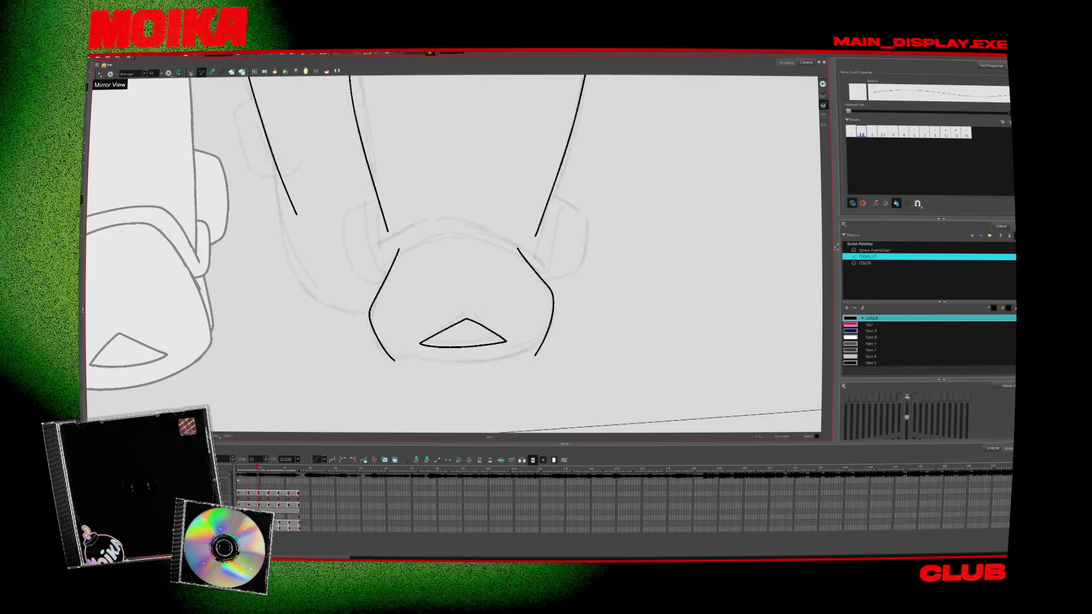
key(comma)
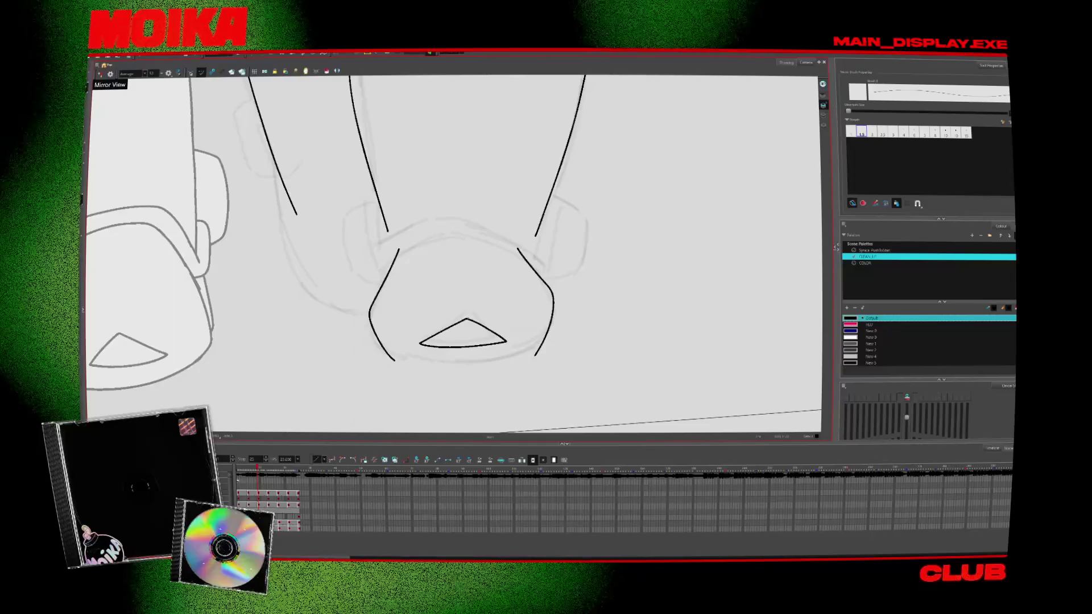
key(period)
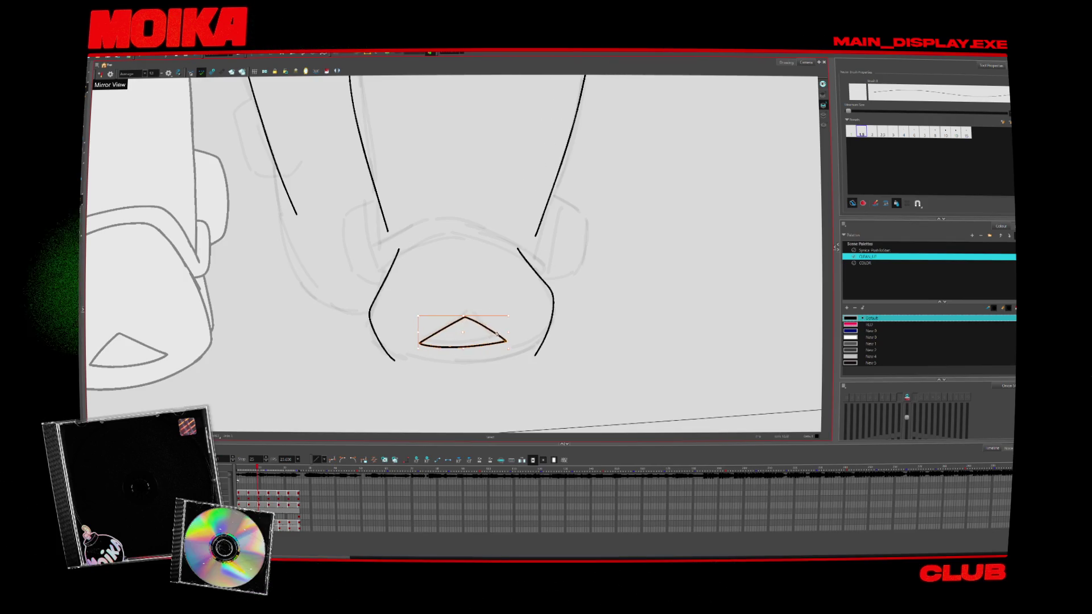
key(comma)
key(comma)
Draw a short kneepad stroke, undo the stray arc across the kneepad top, and reposition the view
key(alt+e)
key(alt+b)
drag(431, 254, 441, 249)
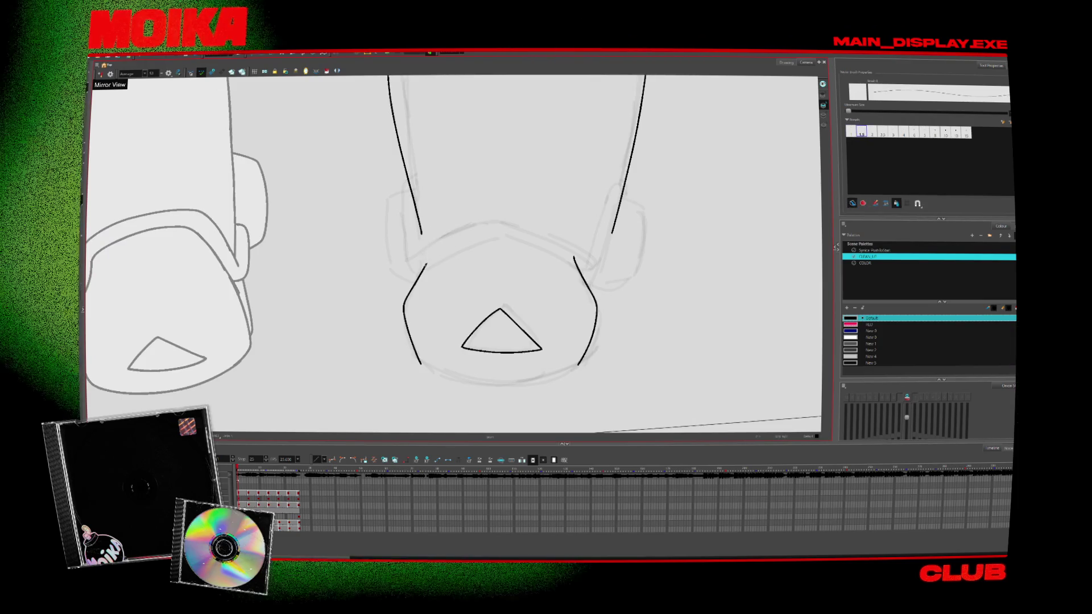
key(period)
key(period)
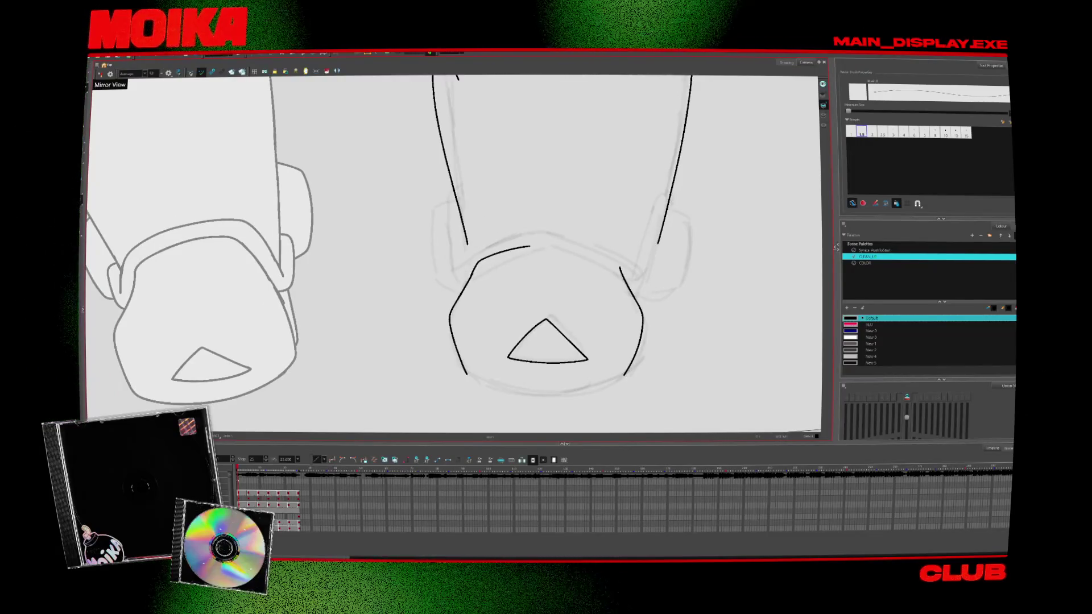
key(ctrl+z)
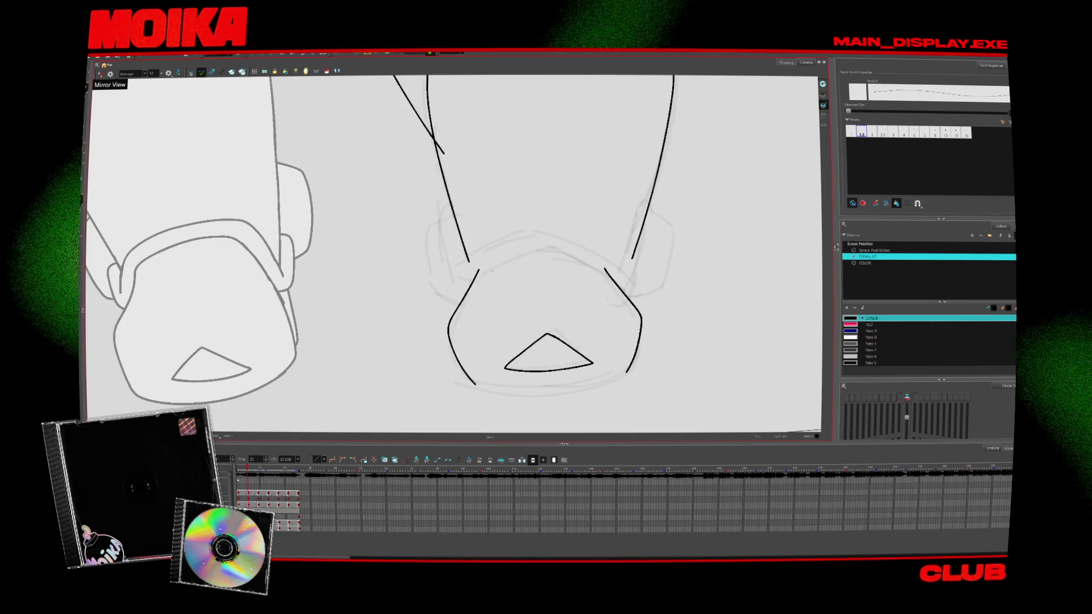
key(ctrl+z)
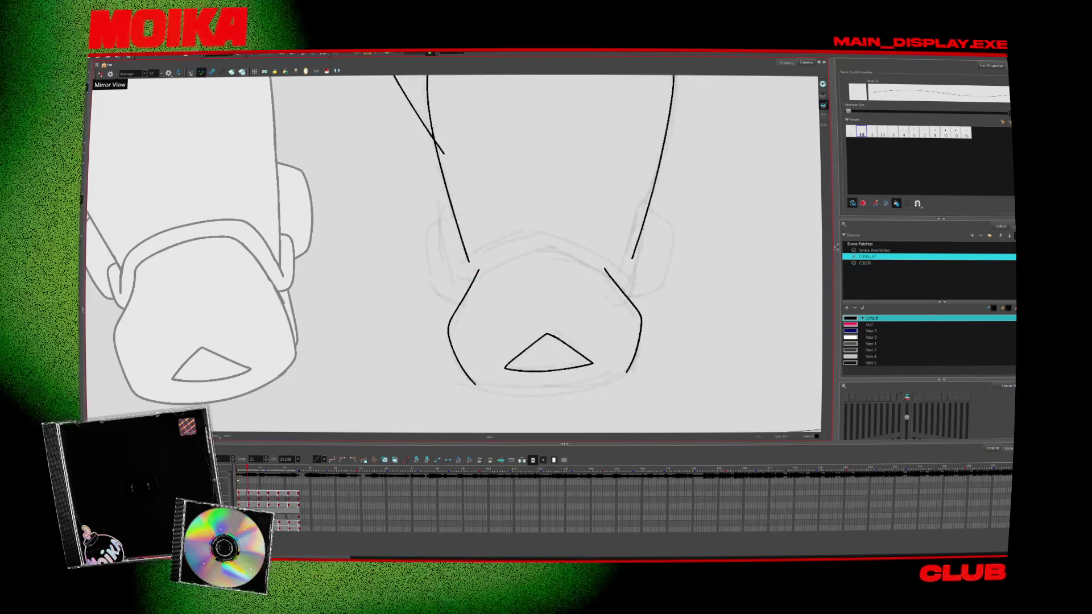
drag(546, 341, 505, 335)
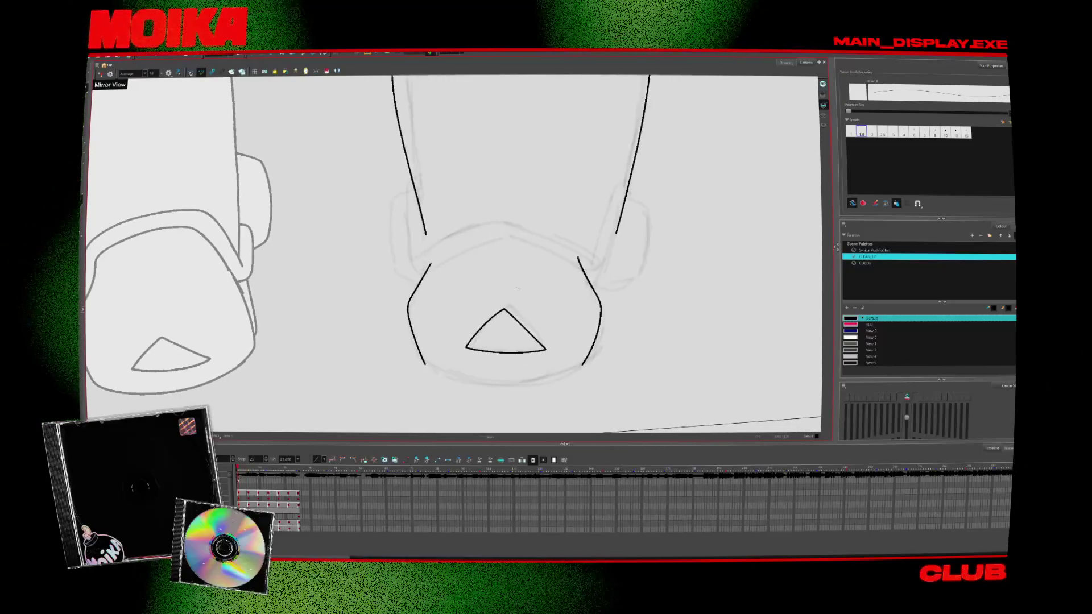
drag(428, 208, 515, 275)
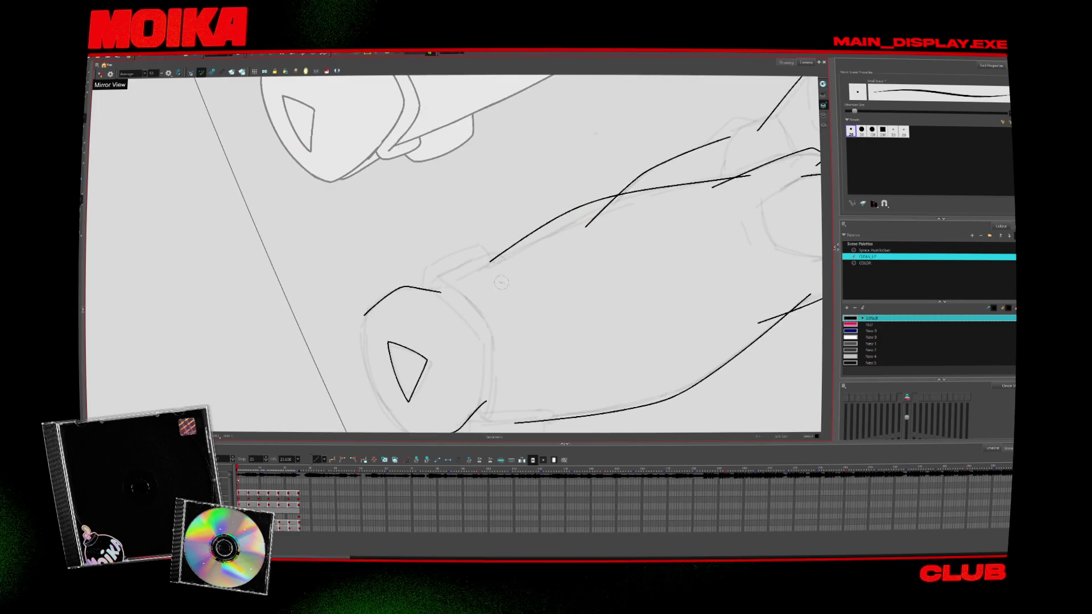
Draw long thigh strokes along the leg on a rotated canvas, then reset rotation and select the kneecap stroke
mouse_move(469, 272)
mouse_down()
mouse_move(587, 203)
mouse_move(541, 183)
mouse_up()
drag(799, 82, 563, 367)
drag(626, 77, 465, 282)
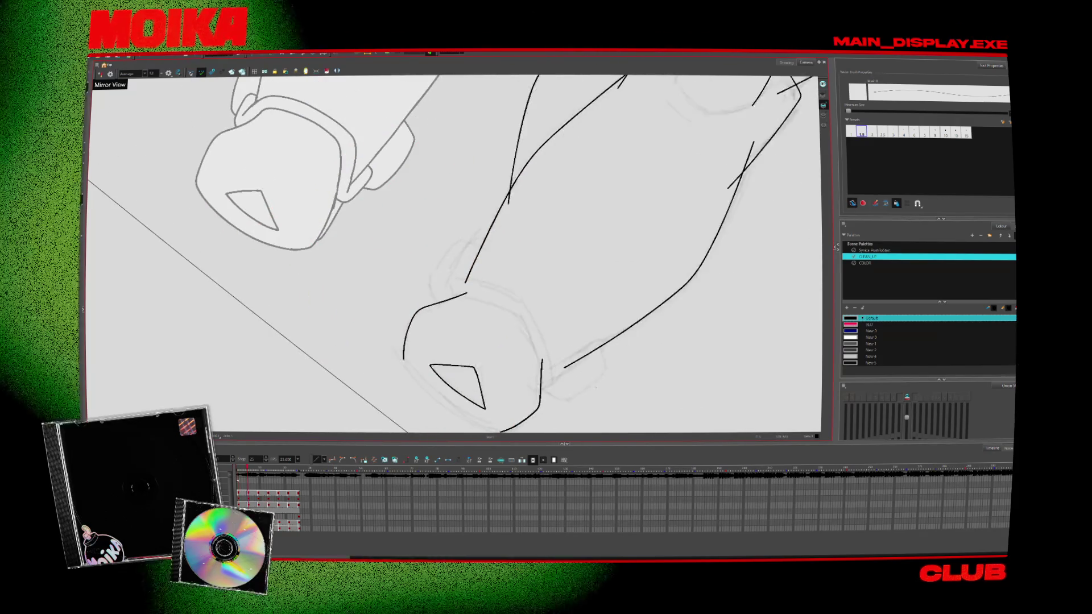
key(shift+x)
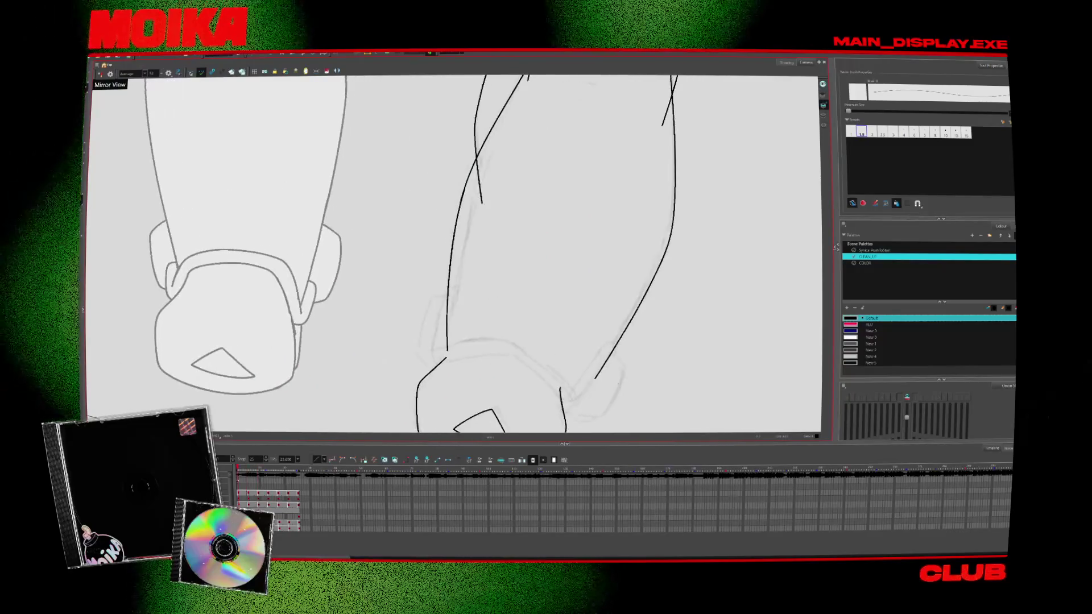
click(624, 411)
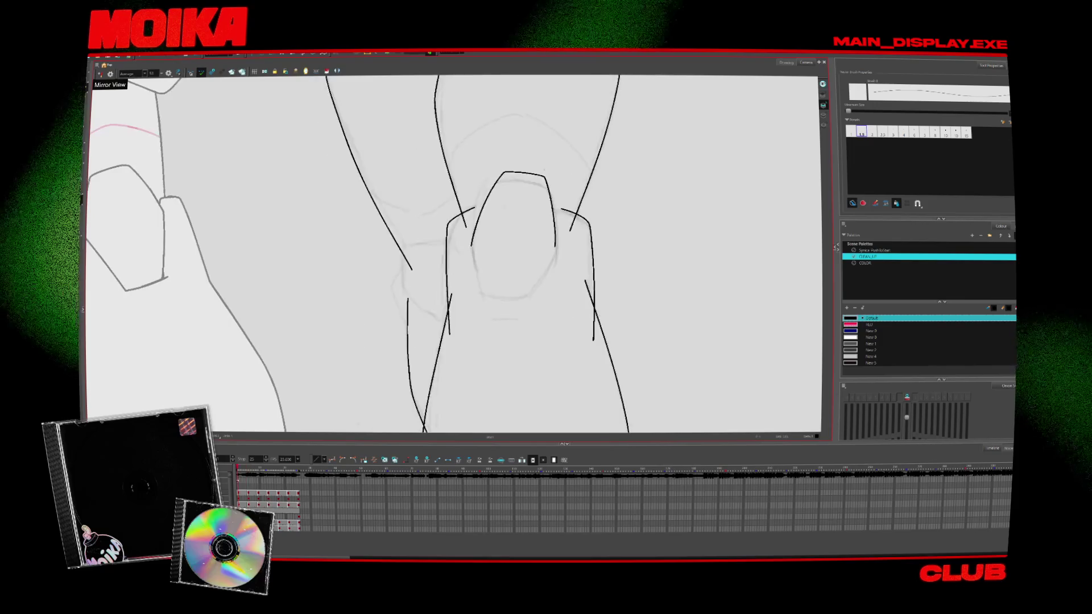
click(551, 246)
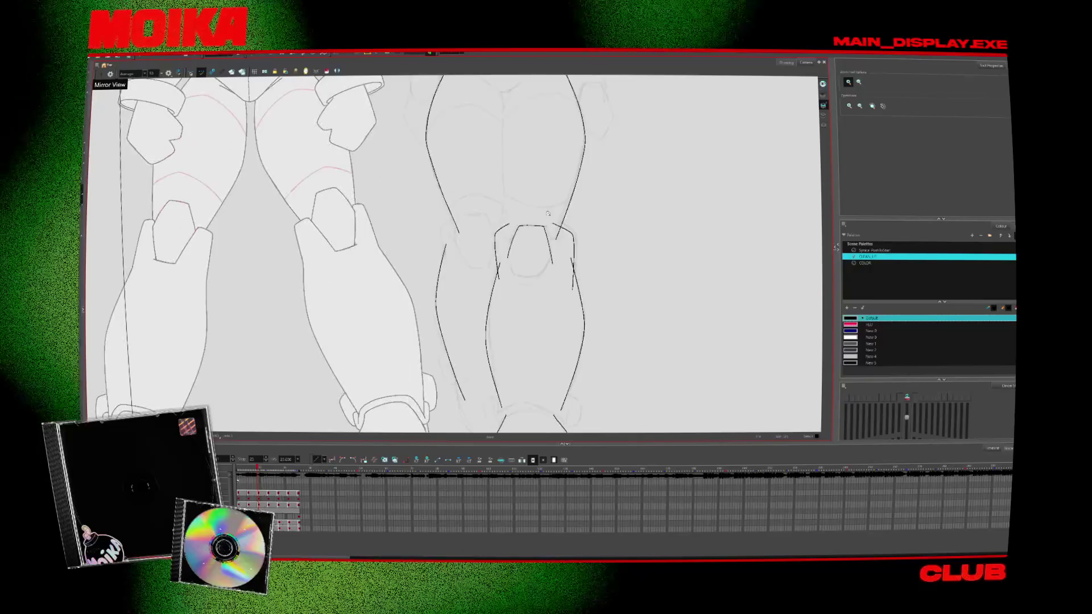
Redraw the centre thigh line extending lower and check it against the neighbouring frame
key(alt+b)
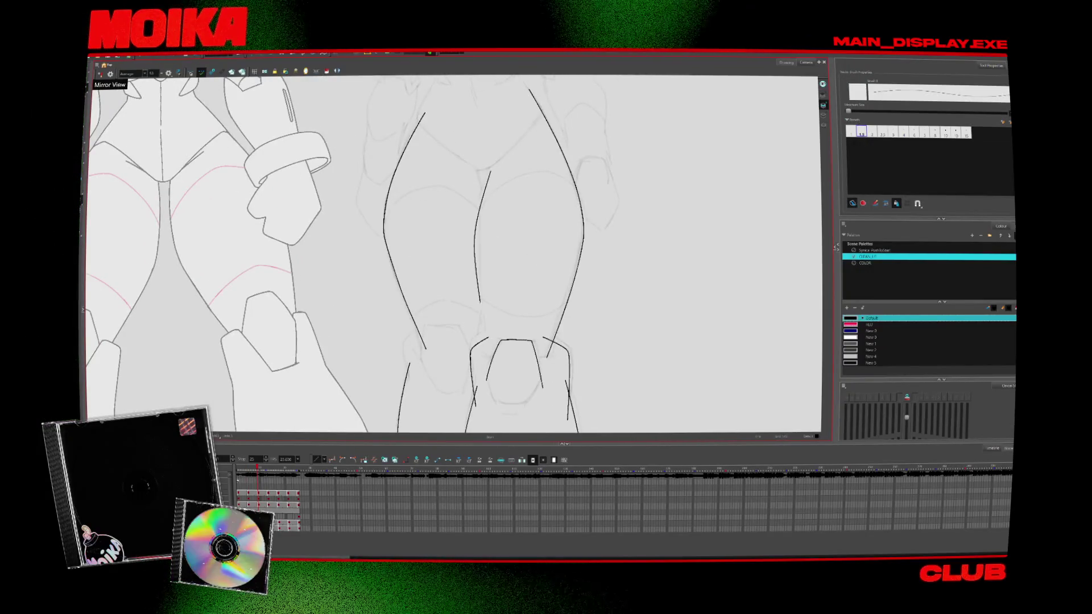
drag(490, 172, 483, 314)
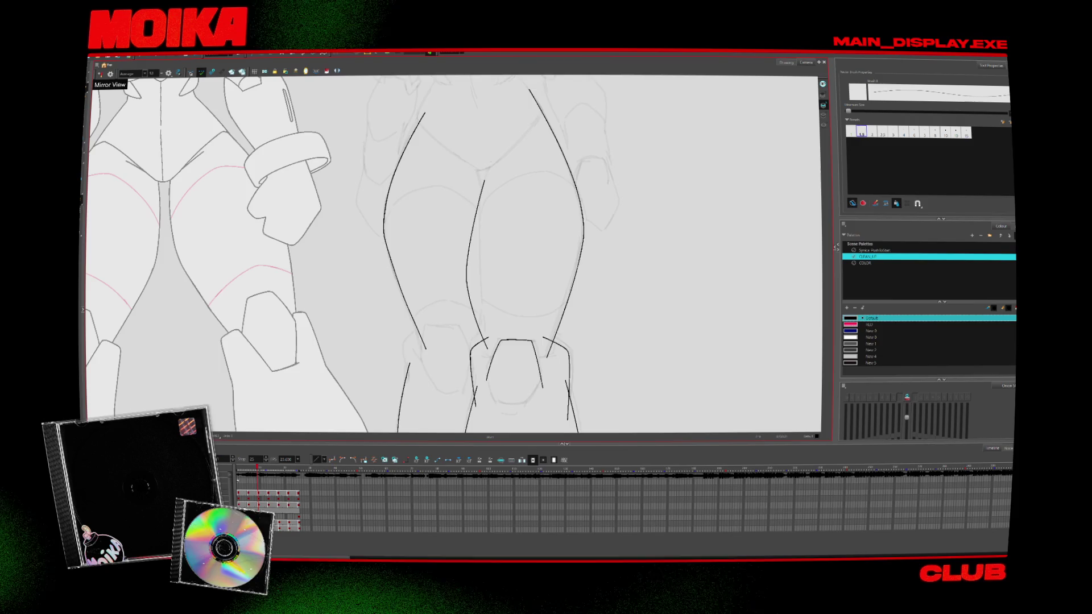
key(ctrl+z)
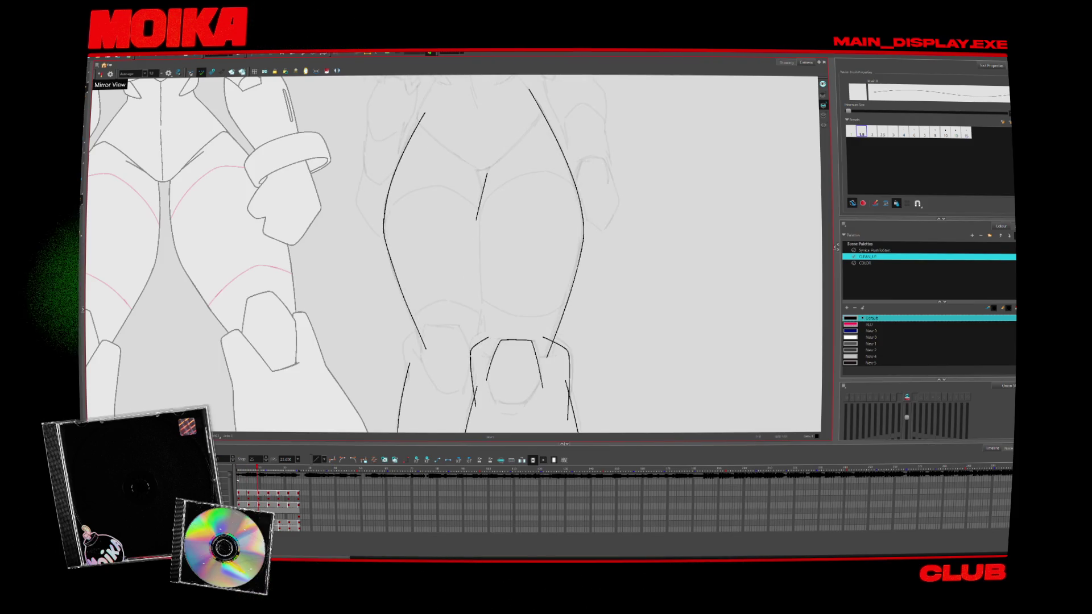
scroll(478, 336, up, 2)
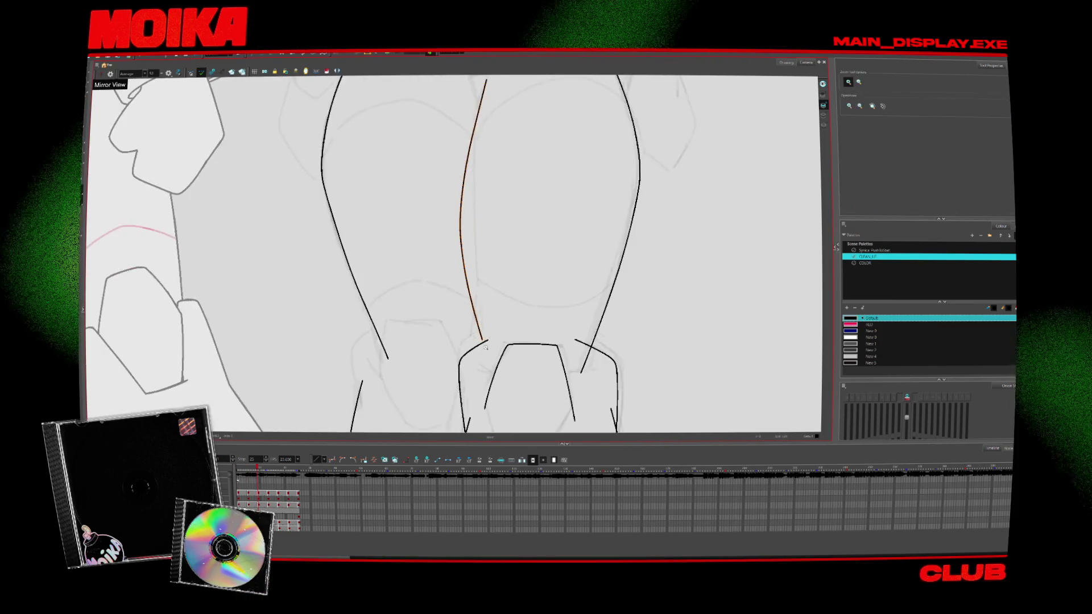
key(period)
key(comma)
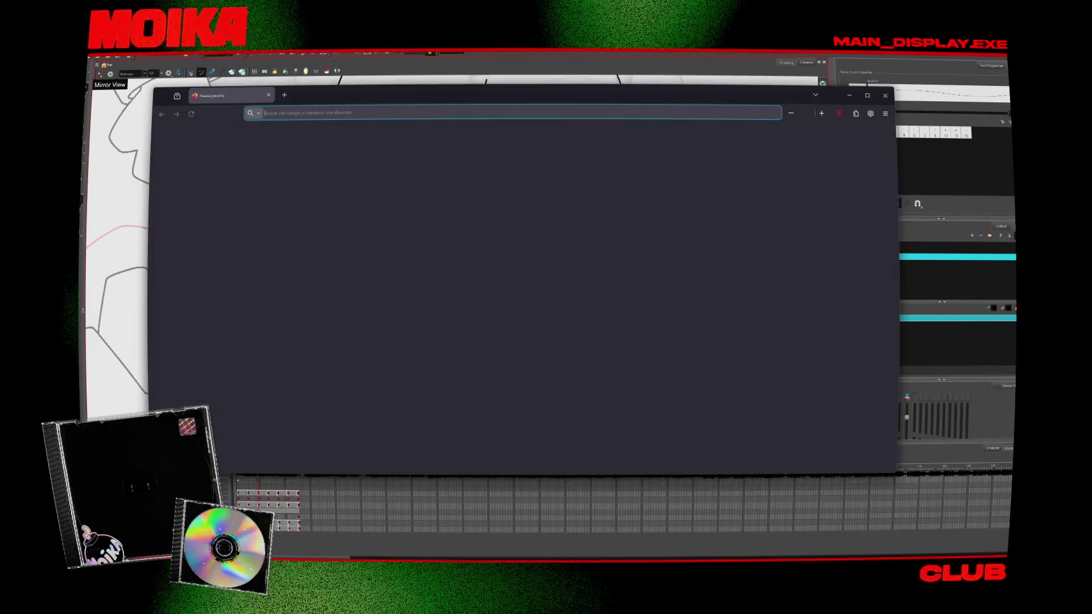
Close the empty new-tab window and switch to the browser window with the YouTube video
key(ctrl+w)
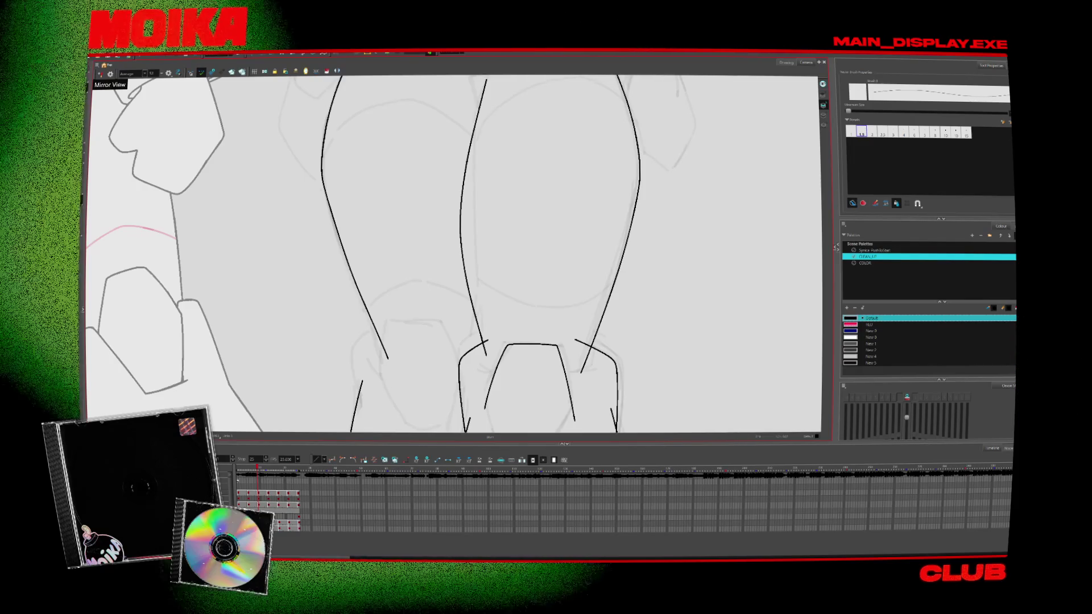
key(alt+Tab)
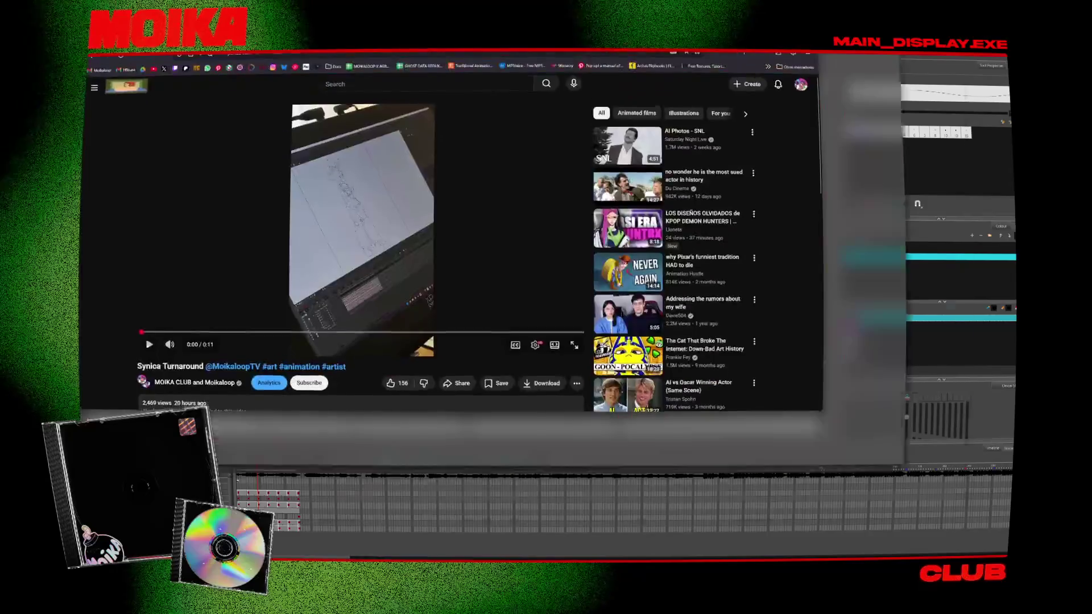
Maximize the browser and open the MOIKA CLUB channel from the video's collaborators list
double_click(429, 106)
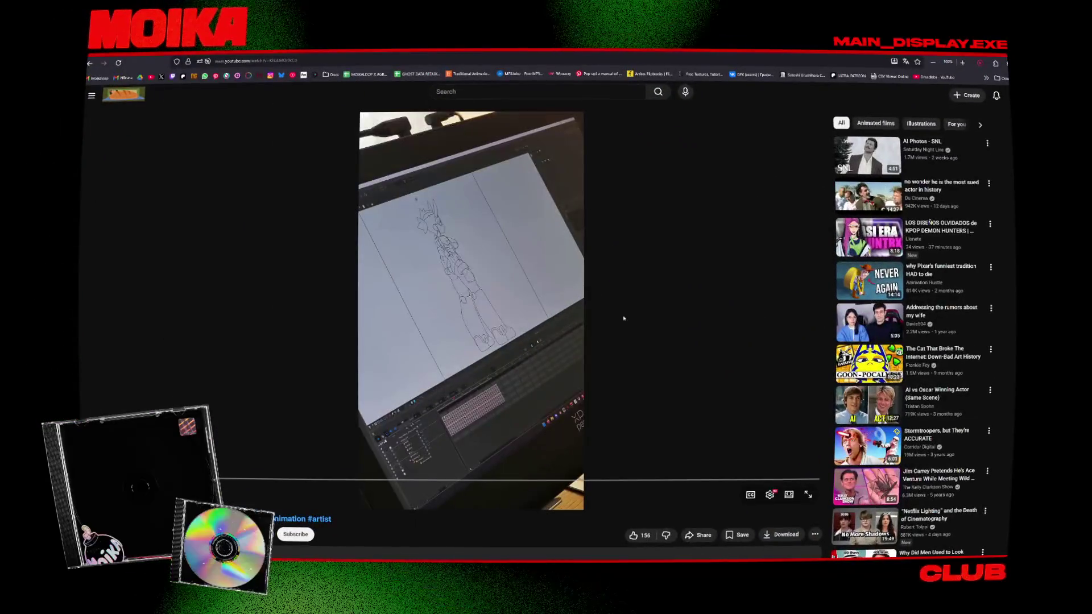
scroll(393, 441, down, 3)
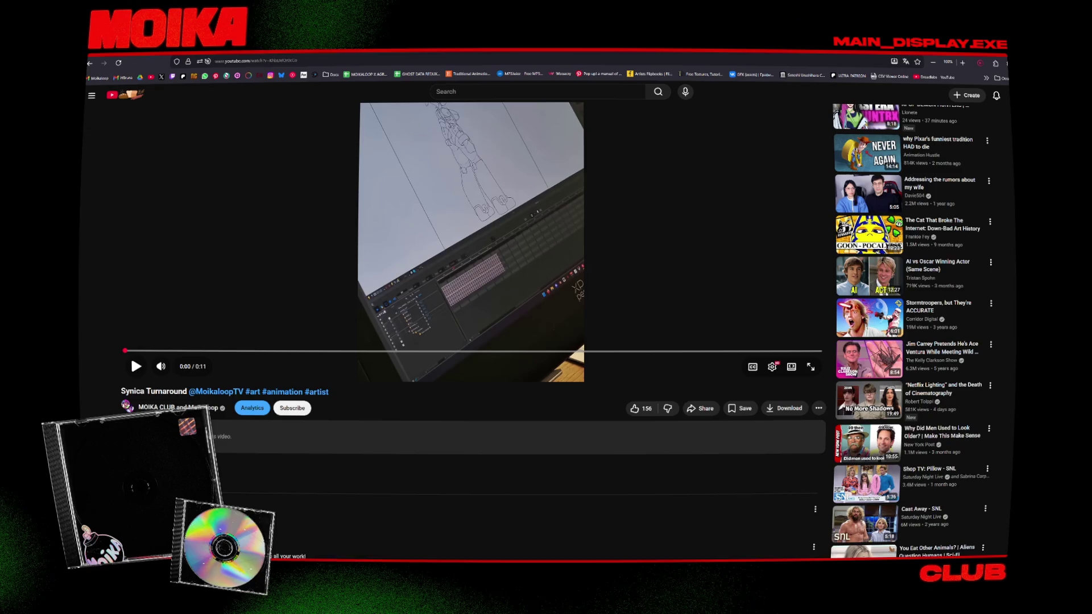
click(157, 408)
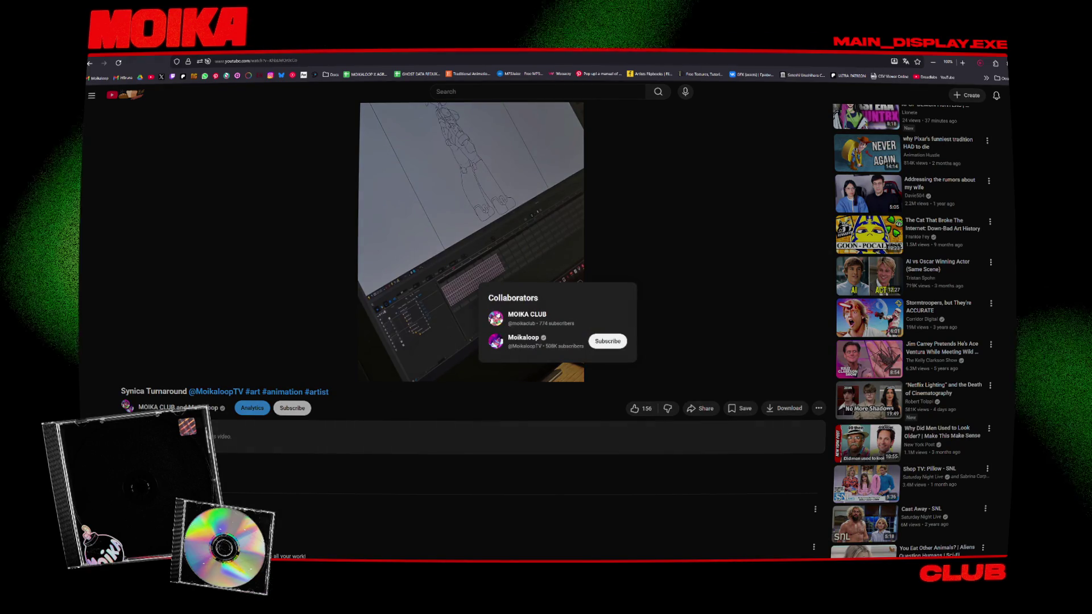
click(526, 316)
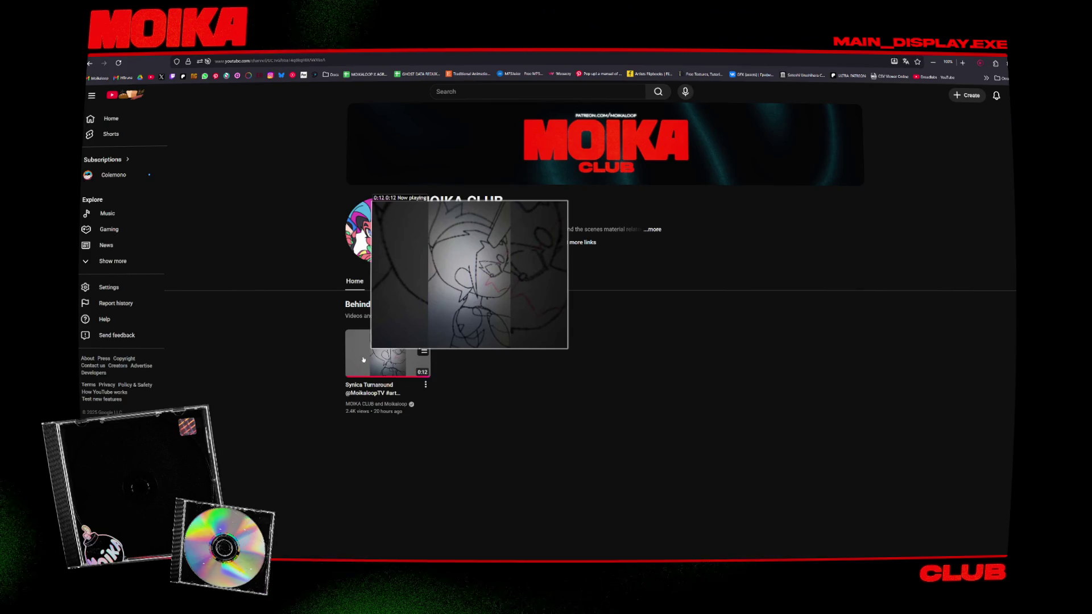
Play the 'Synica Turnaround' short from the MOIKA CLUB Home tab
click(363, 359)
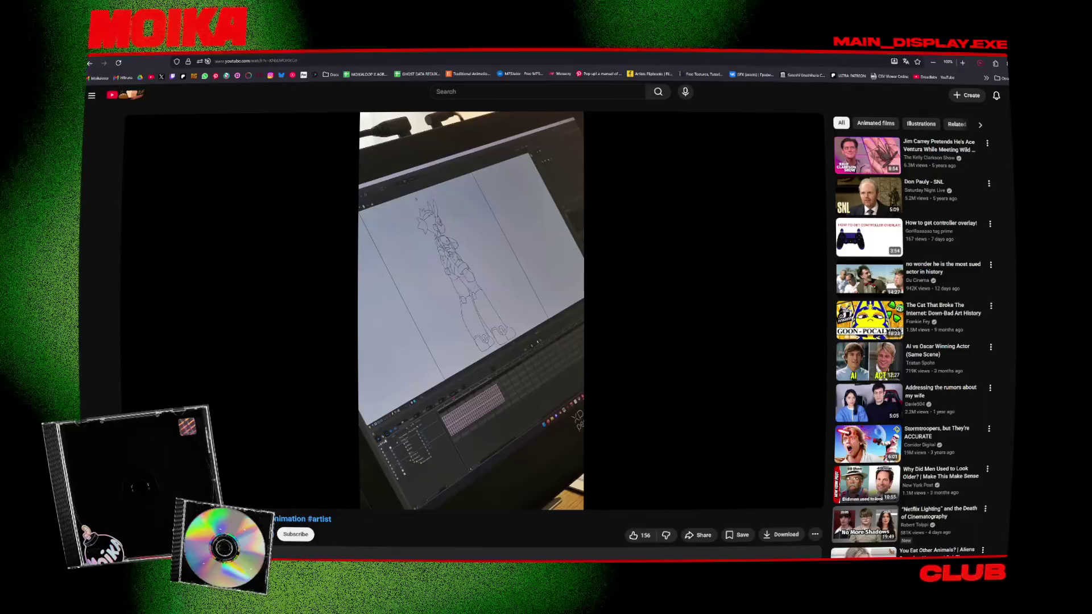
Bring the browser window forward and scroll around the YouTube page
key(alt+Tab)
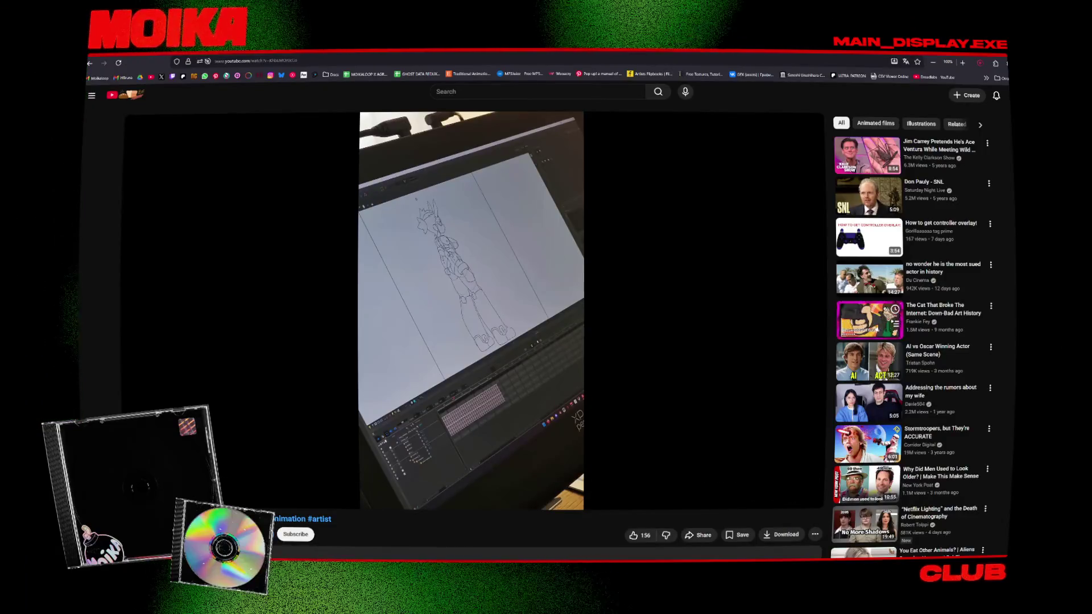
mouse_move(967, 312)
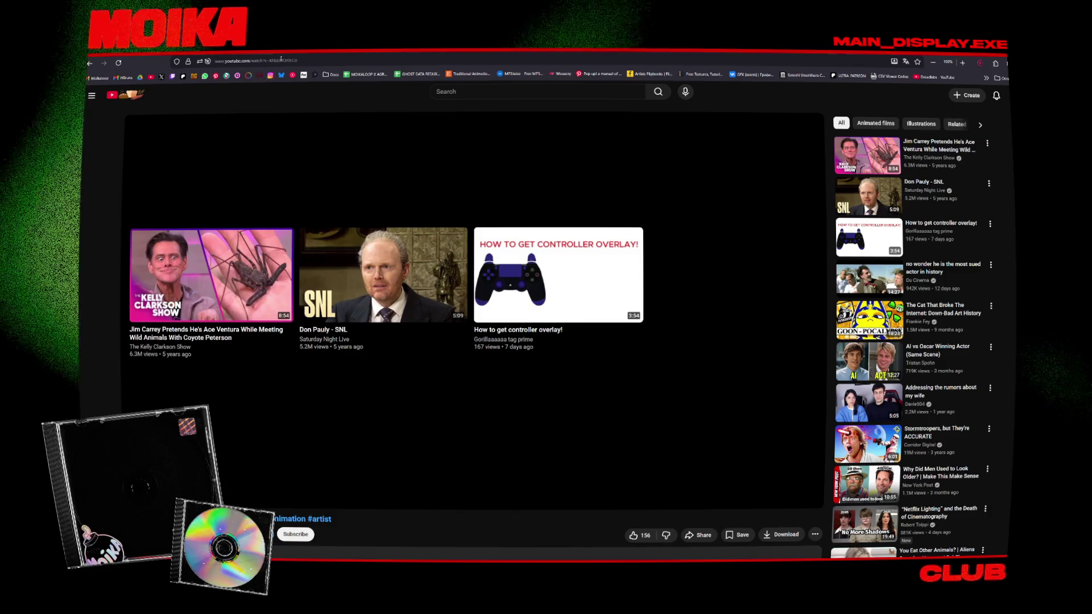
click(256, 61)
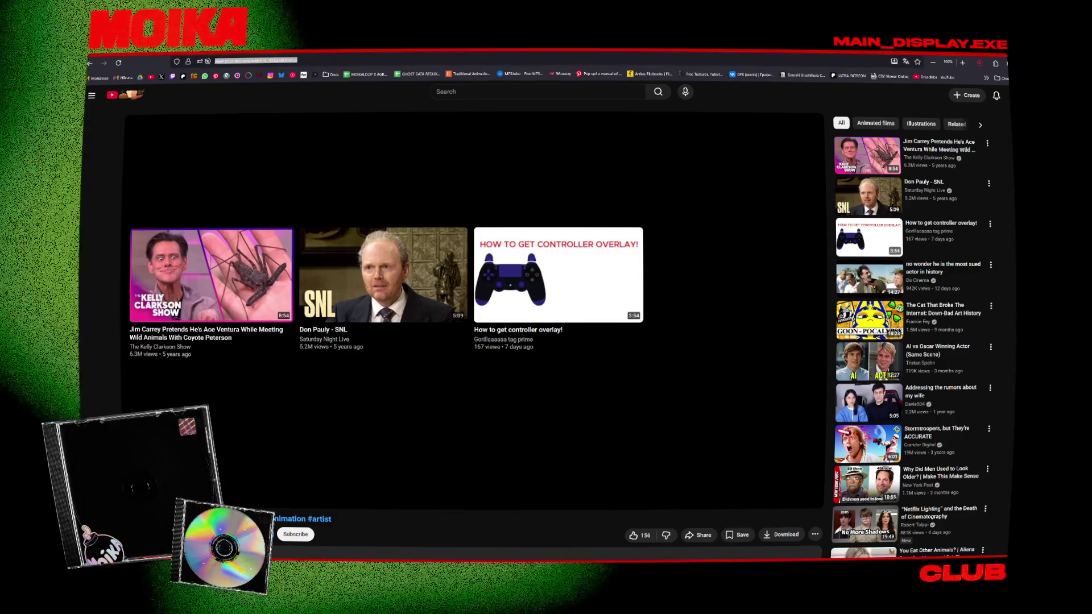
click(91, 196)
scroll(91, 196, down, 4)
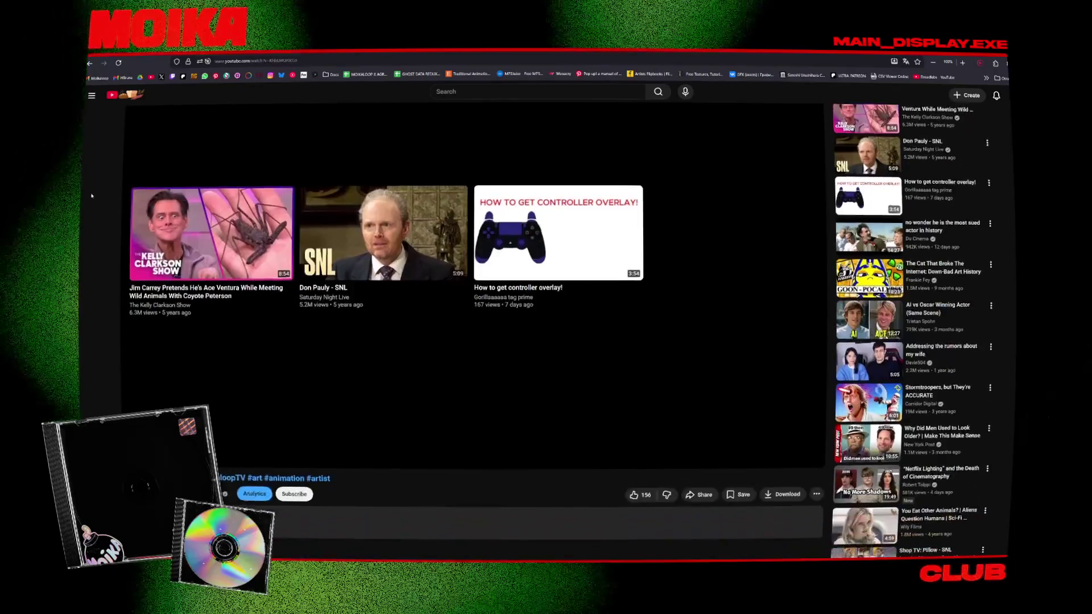
scroll(91, 195, down, 3)
scroll(91, 195, up, 7)
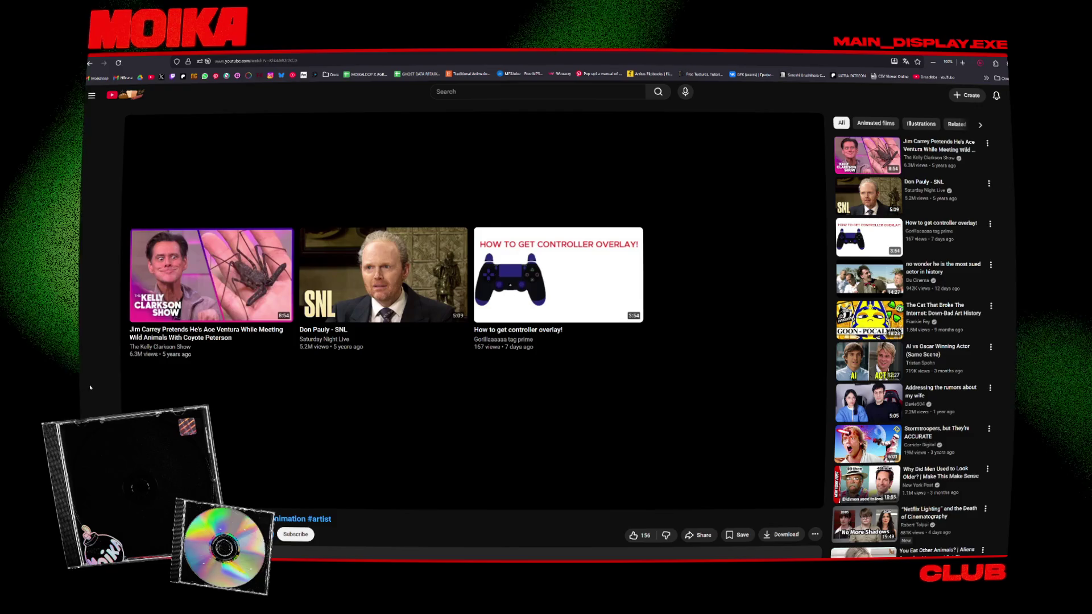
Play the vertical inking clip, then return to the Harmony drawing workspace
click(223, 479)
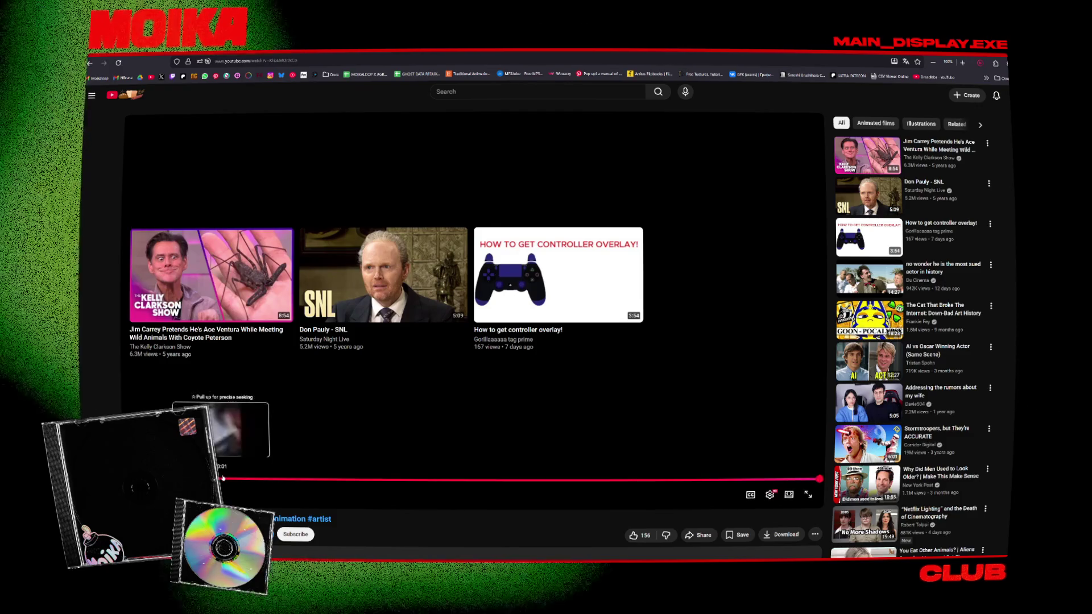
key(space)
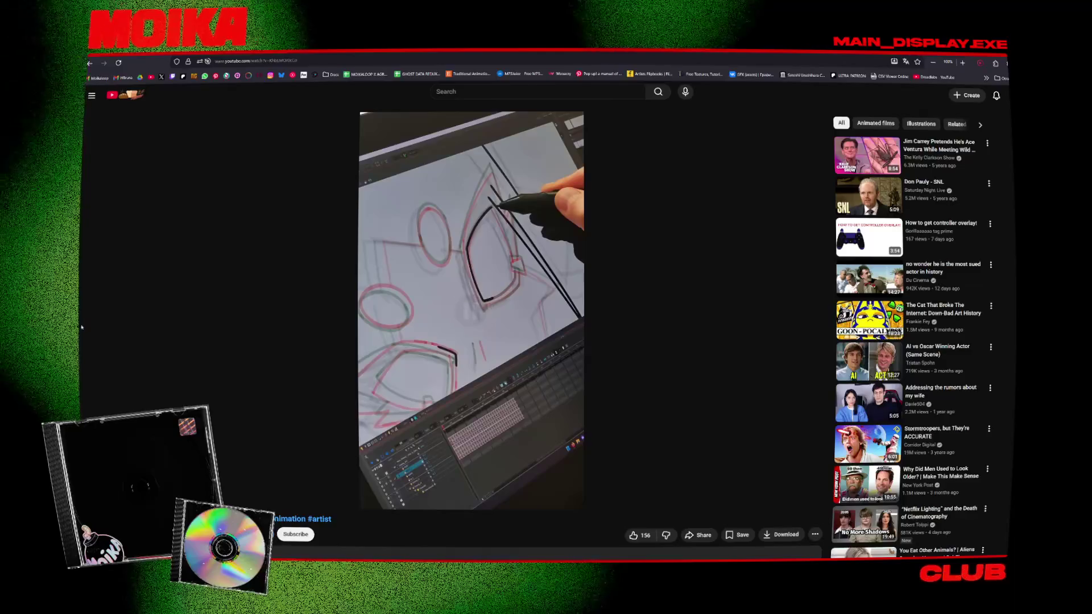
key(alt+Tab)
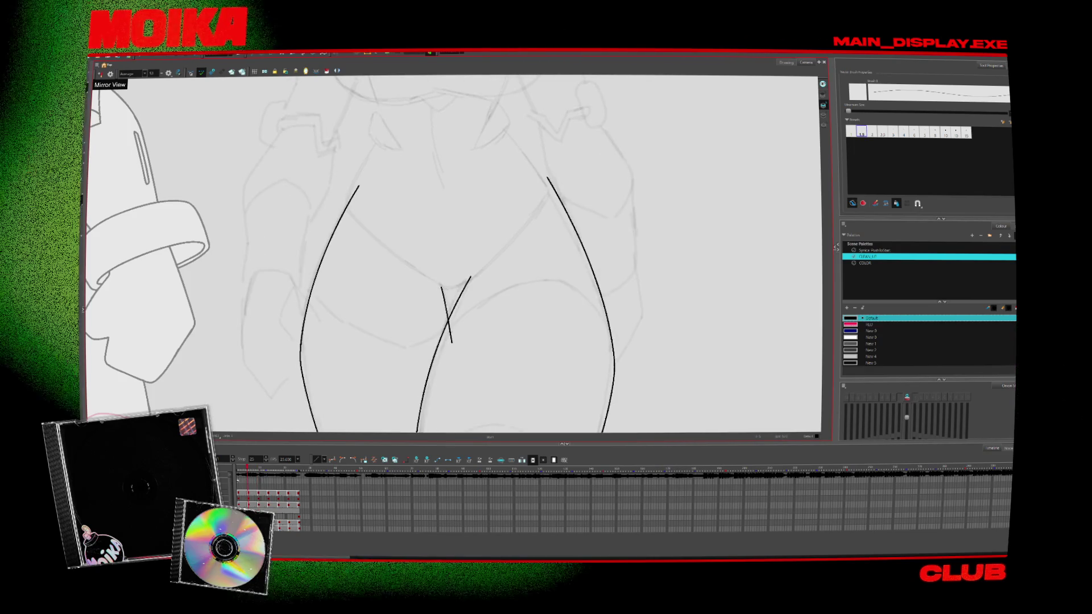
Ink a short V stroke across the inner leg line, erase its left arm, and step ahead
drag(444, 274, 457, 319)
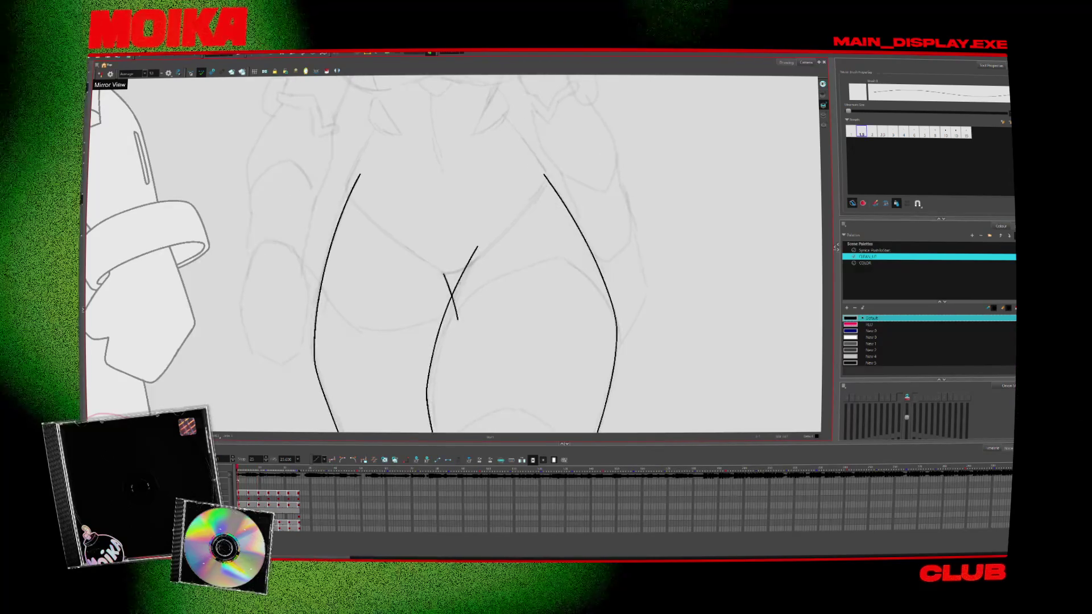
drag(447, 276, 417, 255)
key(period)
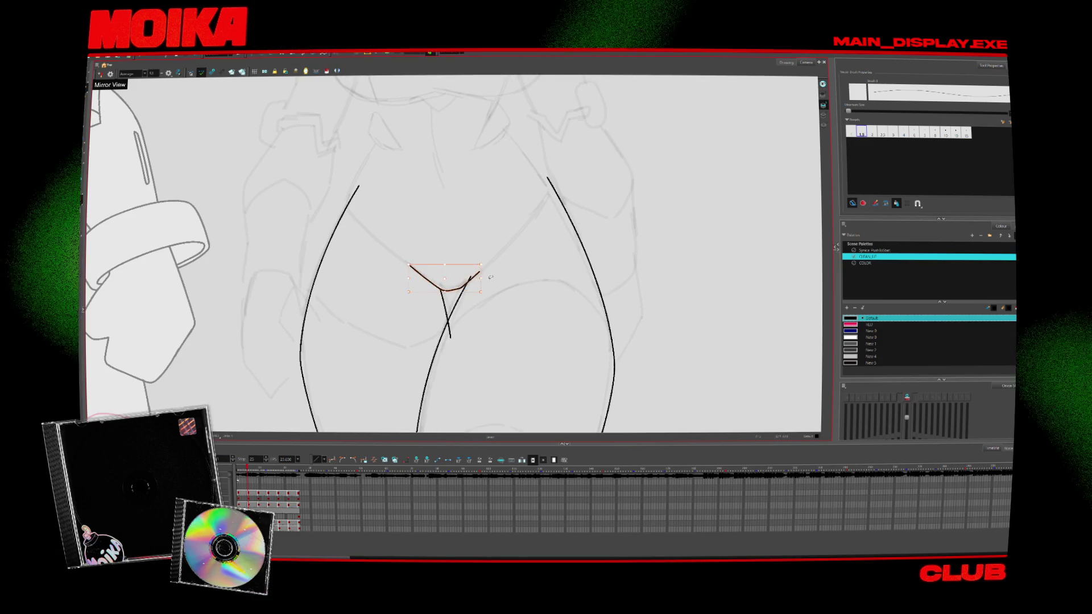
key(period)
key(period)
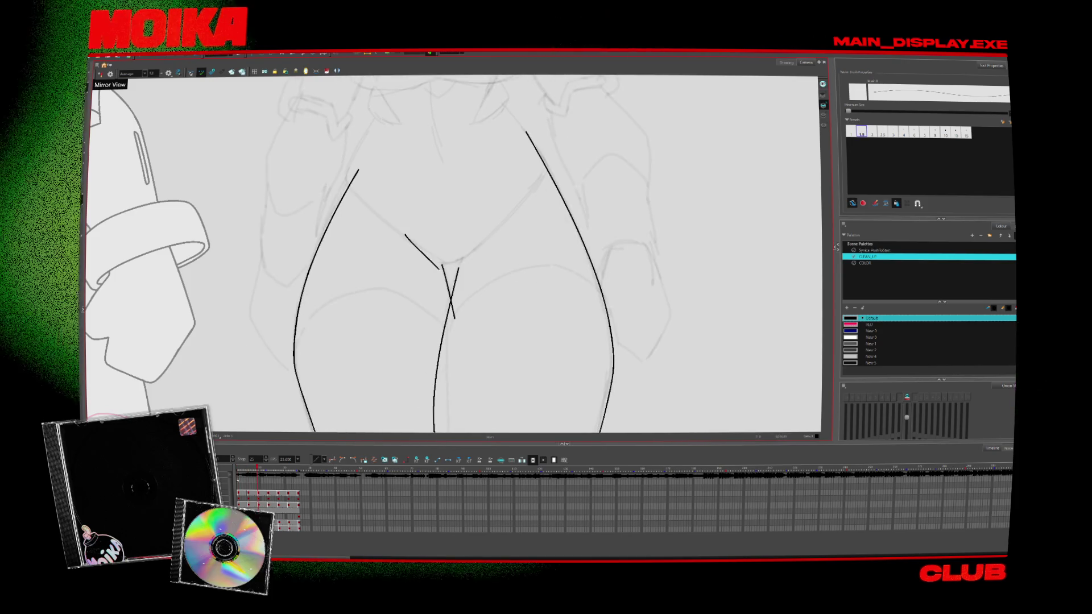
key(period)
key(period)
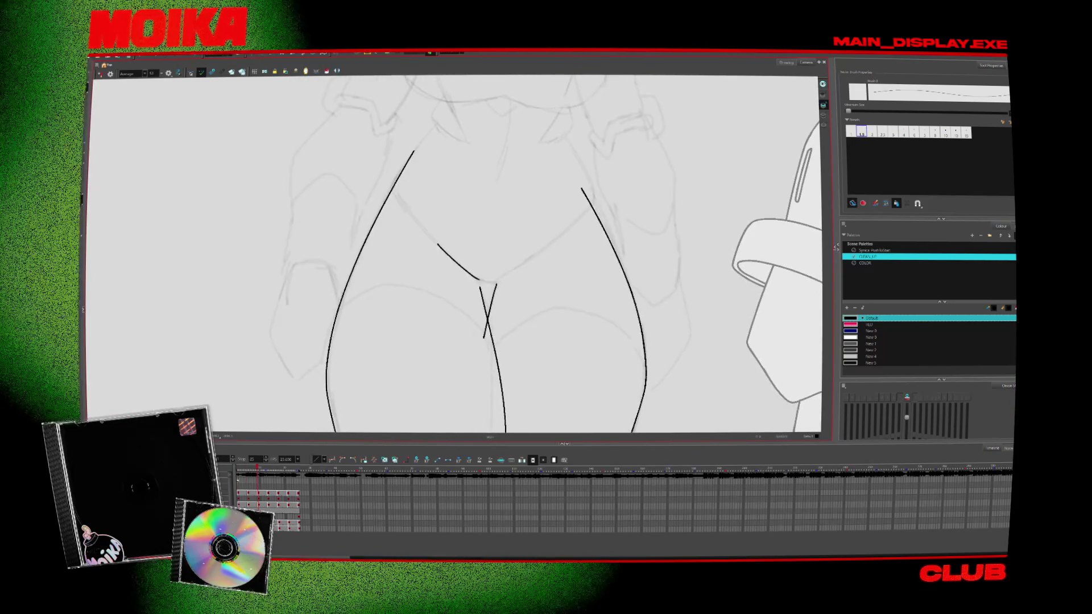
key(period)
key(period)
key(period)
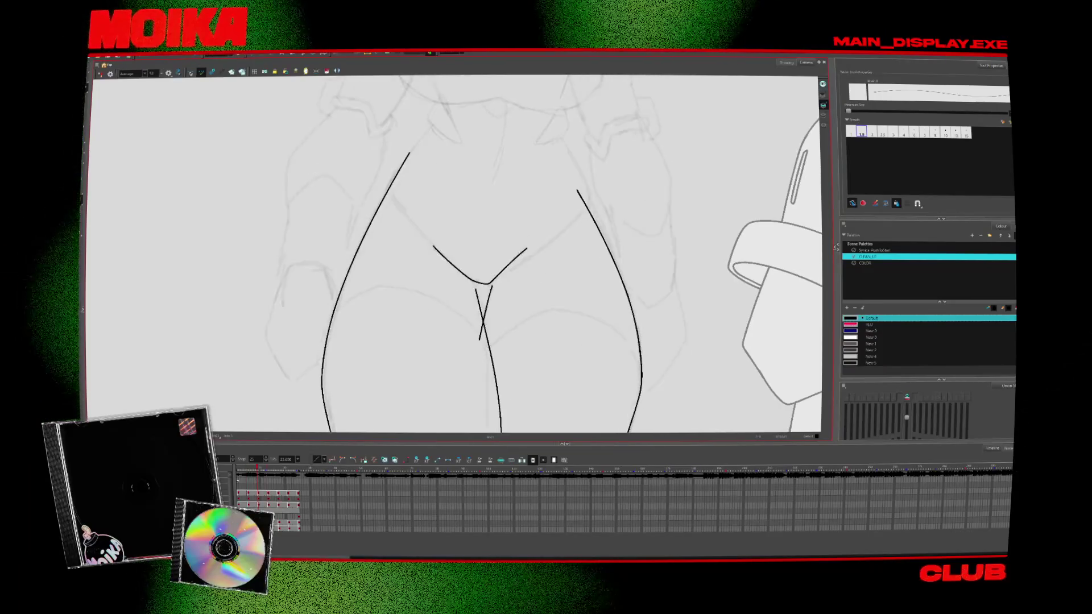
Stretch the V stroke's right arm further right and deselect it
drag(528, 264, 535, 268)
click(516, 263)
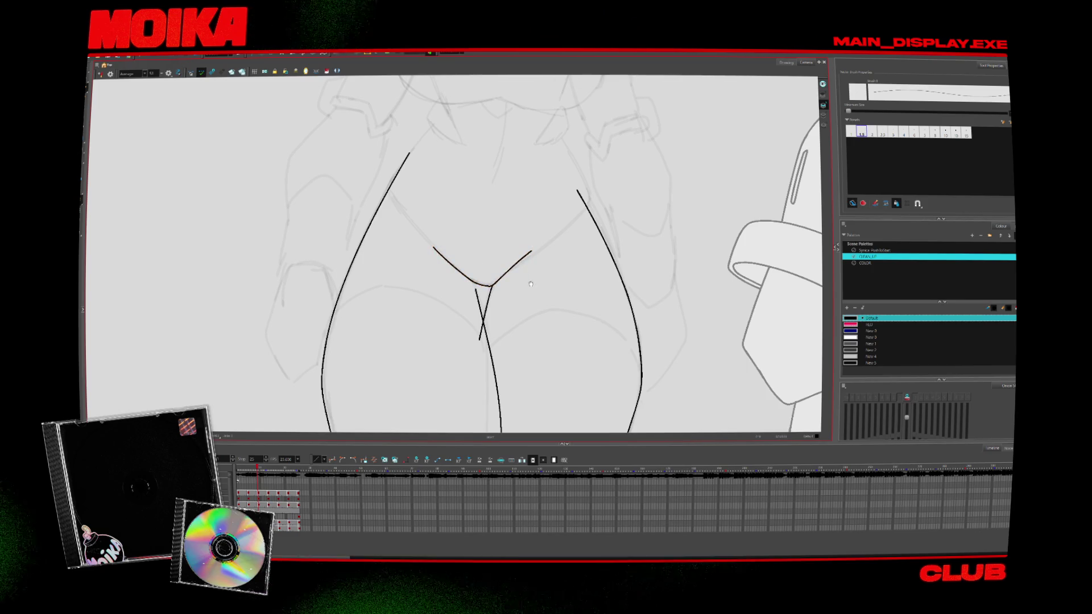
key(period)
key(period)
key(period)
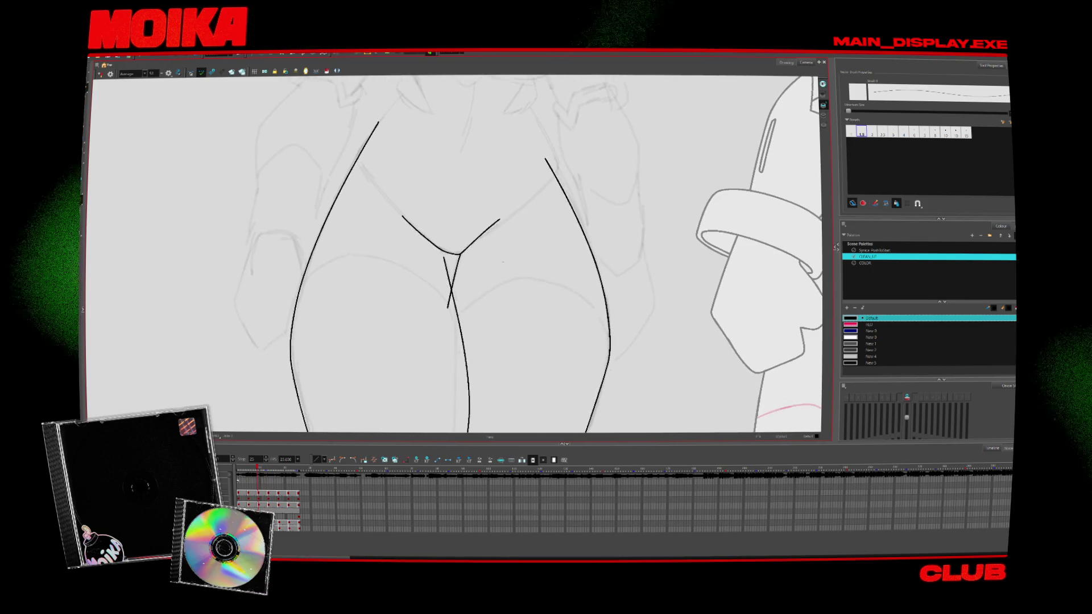
scroll(502, 261, down, 3)
scroll(504, 234, up, 4)
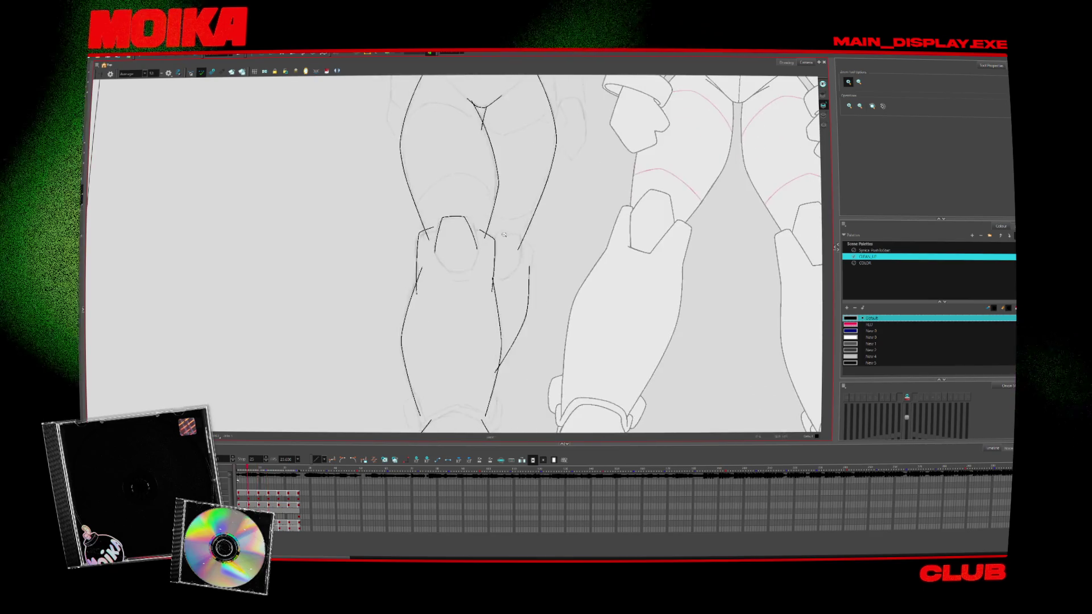
Flip back and forth through the leg drawings to check the knee and feet poses
scroll(504, 234, up, 3)
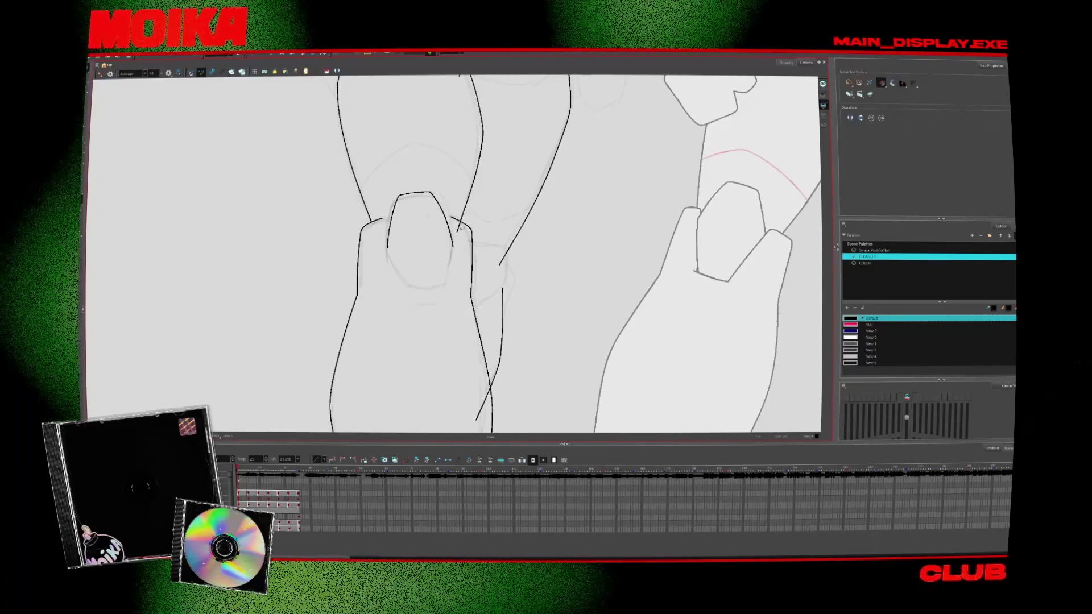
key(period)
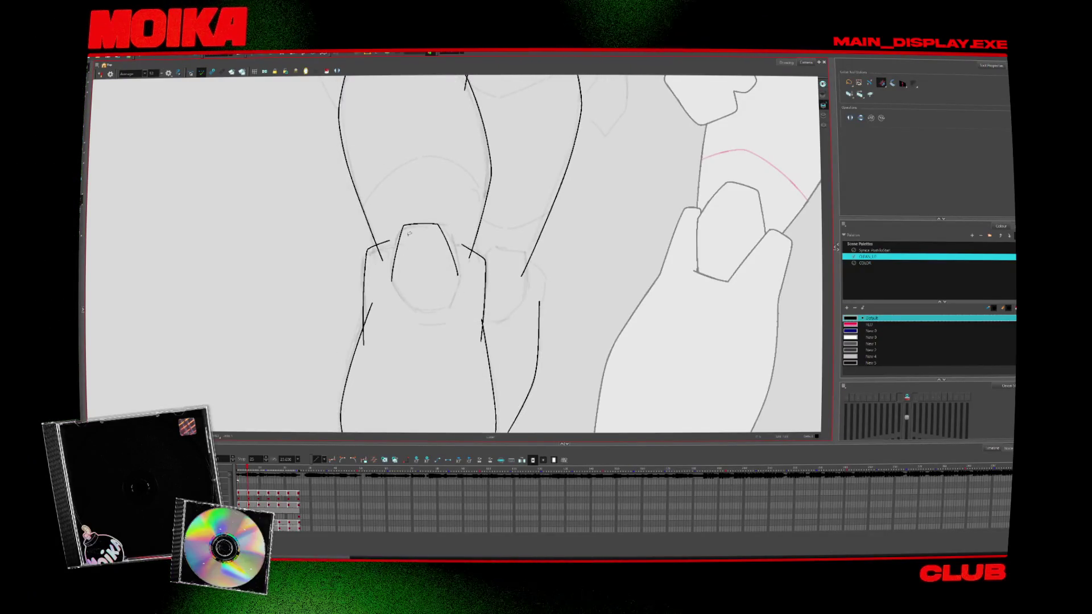
key(comma)
key(period)
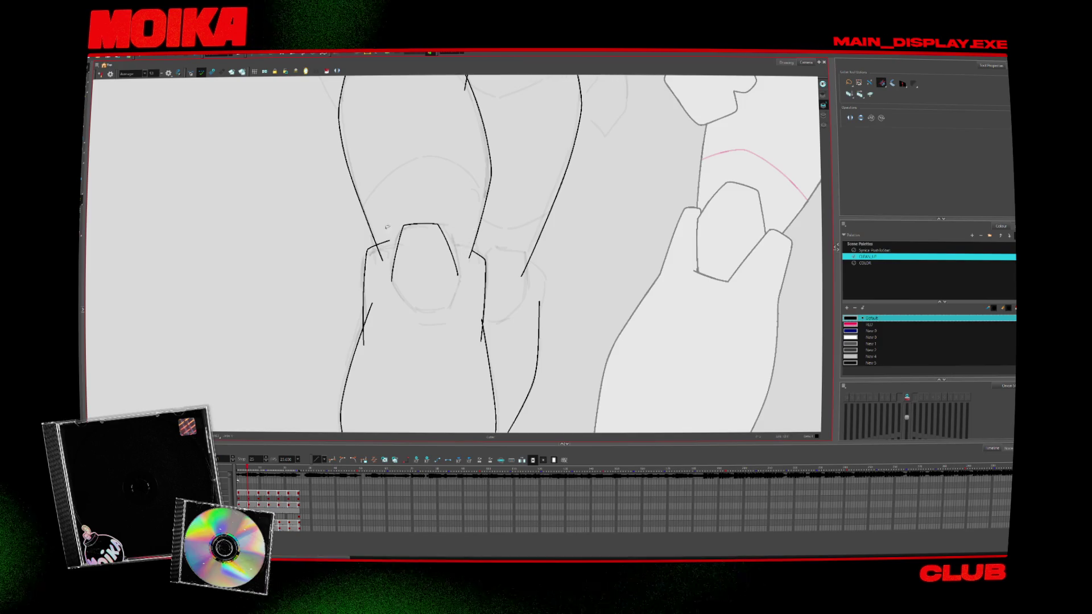
key(comma)
key(period)
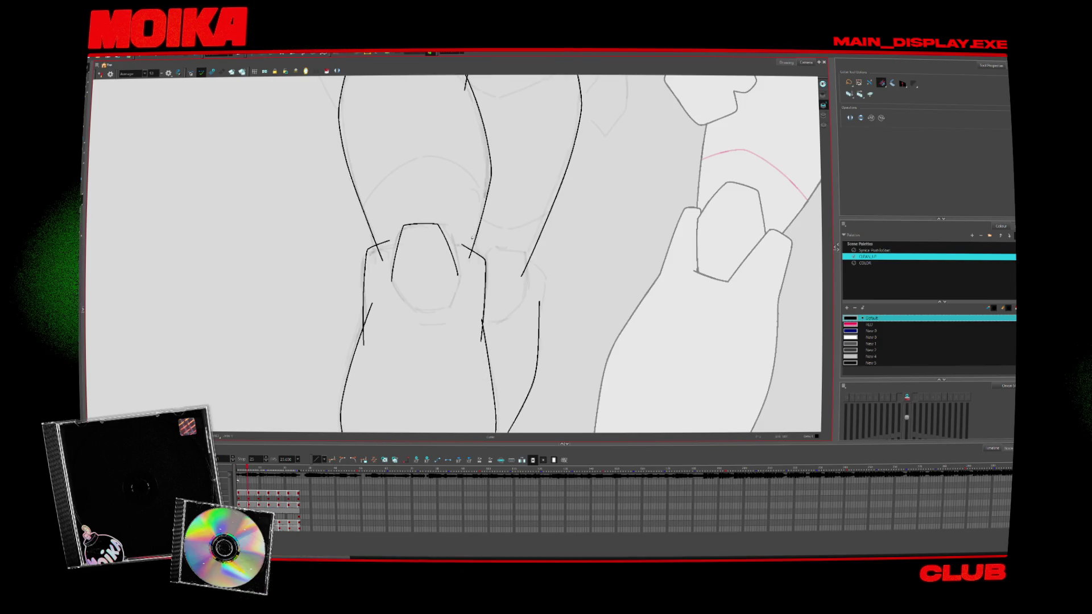
key(period)
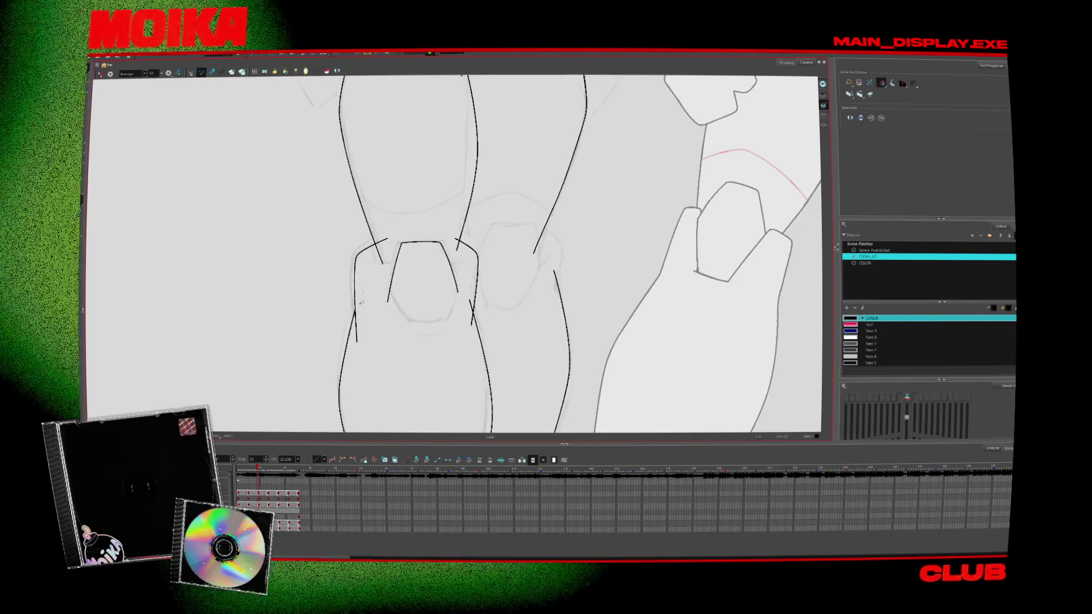
key(period)
key(period)
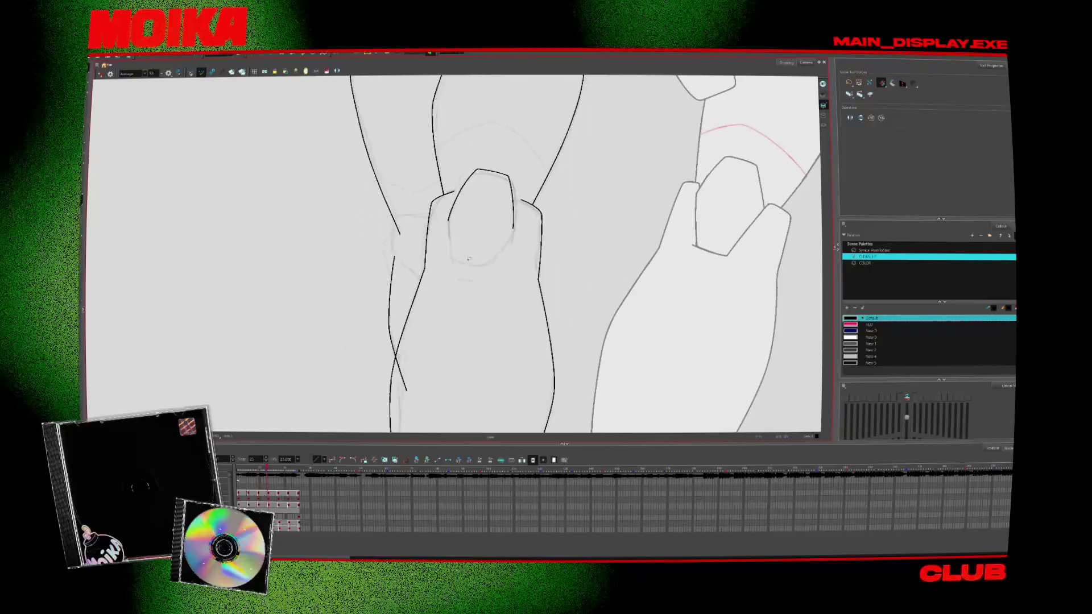
key(comma)
key(comma)
key(comma)
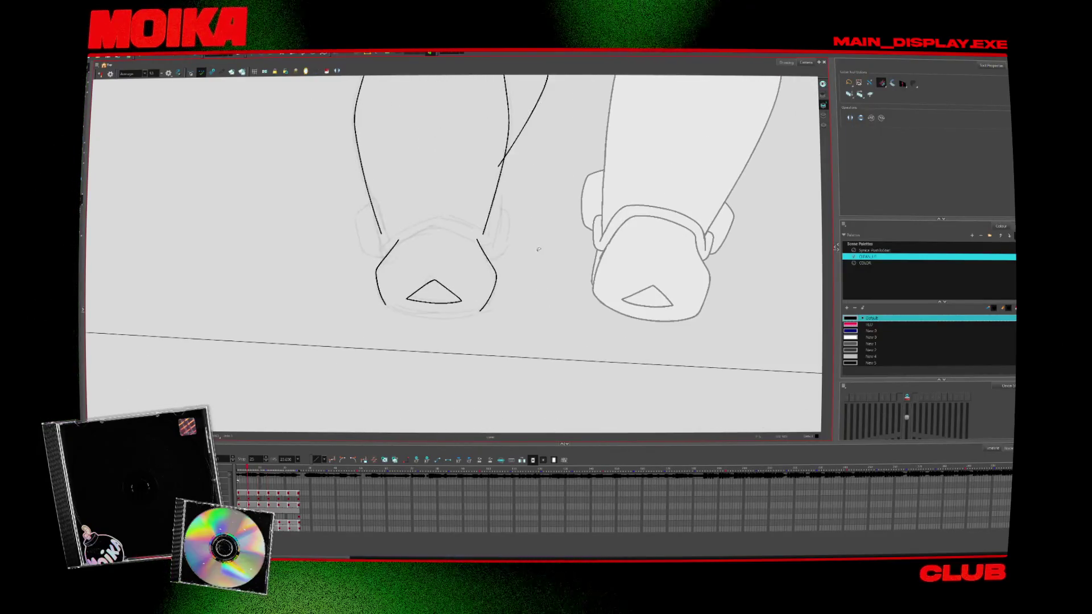
key(period)
key(period)
key(period)
key(period)
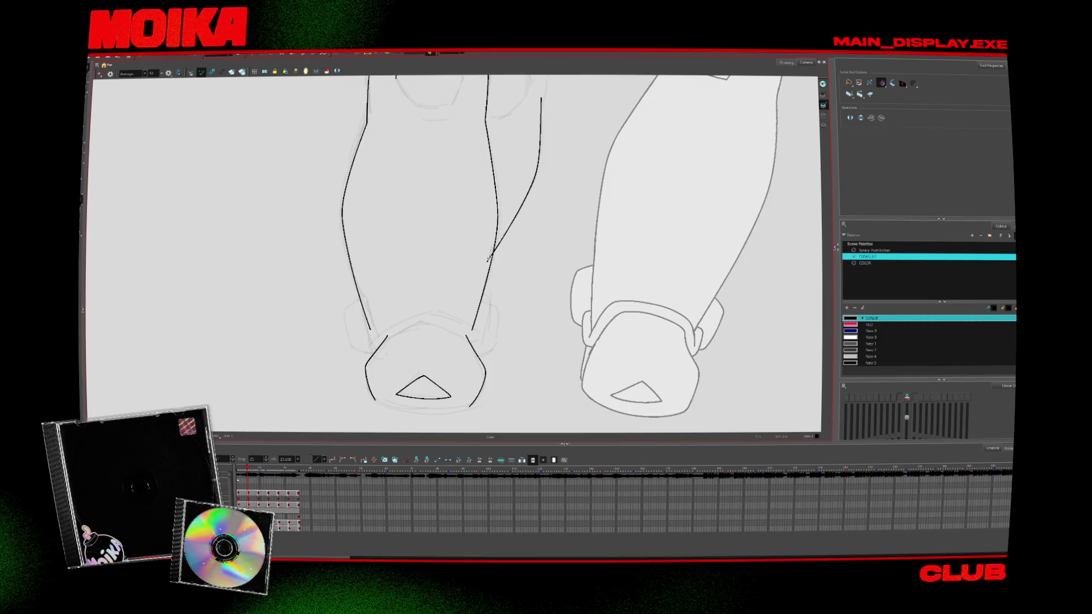
key(comma)
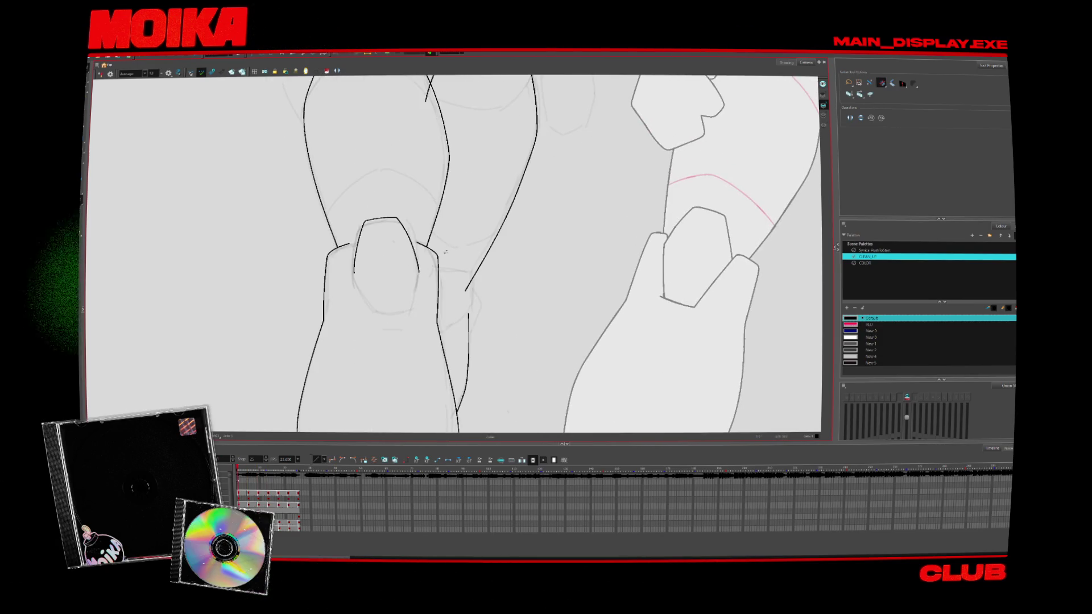
Ink a short line beside the left knee pad and check it across drawings
drag(427, 270, 447, 282)
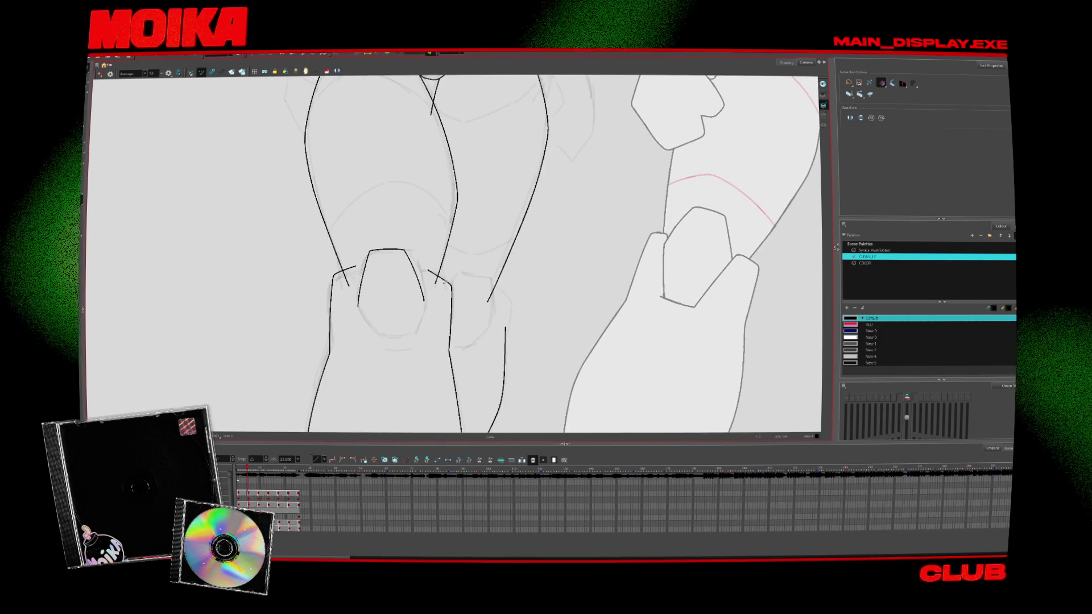
key(period)
key(period)
key(period)
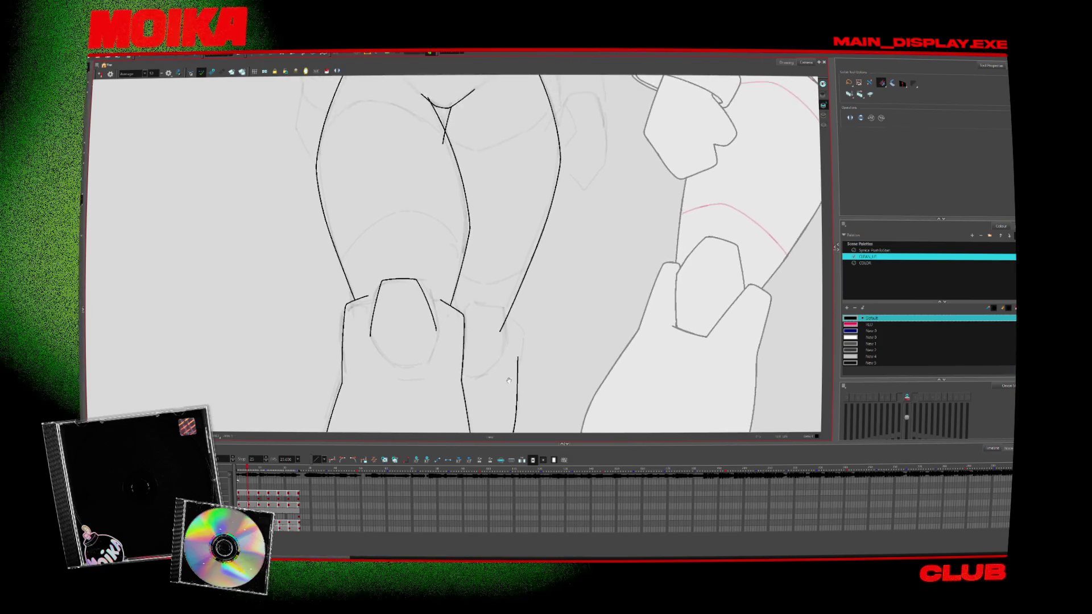
key(period)
key(period)
key(period)
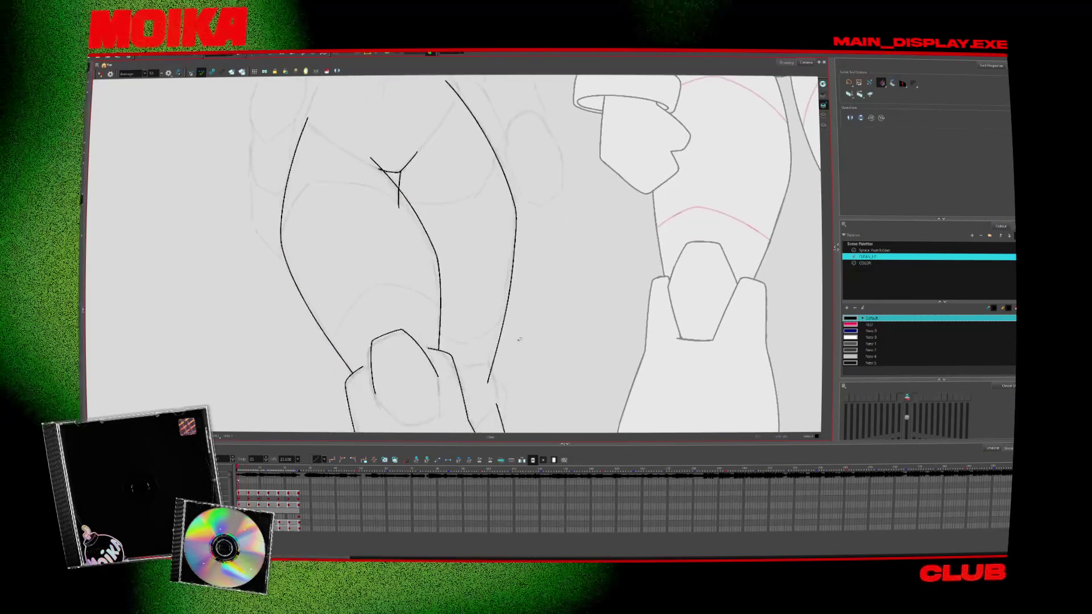
key(period)
key(period)
key(period)
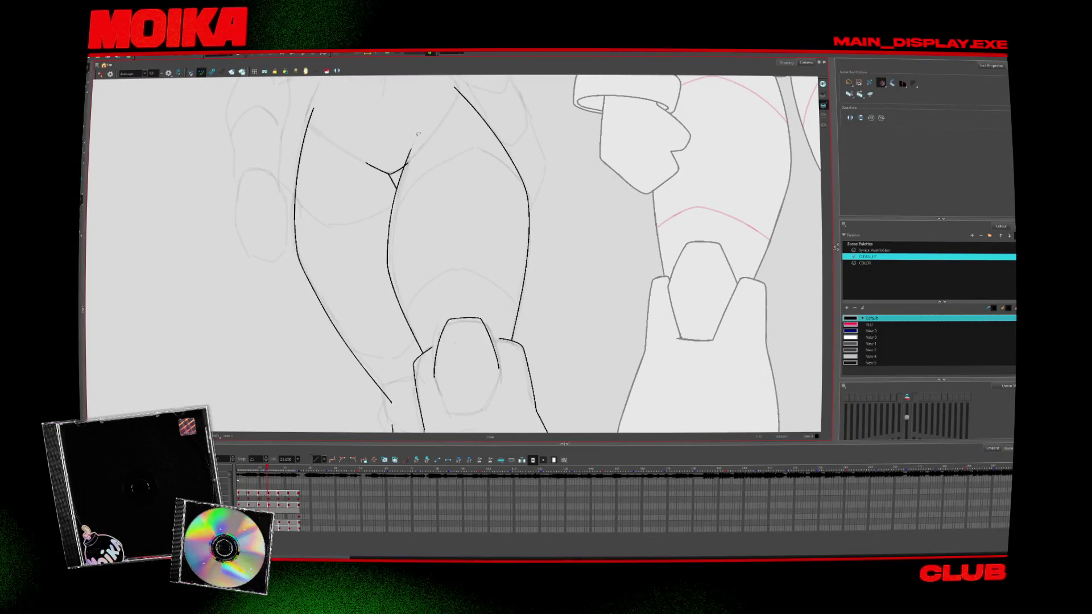
key(period)
key(period)
key(period)
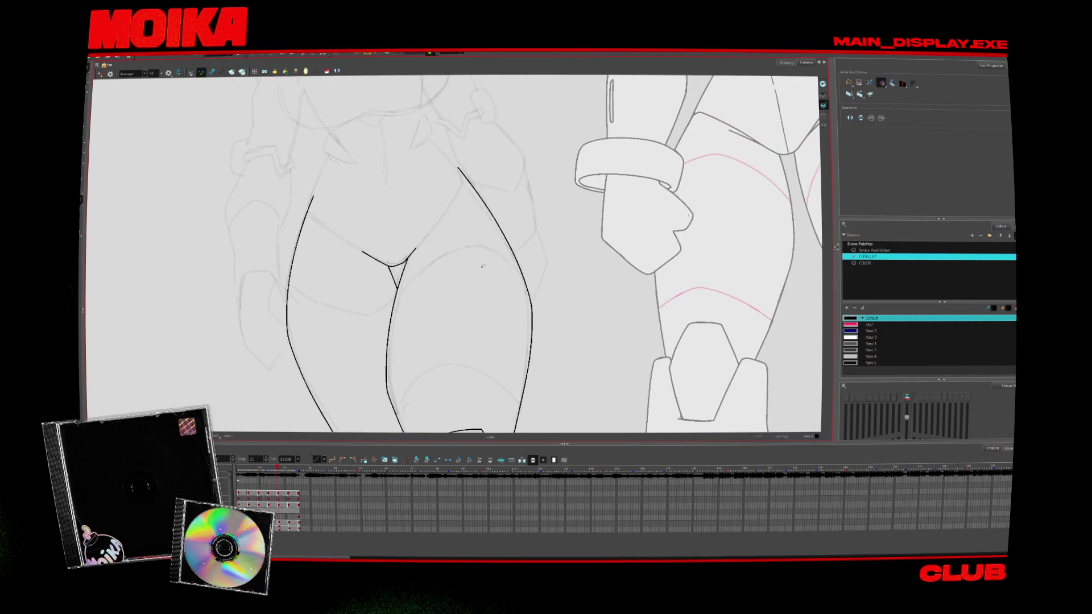
key(alt+b)
key(alt+slash)
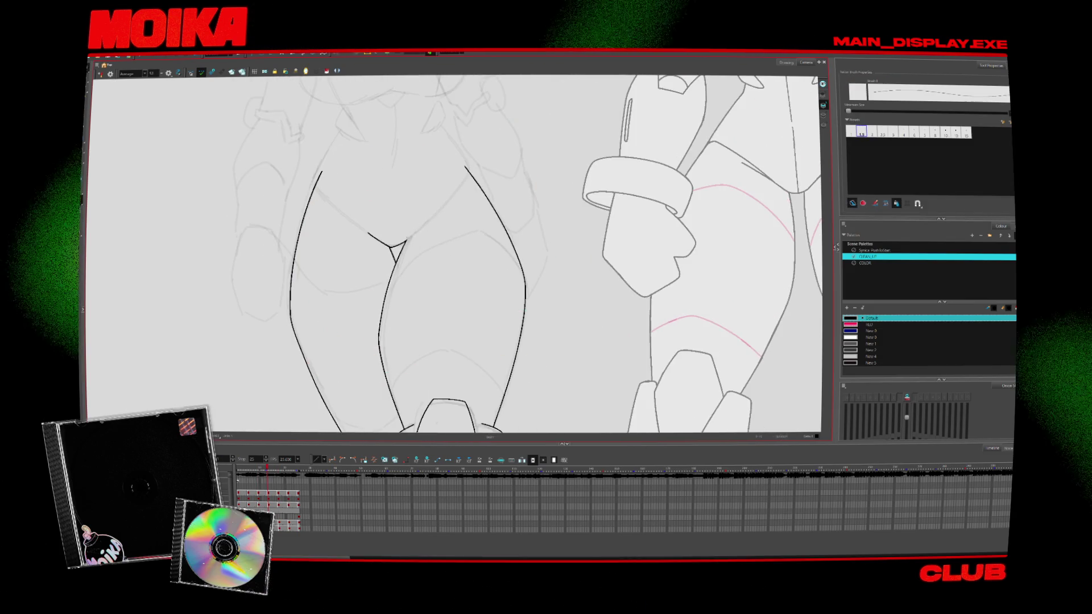
key(comma)
key(comma)
Step through the next leg drawings, toggling between the Select and Brush tools
key(period)
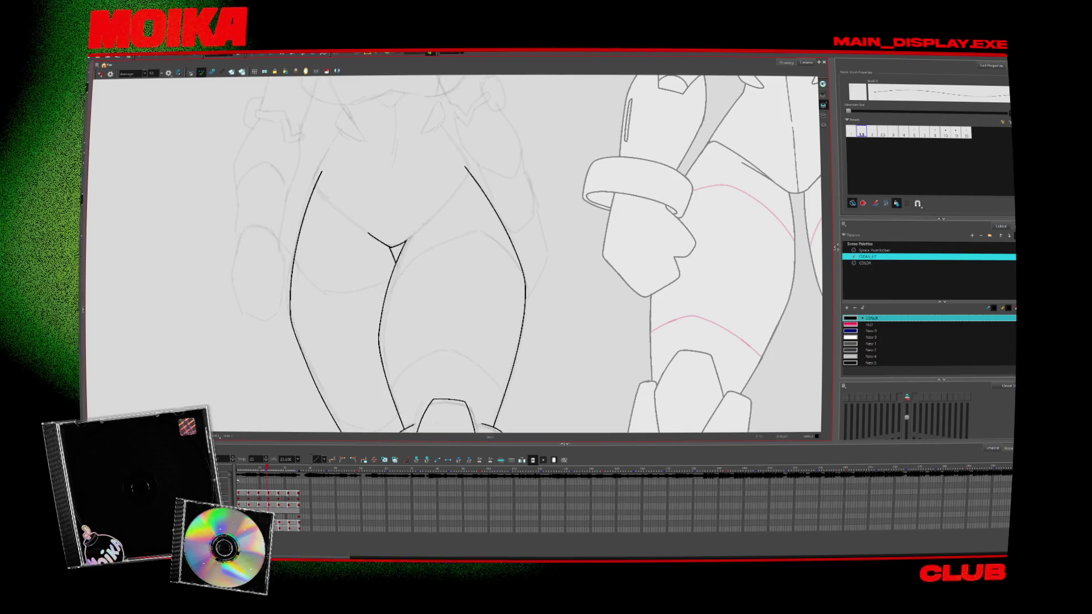
key(period)
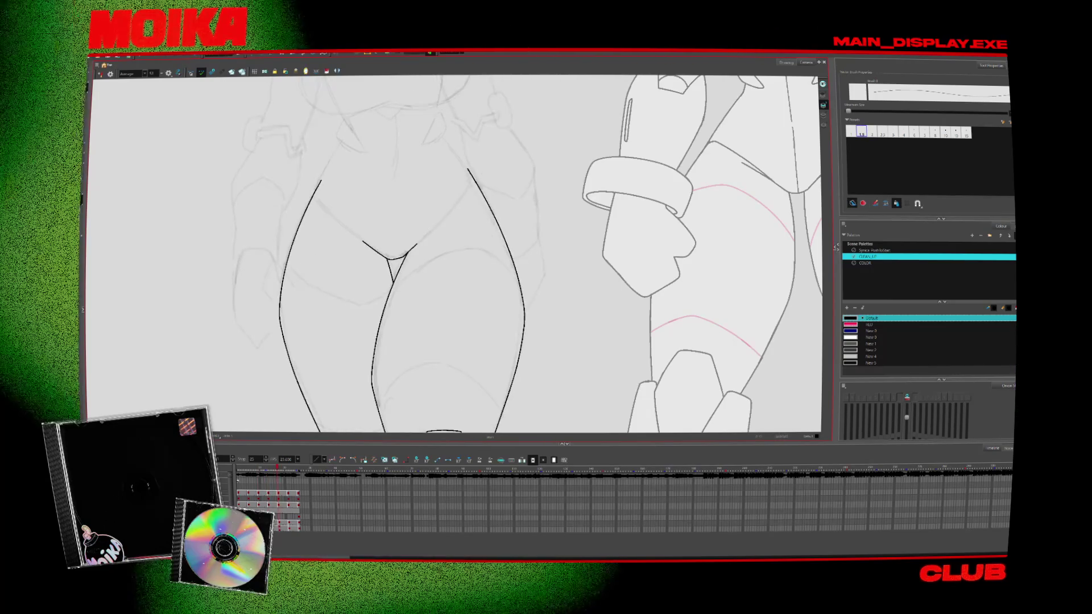
key(period)
key(period)
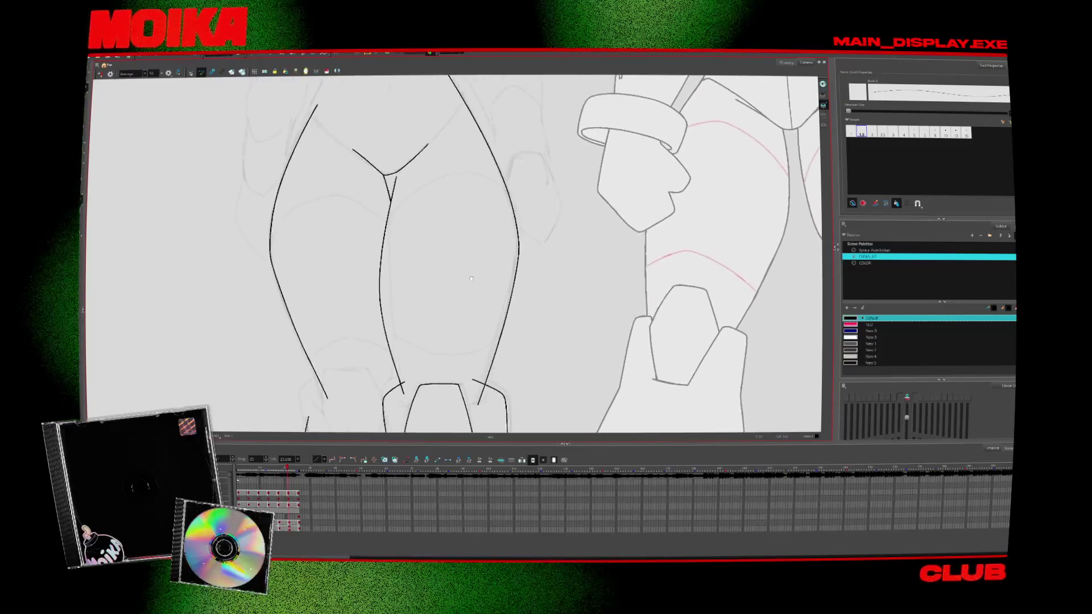
key(period)
key(alt+s)
key(period)
key(period)
key(period)
key(alt+b)
key(comma)
key(comma)
key(comma)
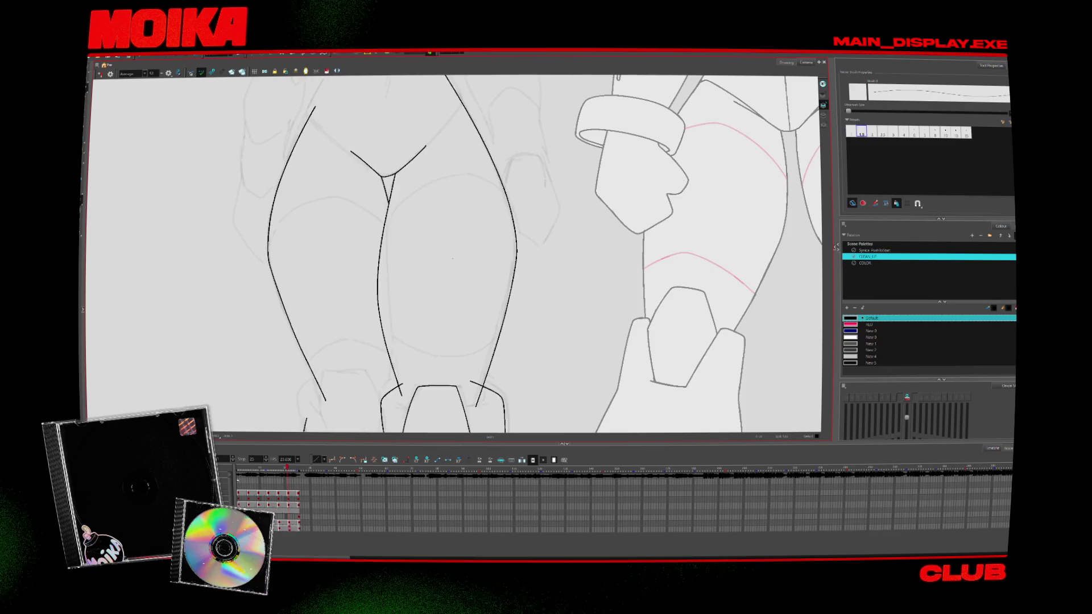
key(period)
key(period)
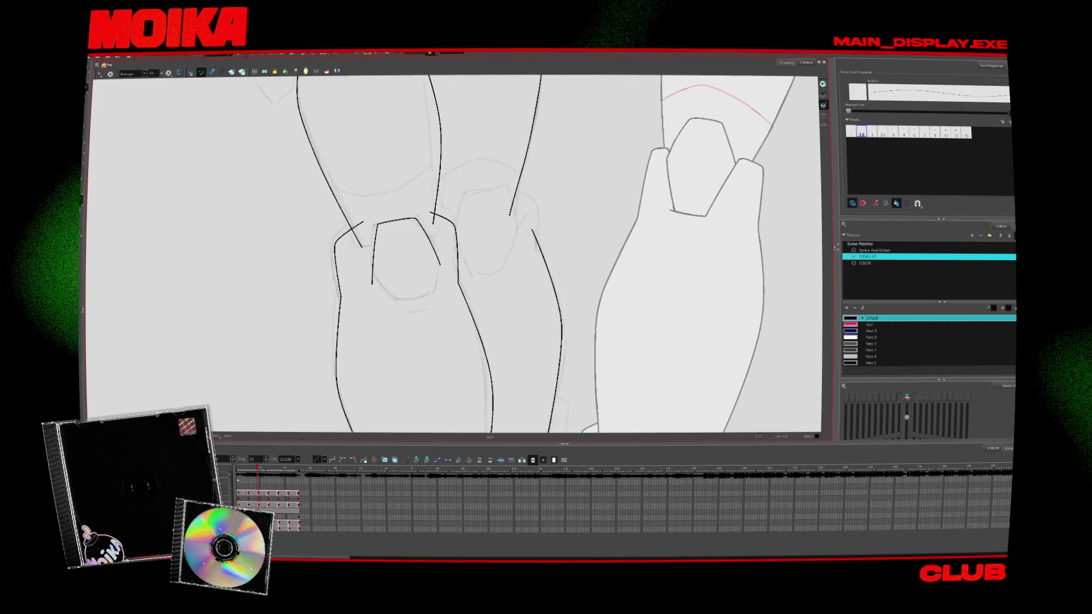
Ink two lines left of the left knee, then play back and mirror the view to check
drag(371, 239, 383, 300)
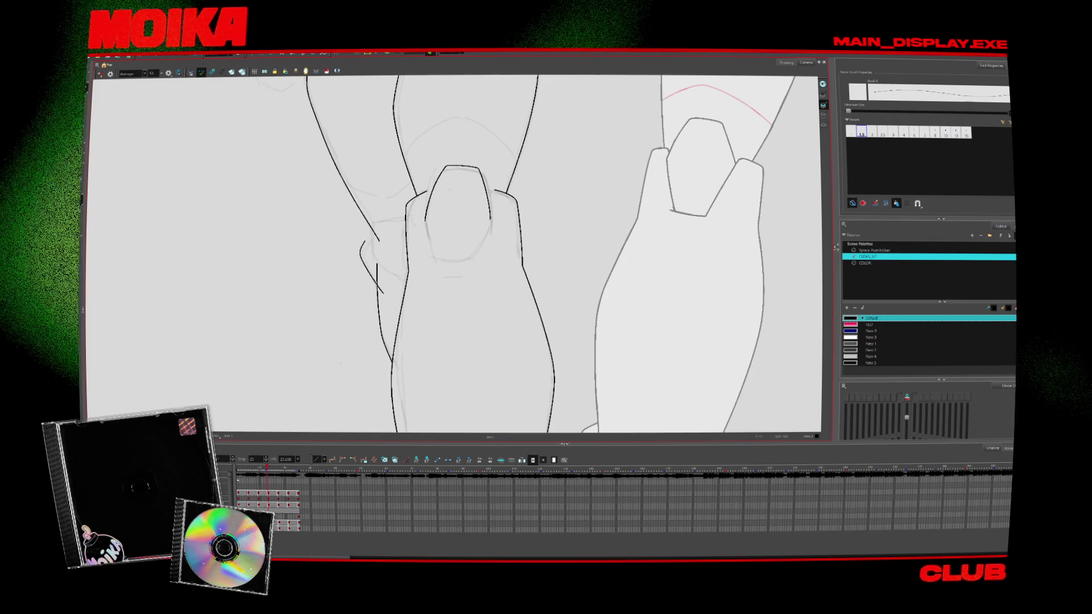
key(period)
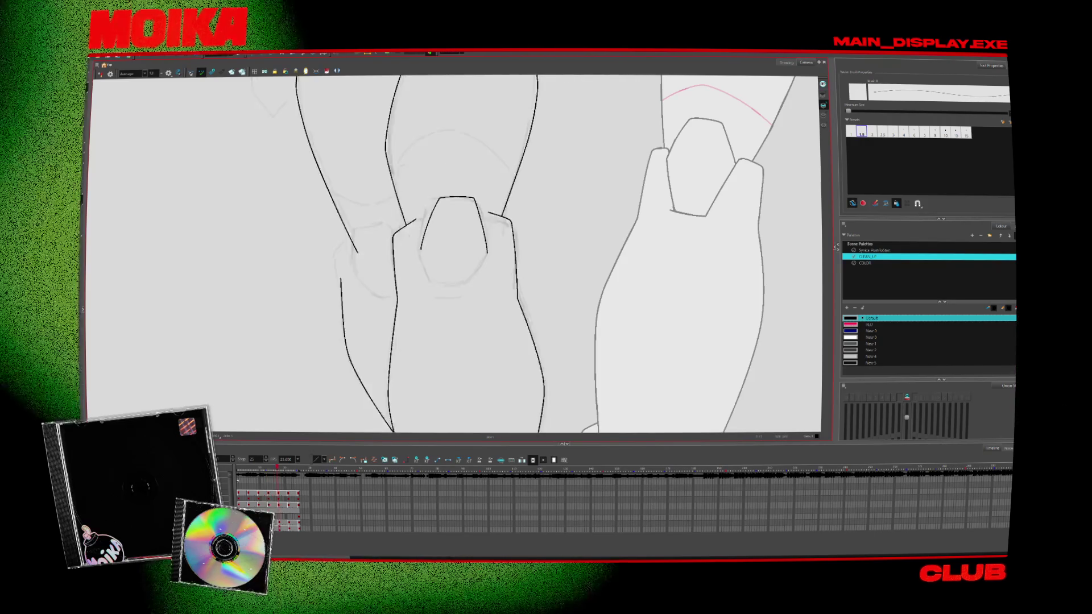
drag(348, 242, 337, 273)
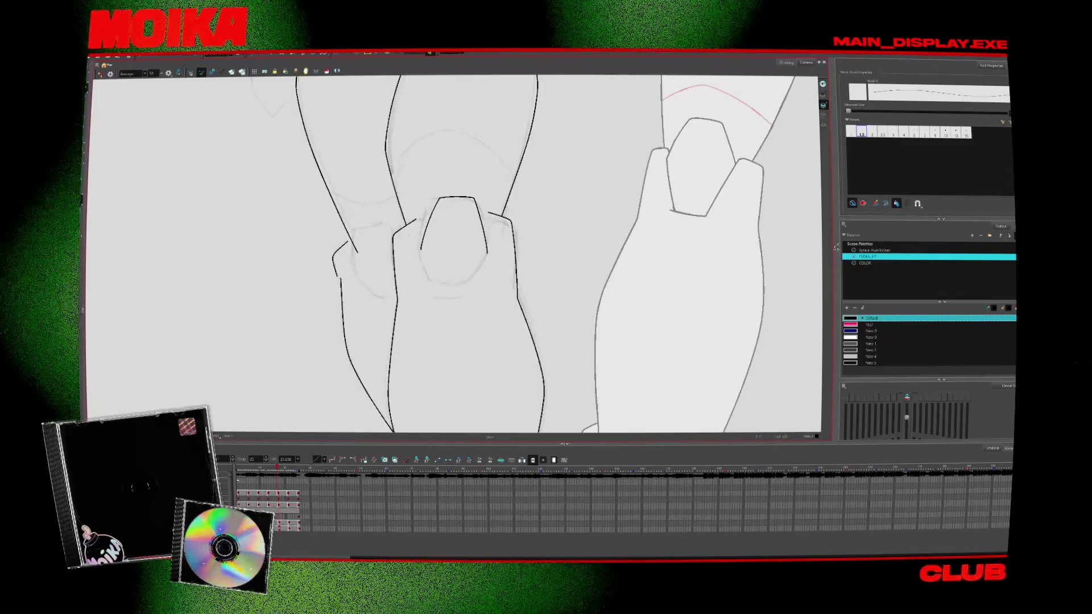
key(period)
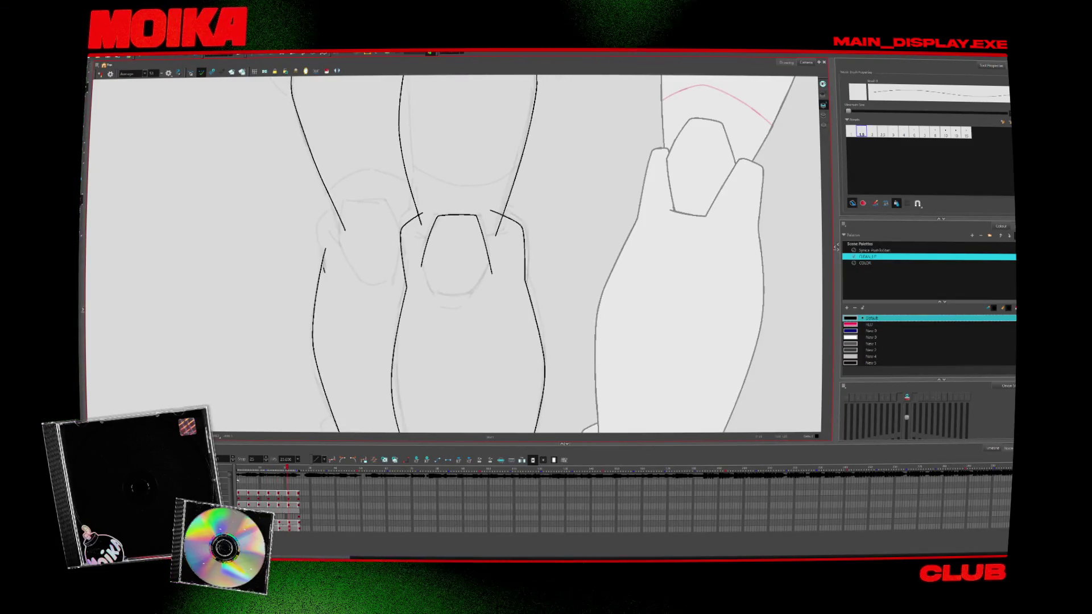
key(period)
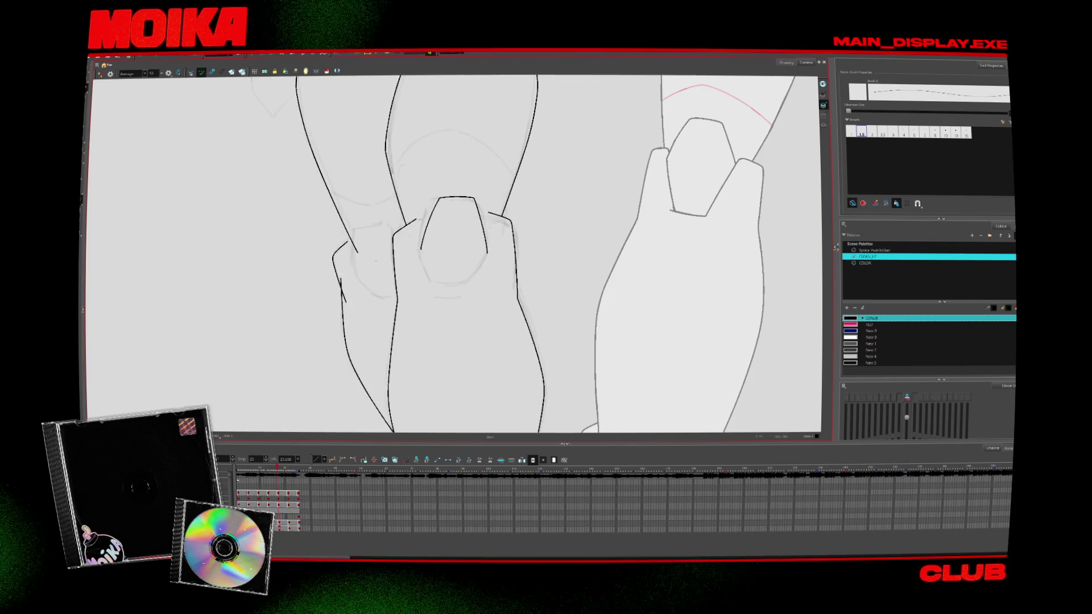
key(period)
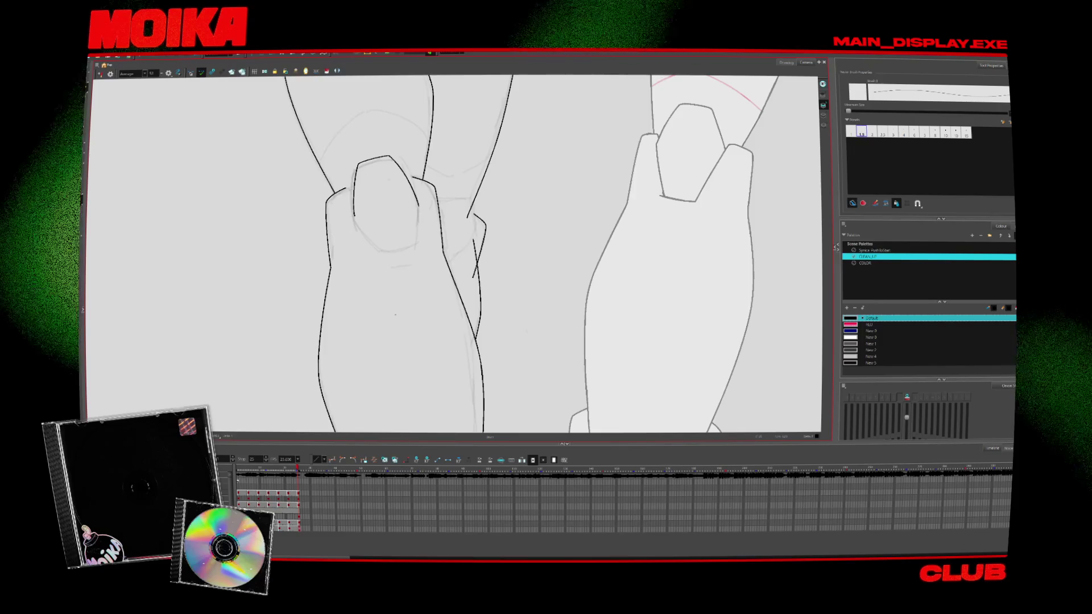
key(Return)
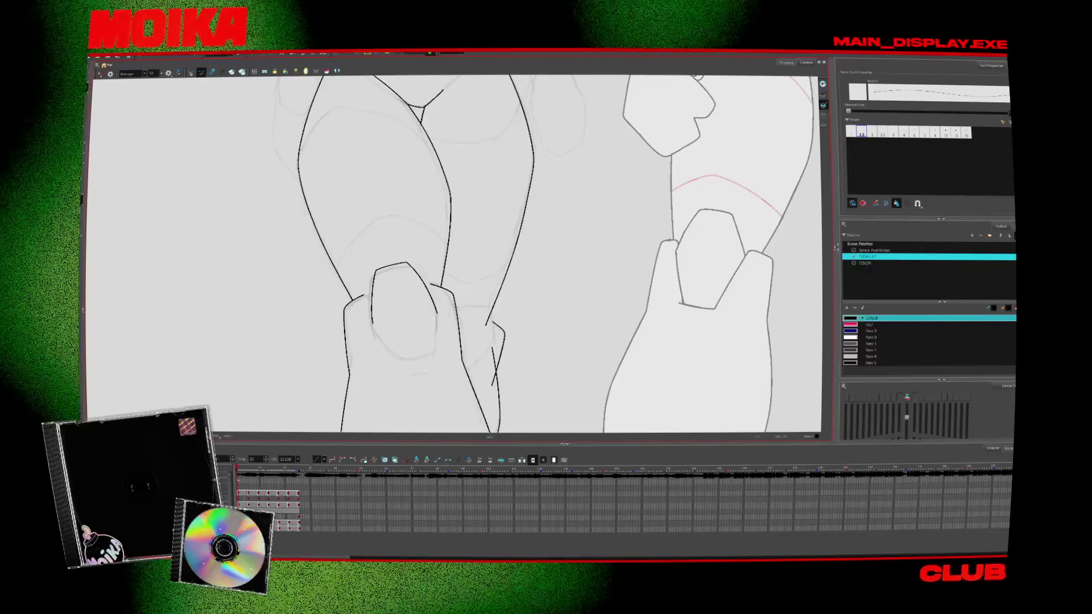
click(101, 74)
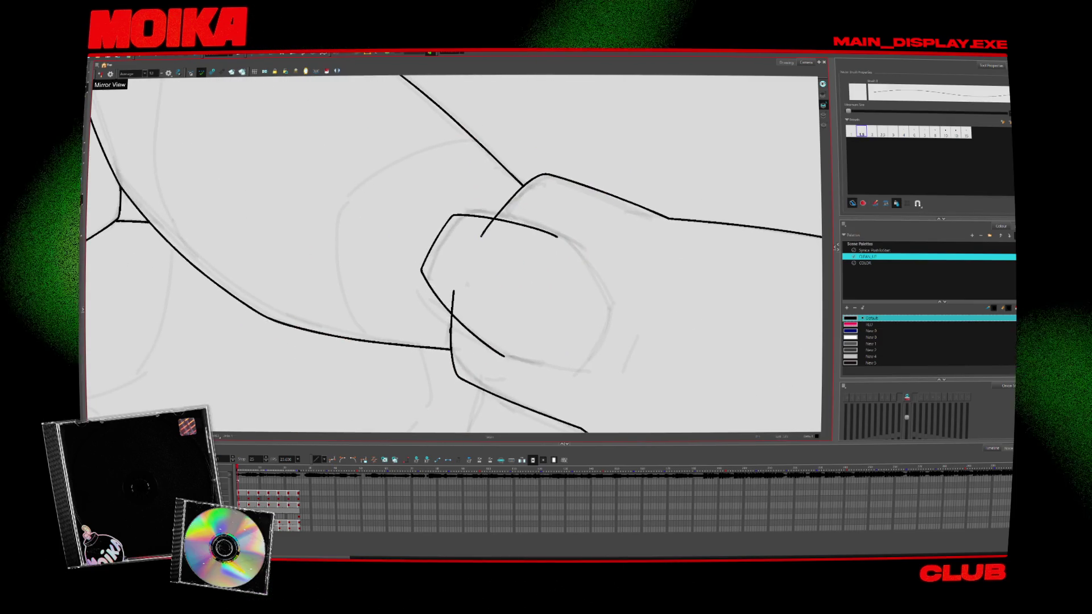
Extend the lower middle knee line upward and lengthen the short stroke toward the top
key(period)
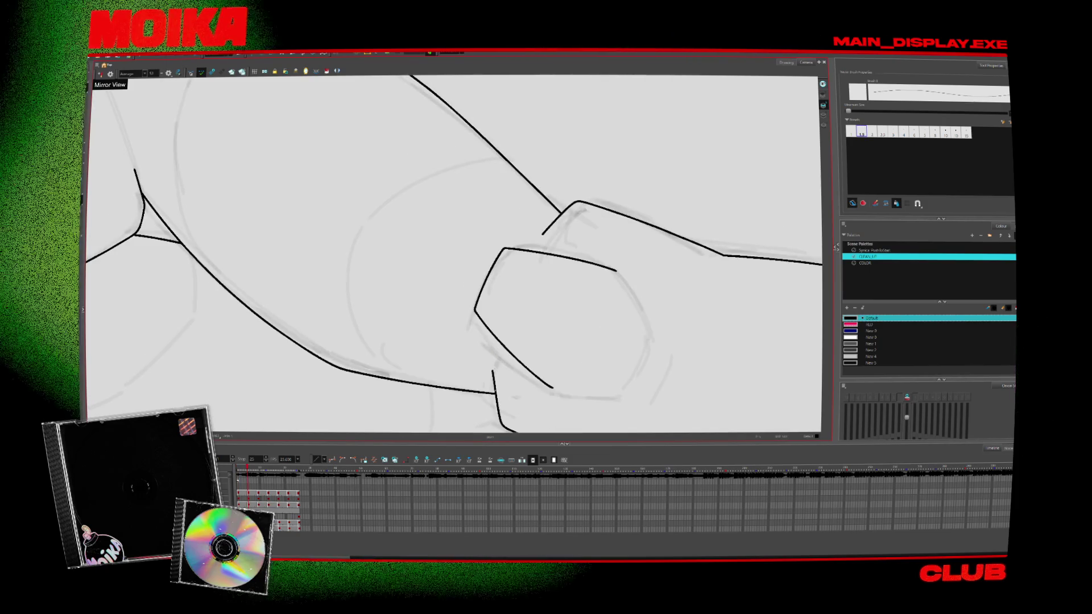
drag(492, 371, 496, 319)
drag(512, 276, 537, 241)
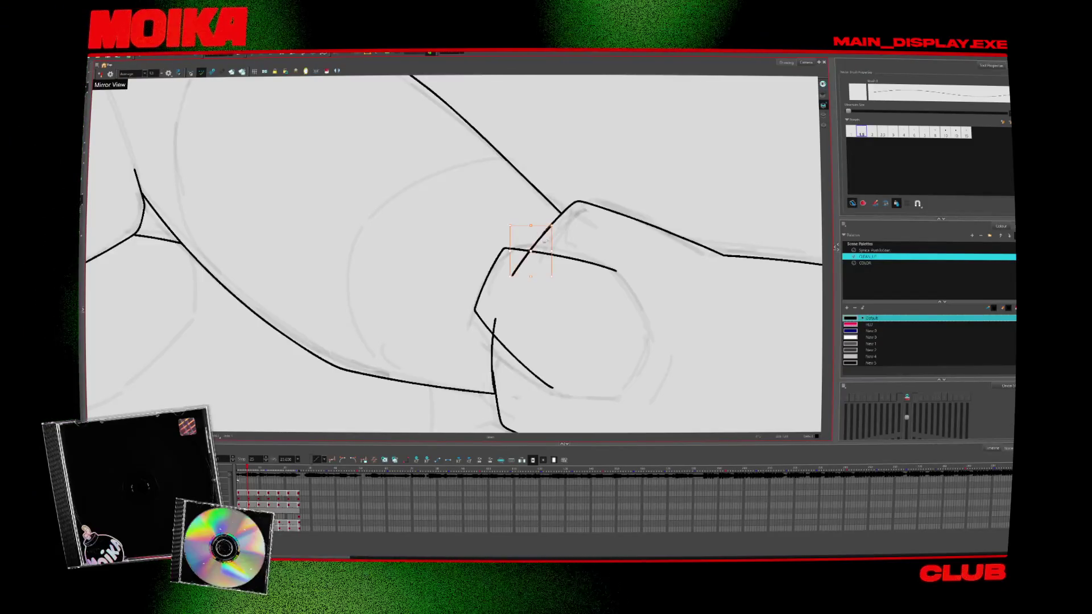
key(period)
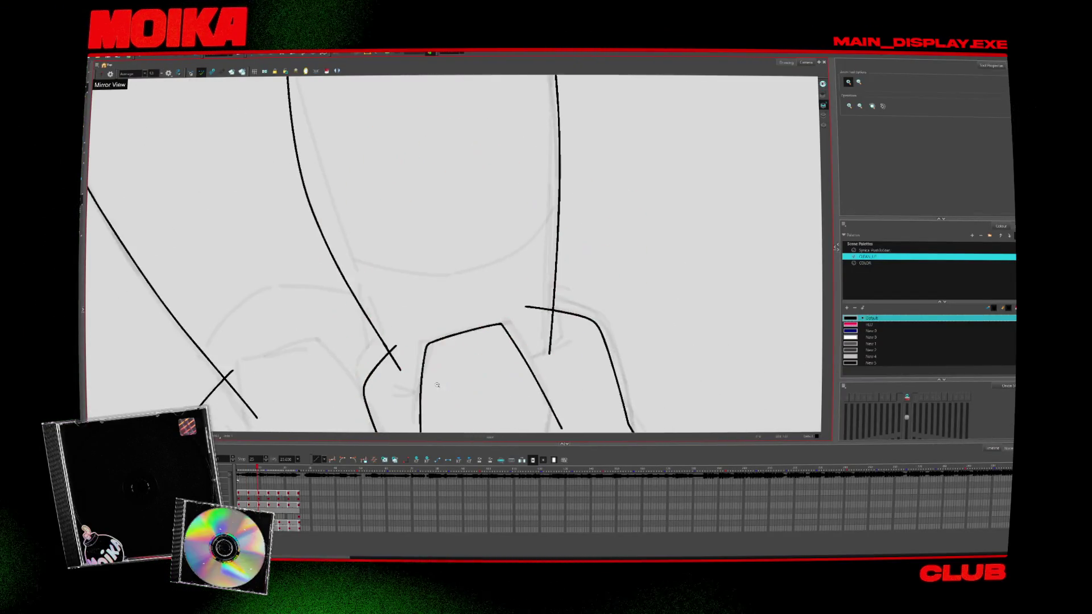
scroll(420, 341, up, 3)
Draw a vertical inner line in the knee pad on the earlier drawing, undoing a stray second line
key(comma)
key(comma)
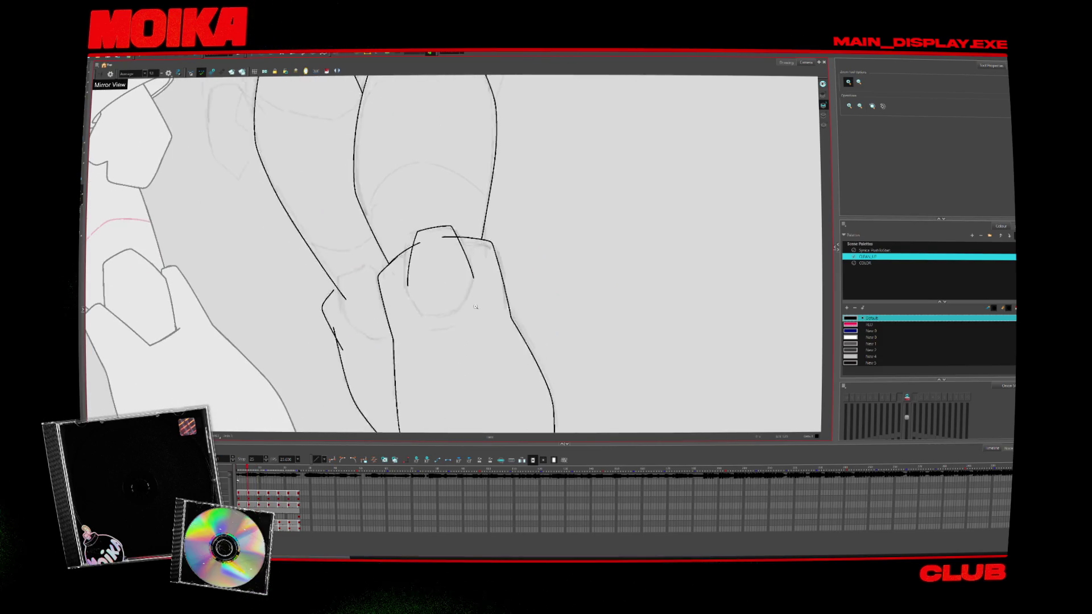
key(alt+b)
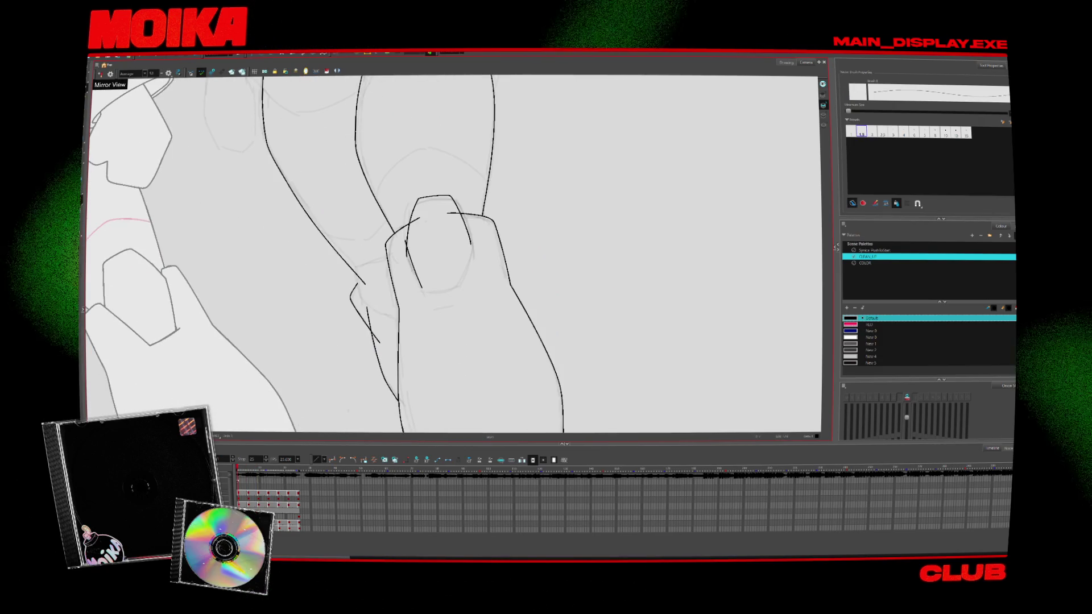
drag(411, 253, 422, 289)
drag(469, 228, 461, 288)
key(ctrl+z)
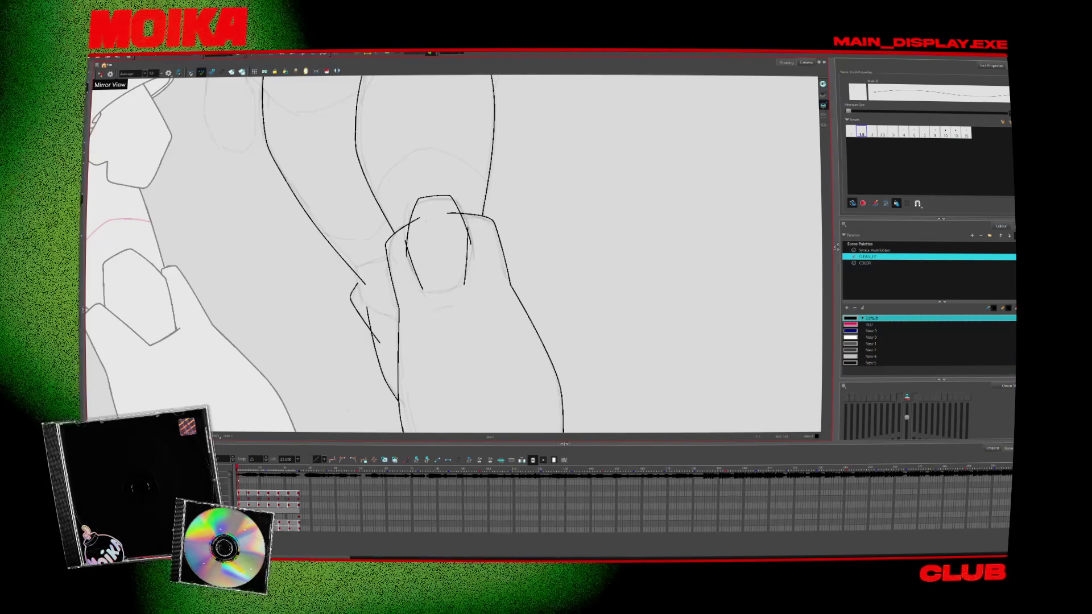
key(period)
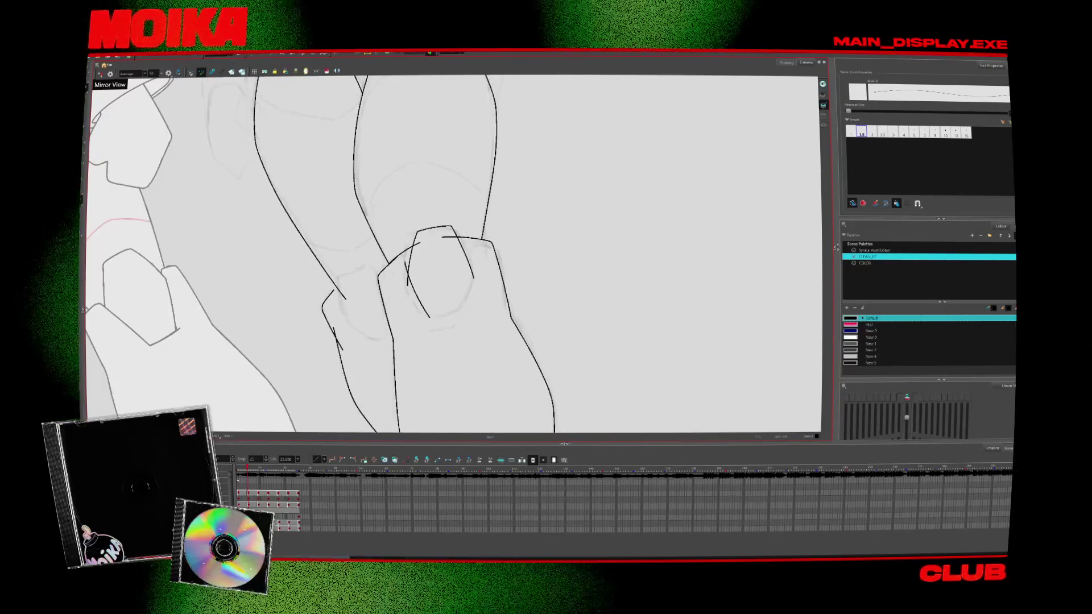
key(period)
key(period)
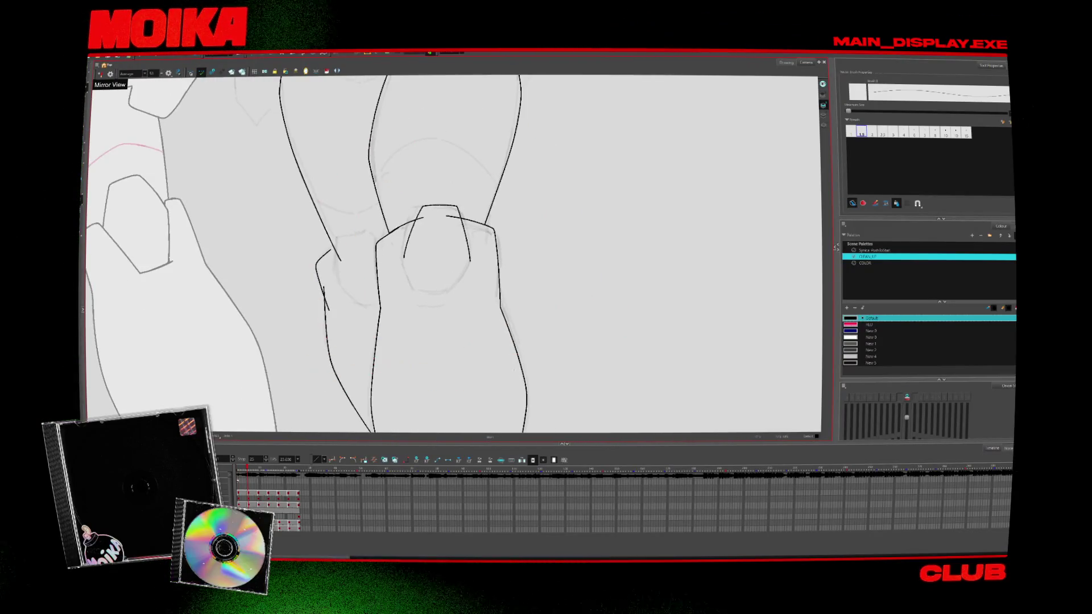
Remove the short line at the knee pad's bottom and ink the plate's right edge
mouse_move(520, 354)
mouse_down()
mouse_move(541, 324)
mouse_move(562, 319)
mouse_up()
key(period)
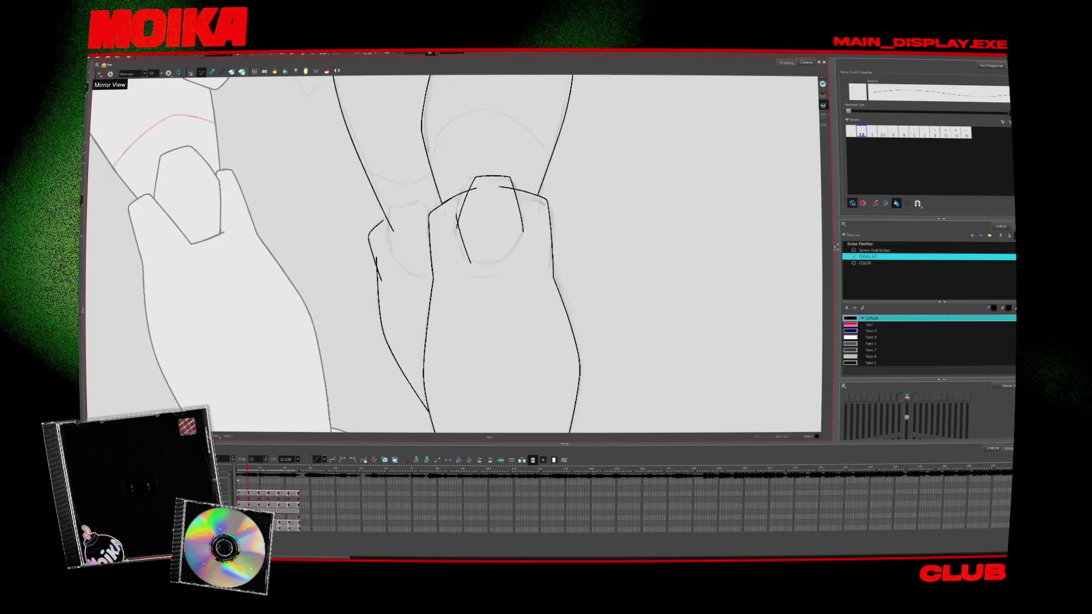
key(period)
key(comma)
key(period)
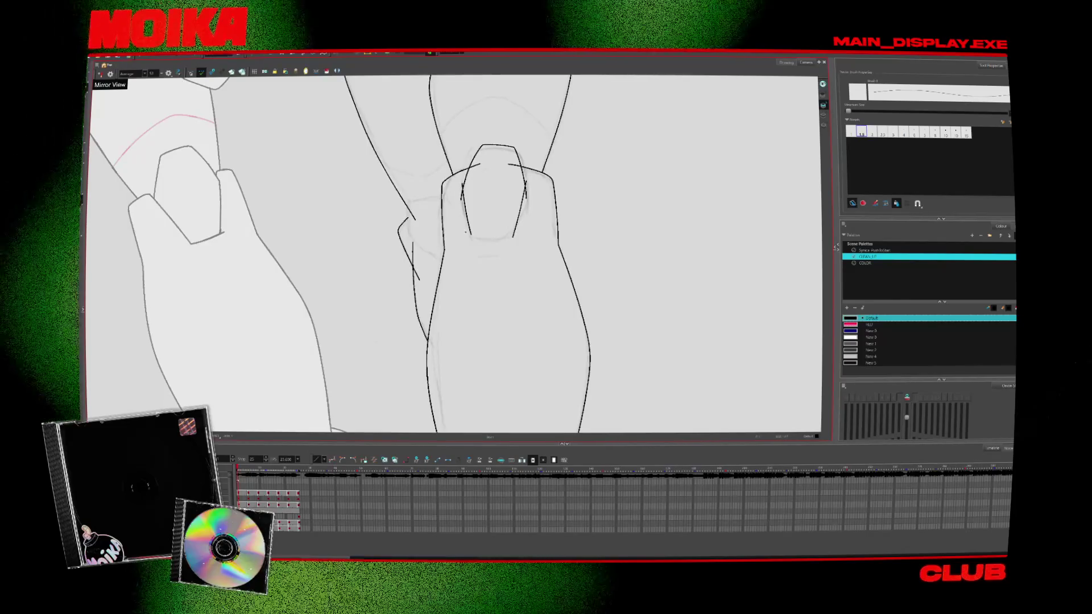
key(ctrl+z)
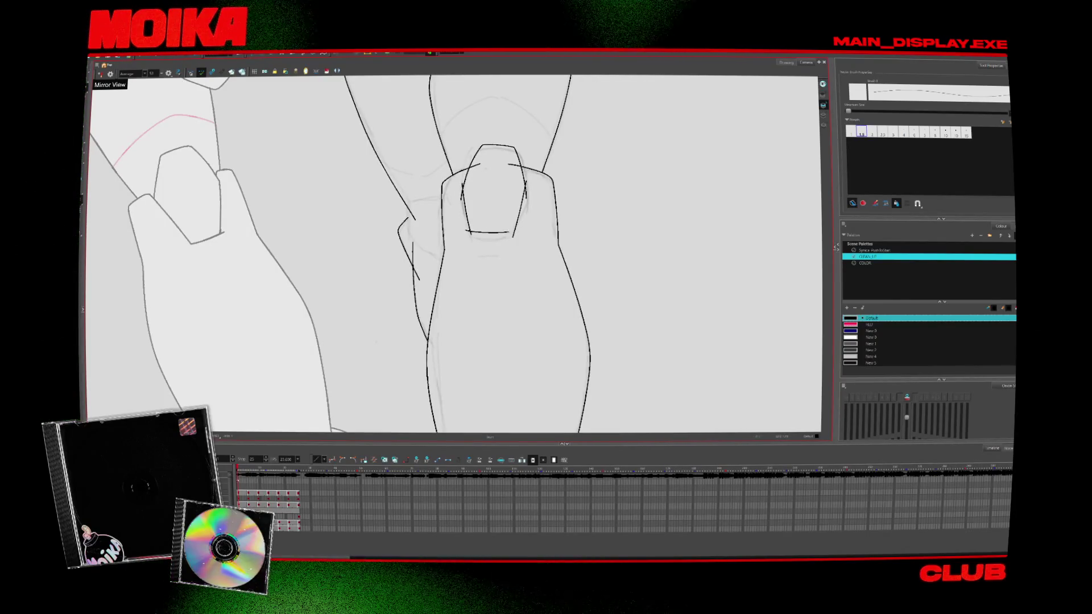
key(period)
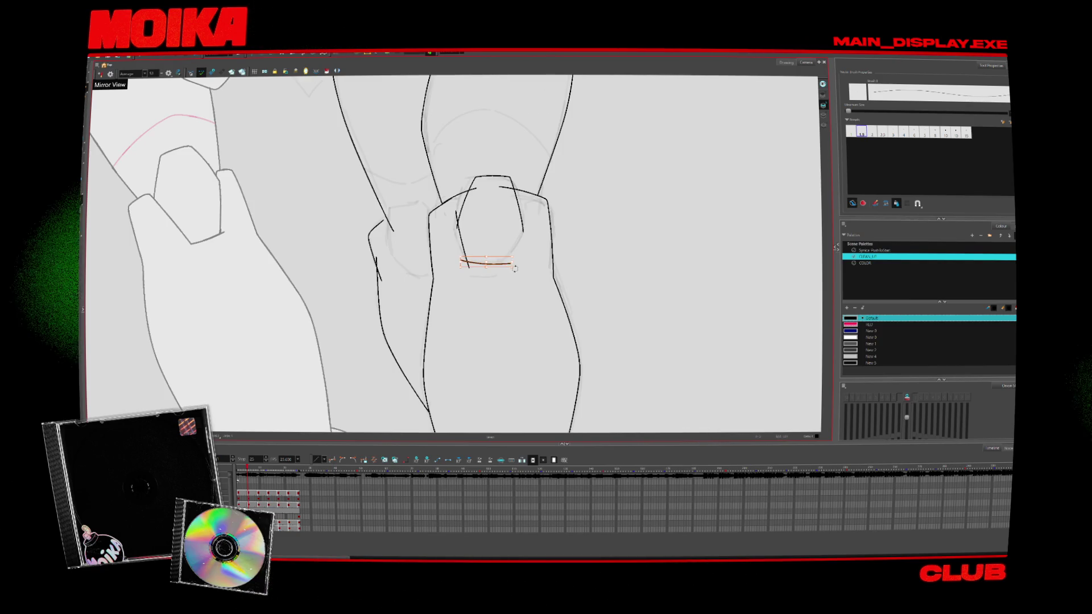
key(period)
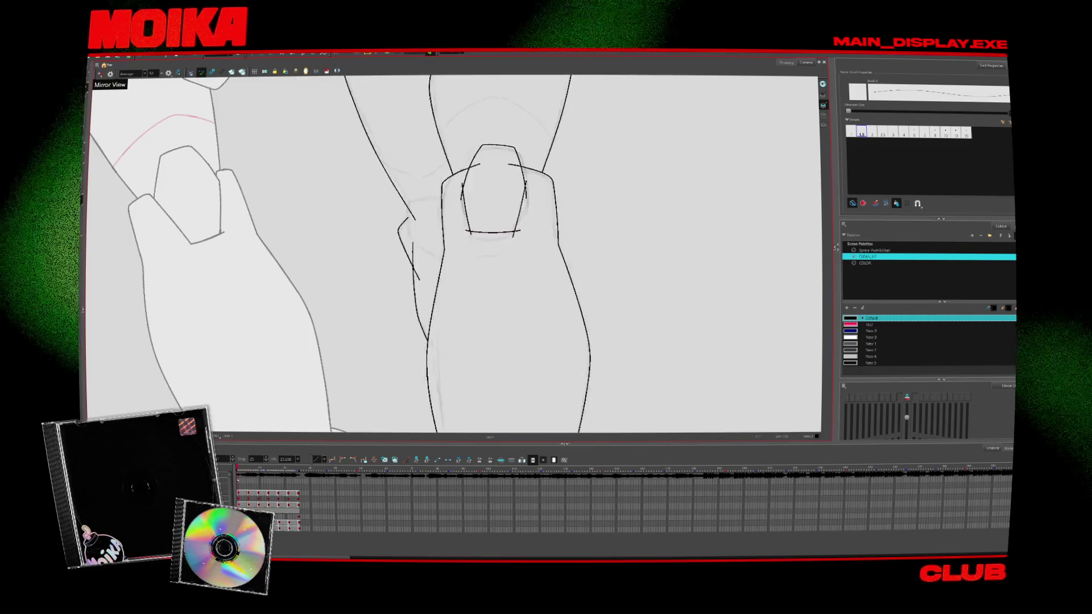
key(comma)
drag(521, 210, 505, 260)
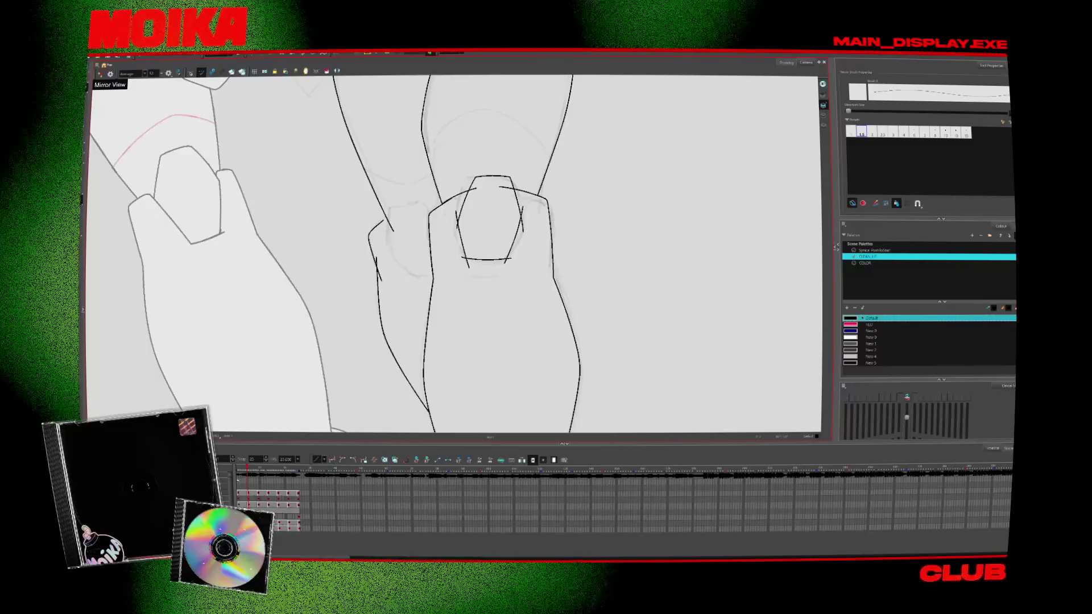
drag(521, 209, 502, 268)
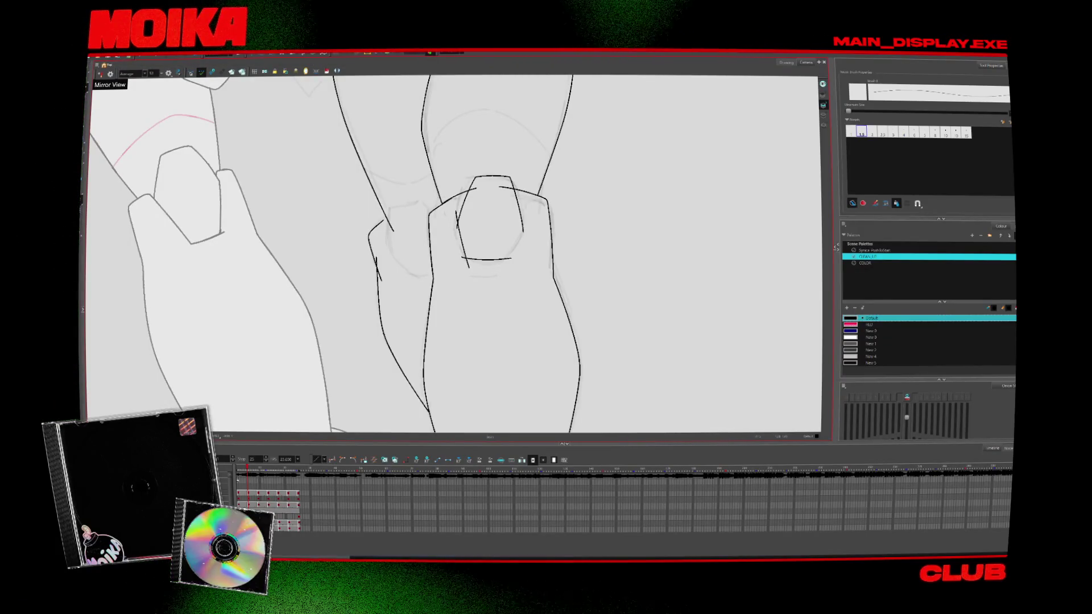
Switch to the browser showing the Dead Man's Wire trailer page
key(alt+Tab)
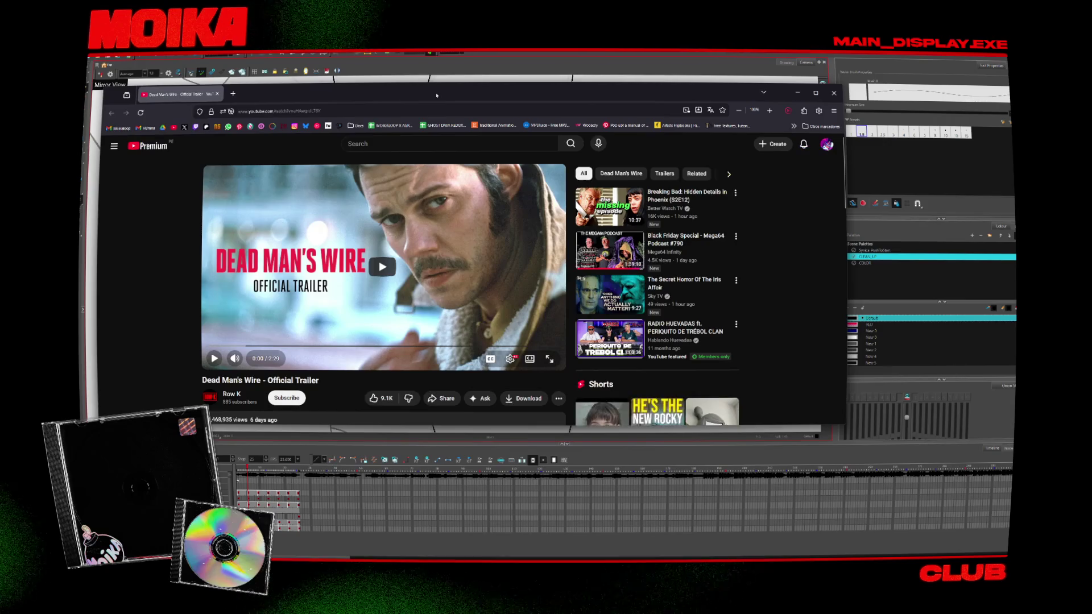
Maximise the browser and start playing the Dead Man's Wire trailer
double_click(436, 95)
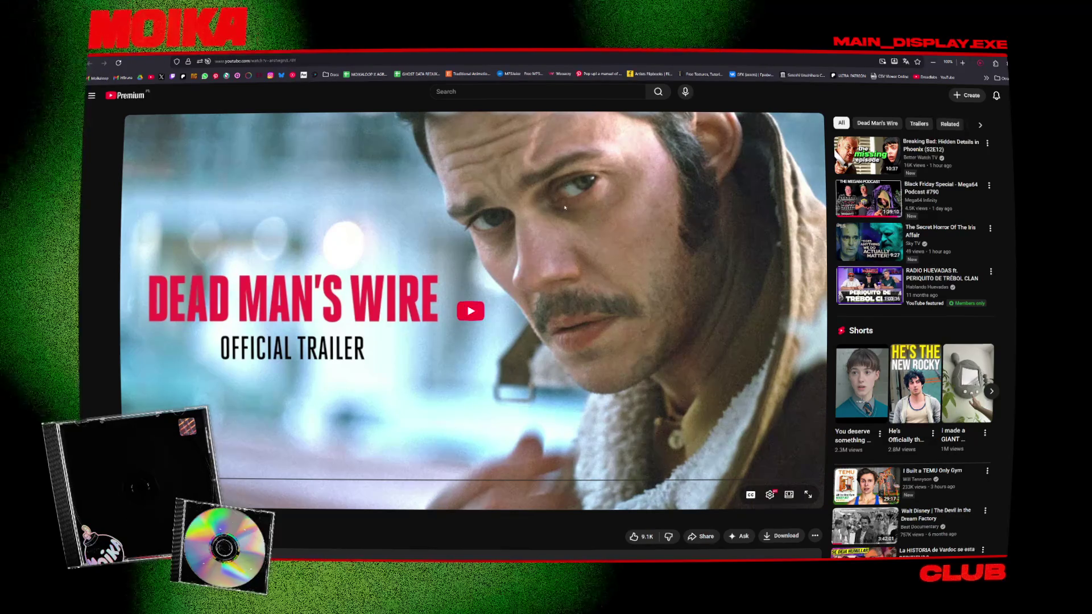
click(442, 301)
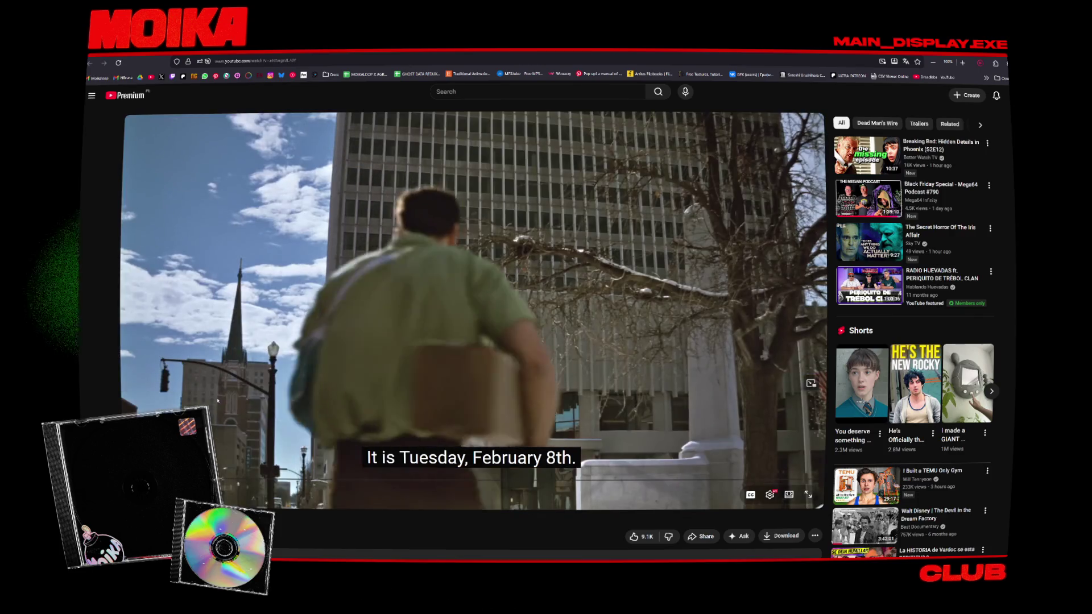
scroll(217, 400, down, 1)
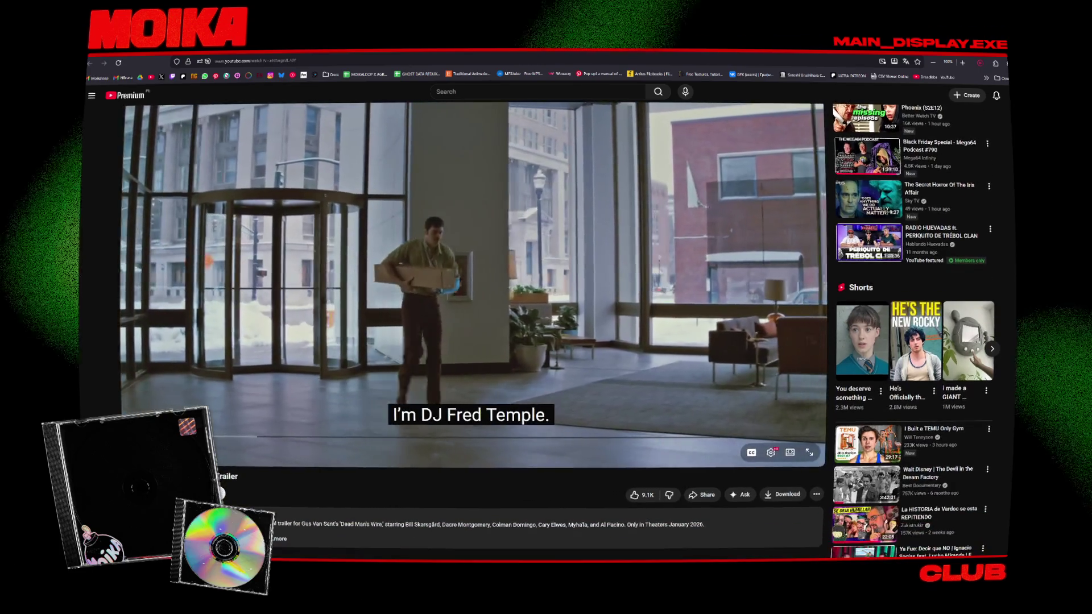
scroll(112, 408, up, 1)
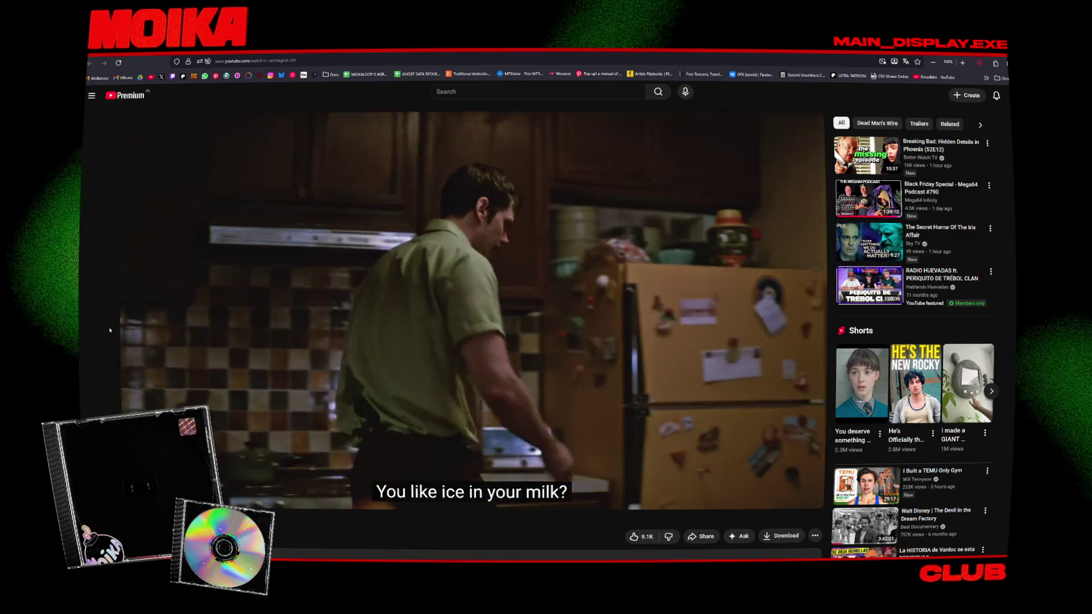
Pause the trailer, expand and select part of its description, then return to Harmony
click(271, 295)
scroll(89, 287, down, 2)
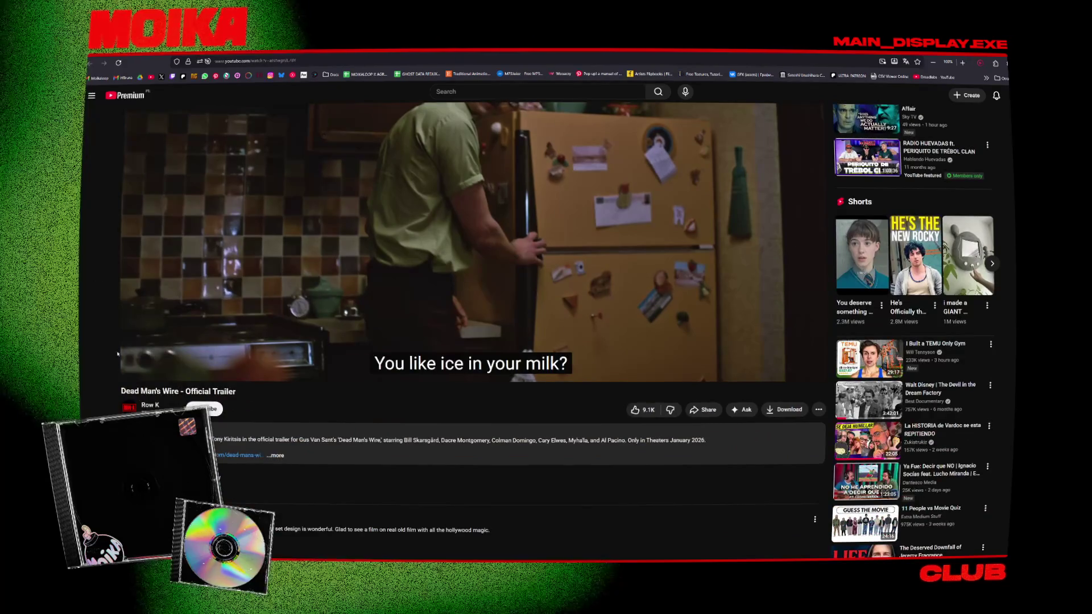
click(276, 455)
mouse_move(253, 439)
mouse_down()
mouse_move(708, 440)
mouse_move(397, 439)
mouse_up()
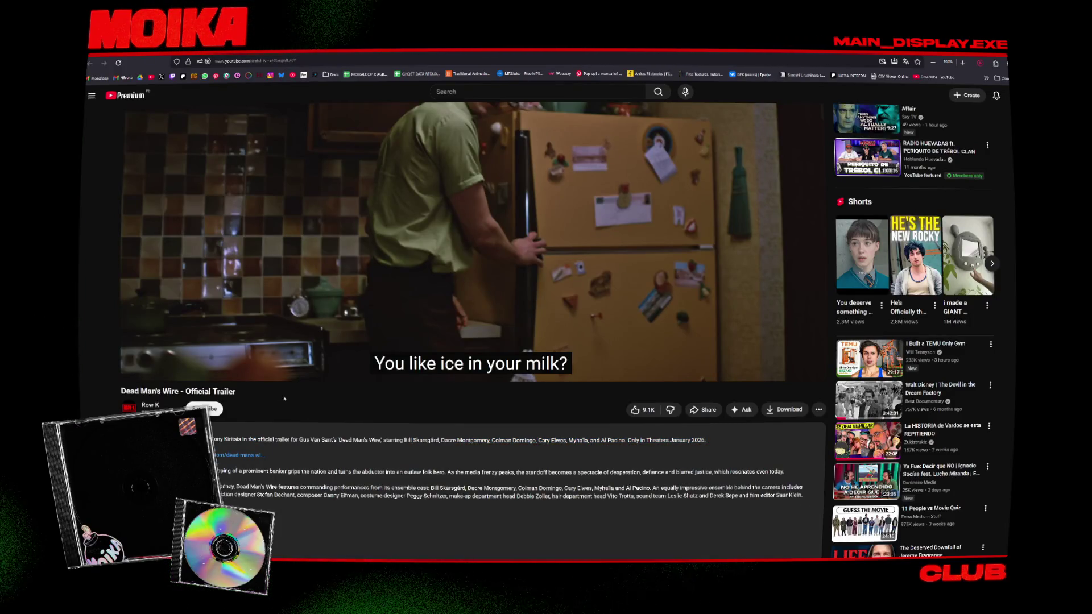
scroll(290, 401, up, 3)
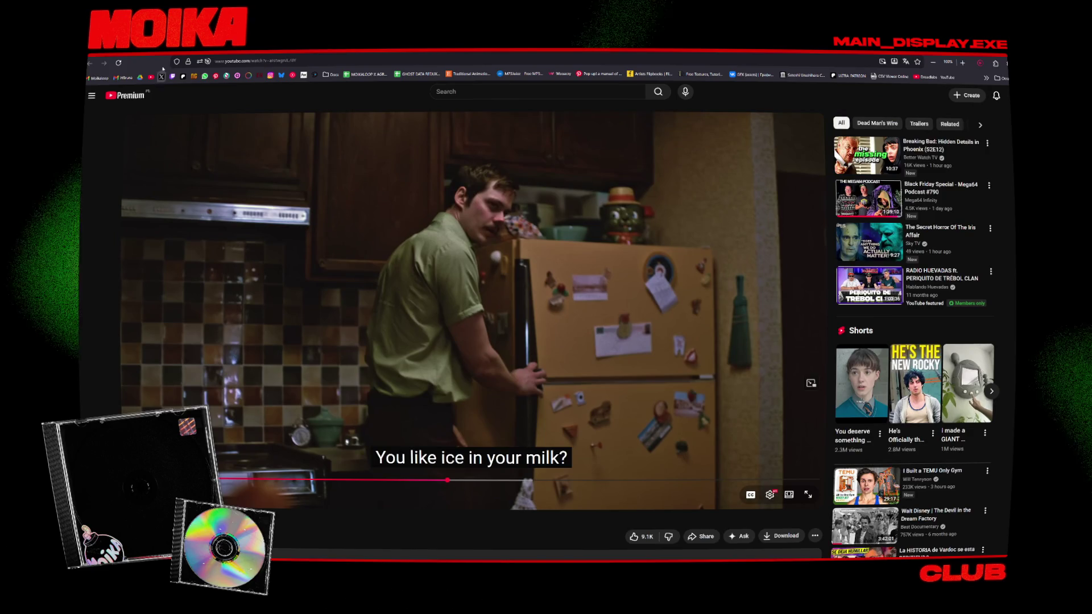
key(alt+Tab)
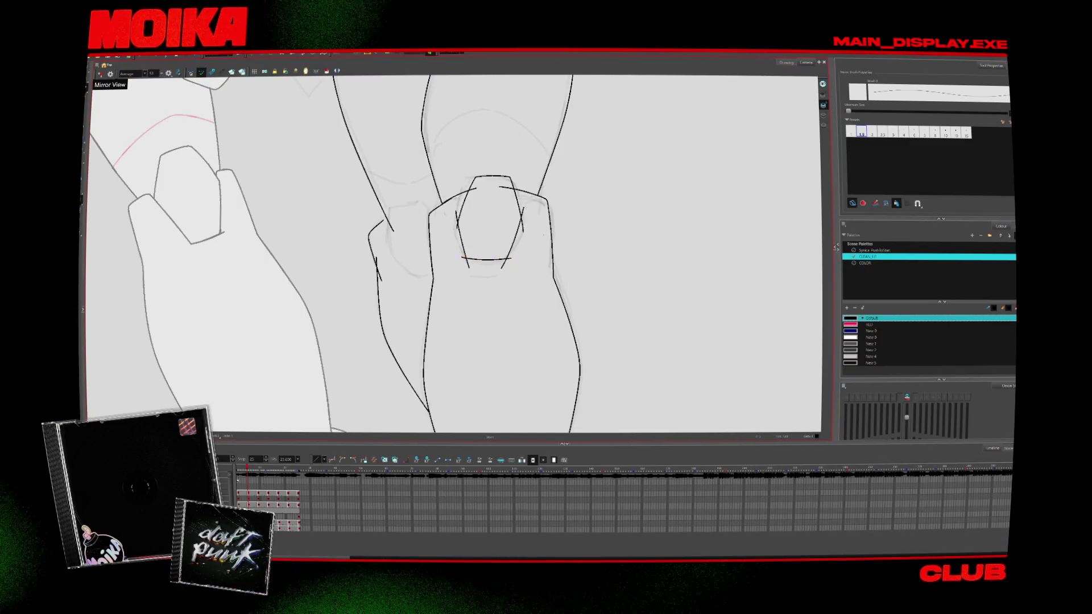
Ink a curve closing the bottom of the knee pad ring, flipping drawings to check it
key(period)
key(period)
key(period)
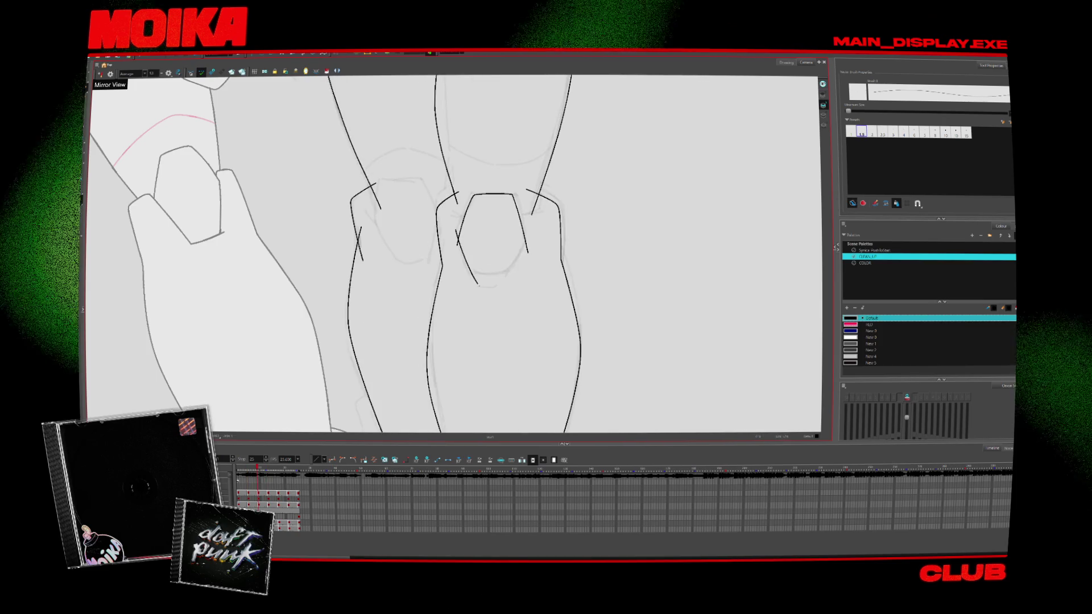
key(comma)
key(period)
drag(468, 274, 518, 277)
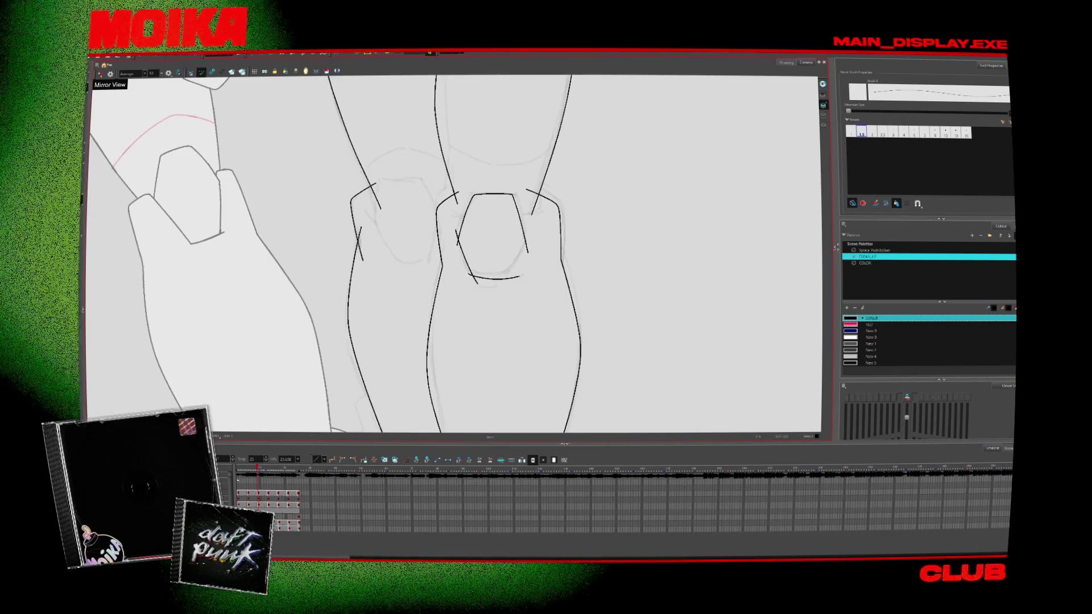
key(comma)
key(period)
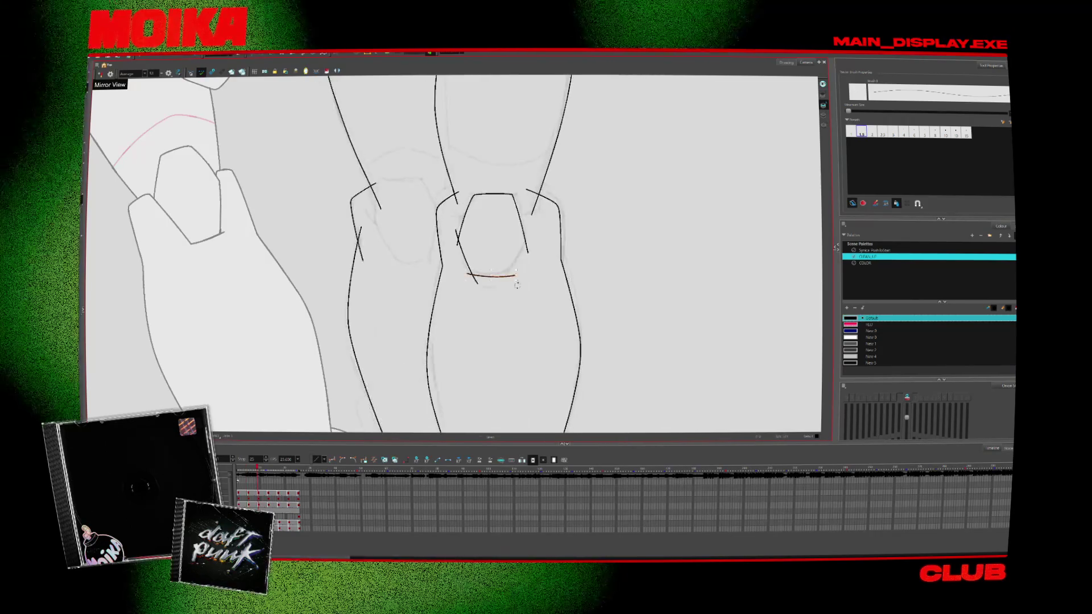
key(ctrl+v)
Extend the knee pad's right side downward and step back to the feet drawings
key(comma)
key(period)
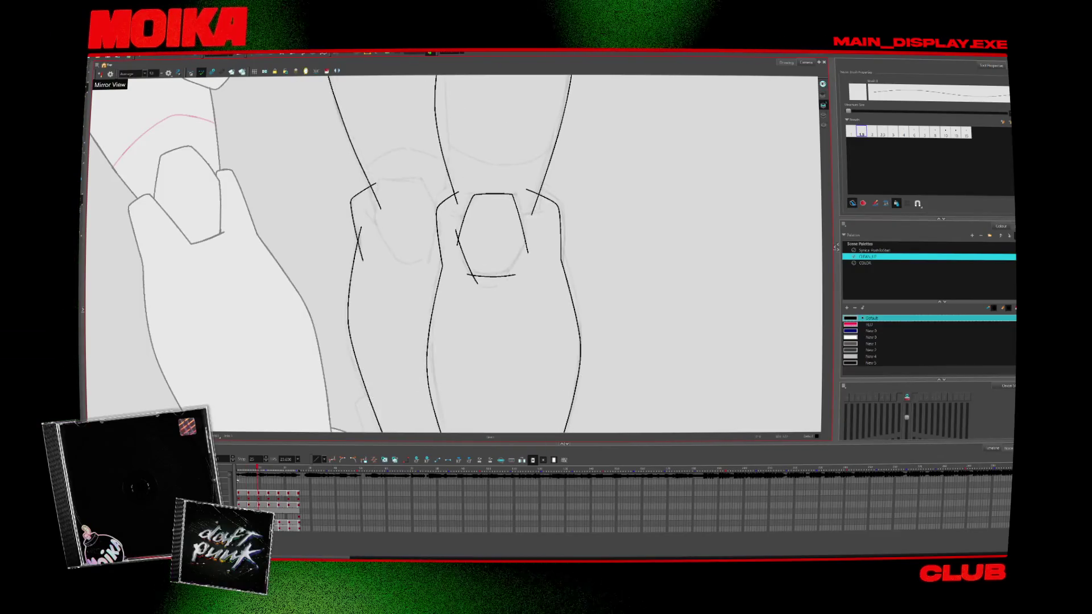
drag(522, 232, 508, 281)
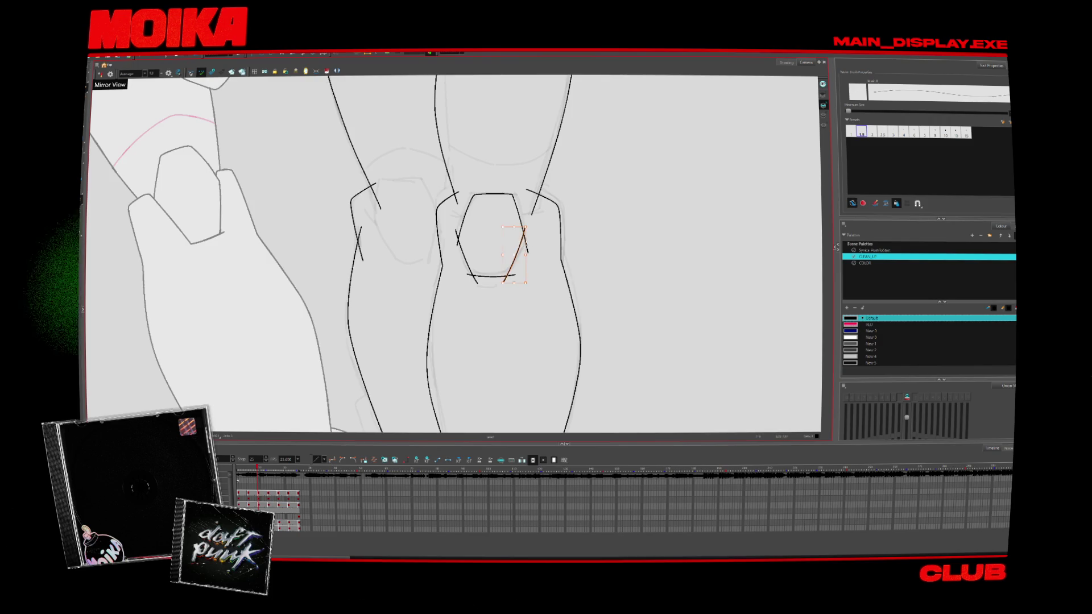
key(period)
key(period)
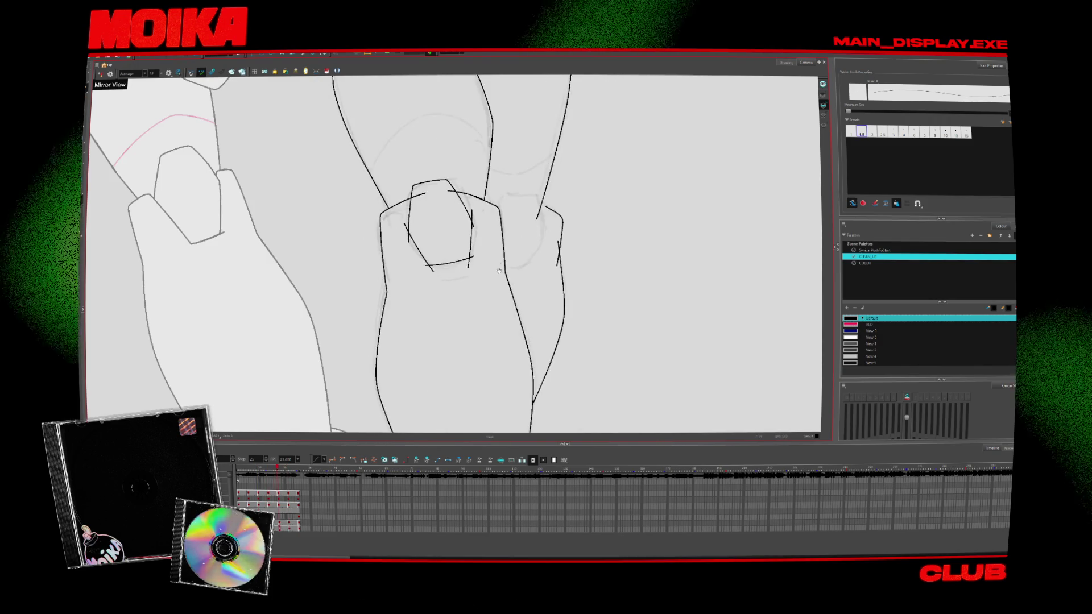
key(comma)
key(comma)
key(comma)
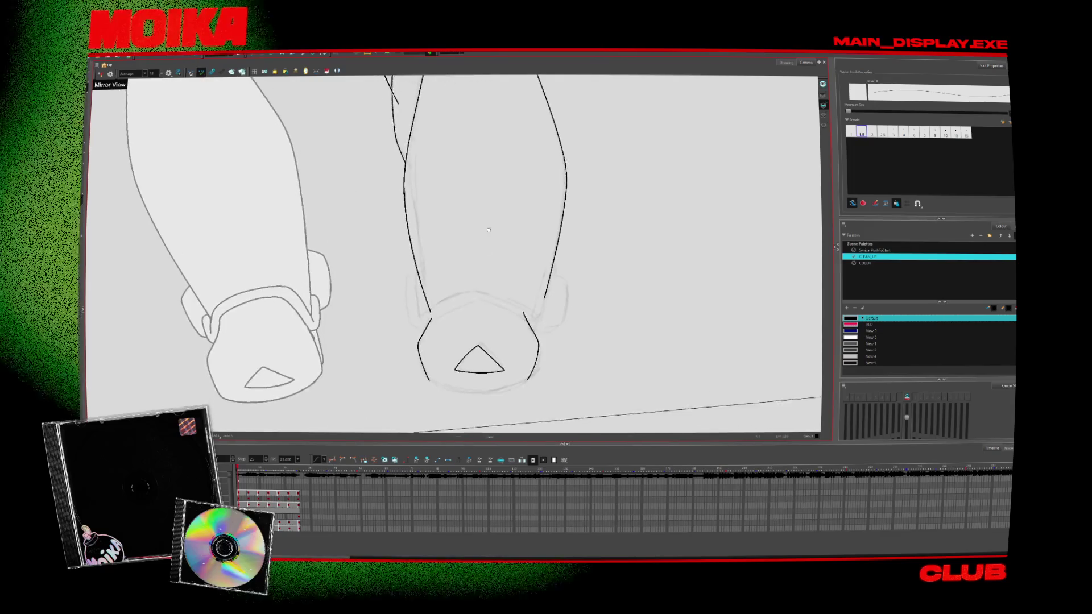
Ink a curved stroke across the boot's ankle and inspect the foot strokes across drawings
drag(437, 283, 526, 268)
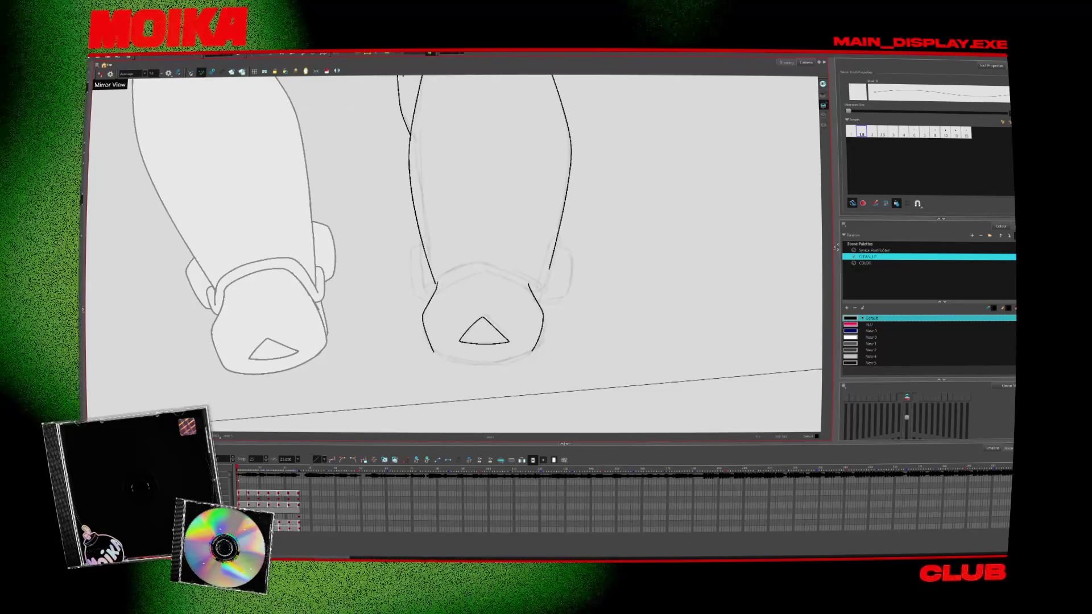
click(483, 264)
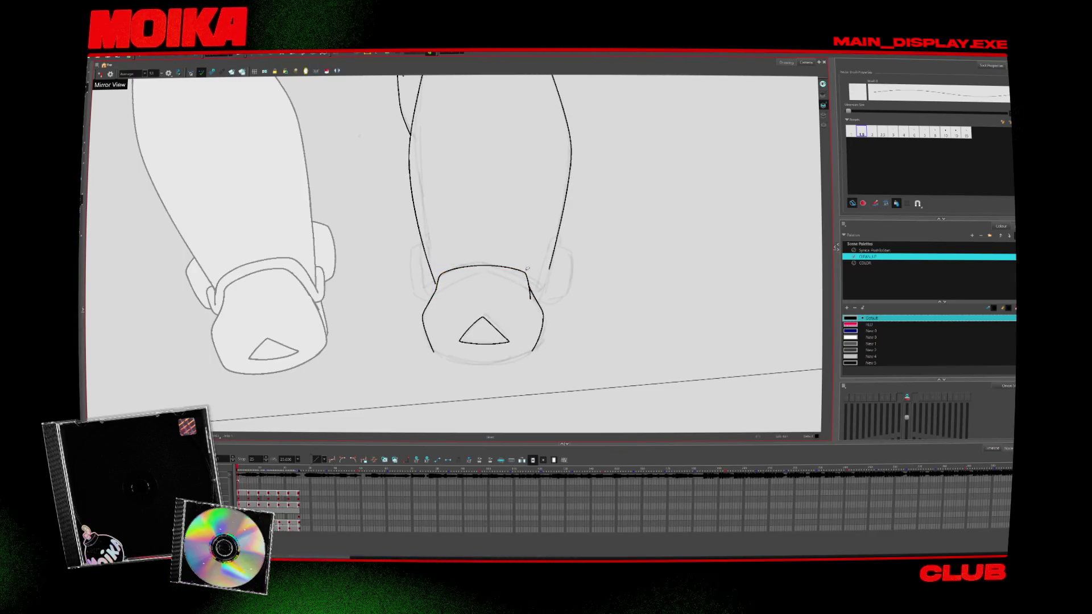
key(period)
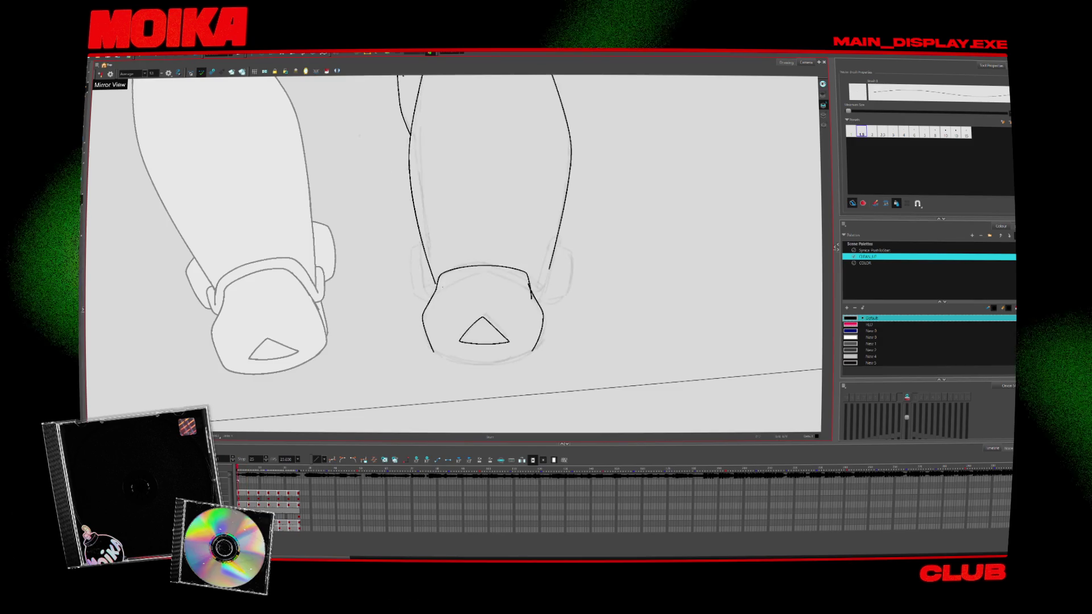
click(439, 321)
key(period)
key(comma)
key(comma)
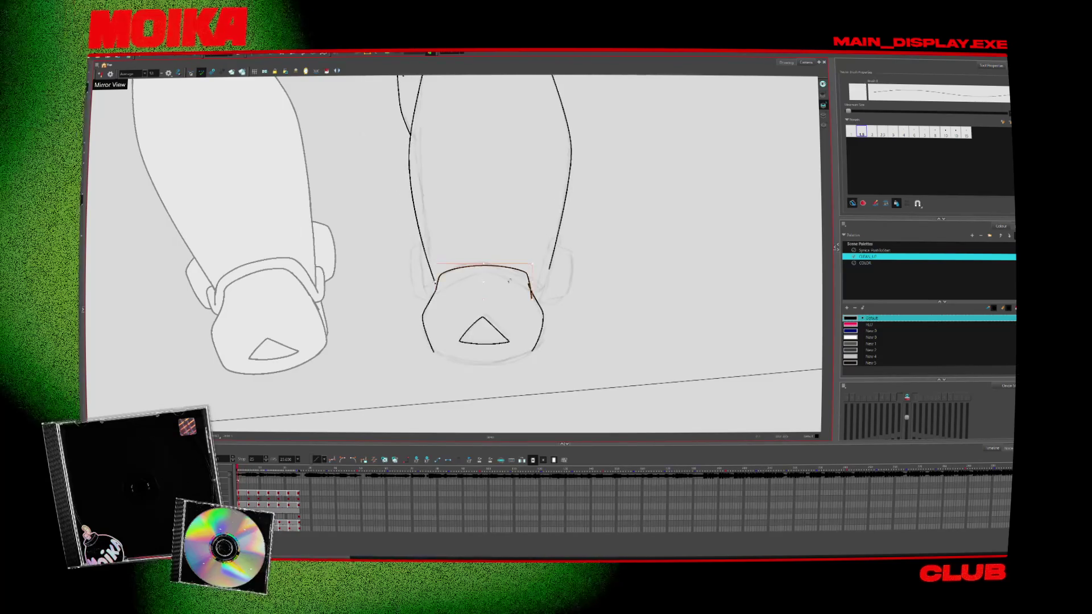
key(period)
key(period)
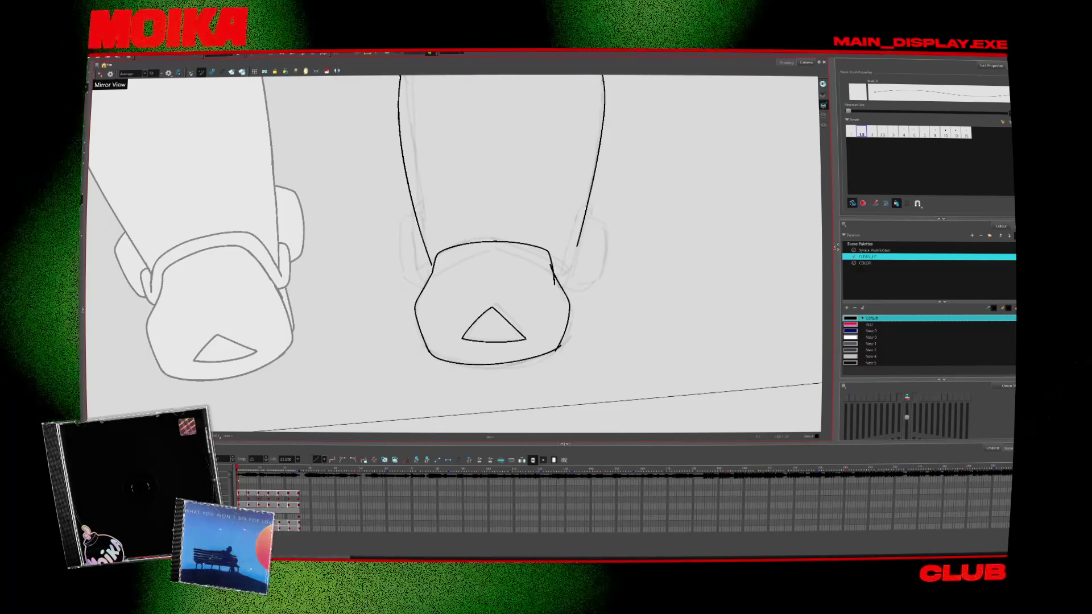
key(period)
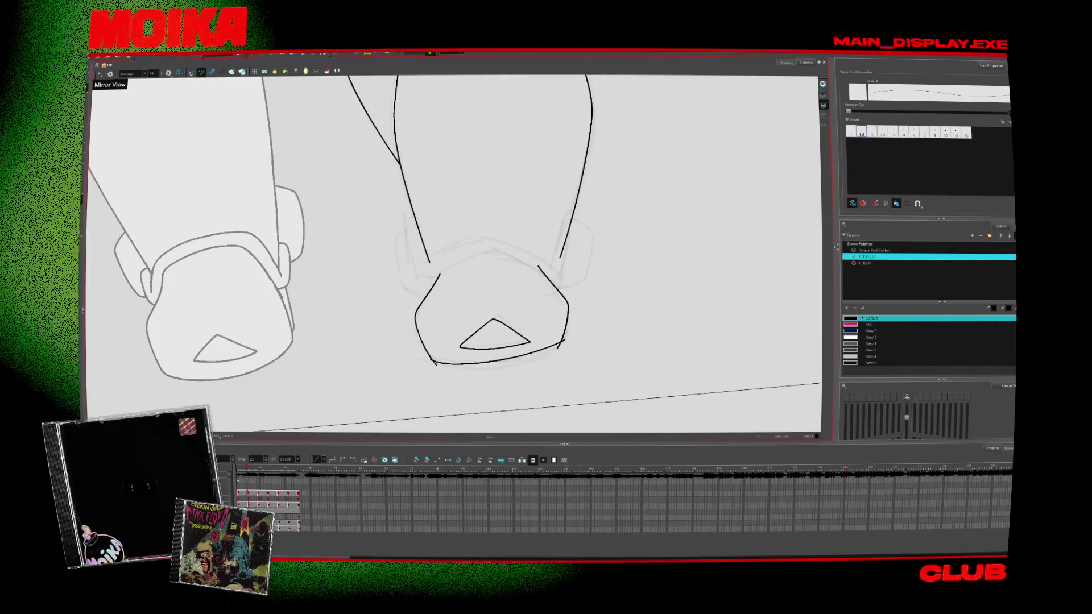
key(period)
key(period)
key(period)
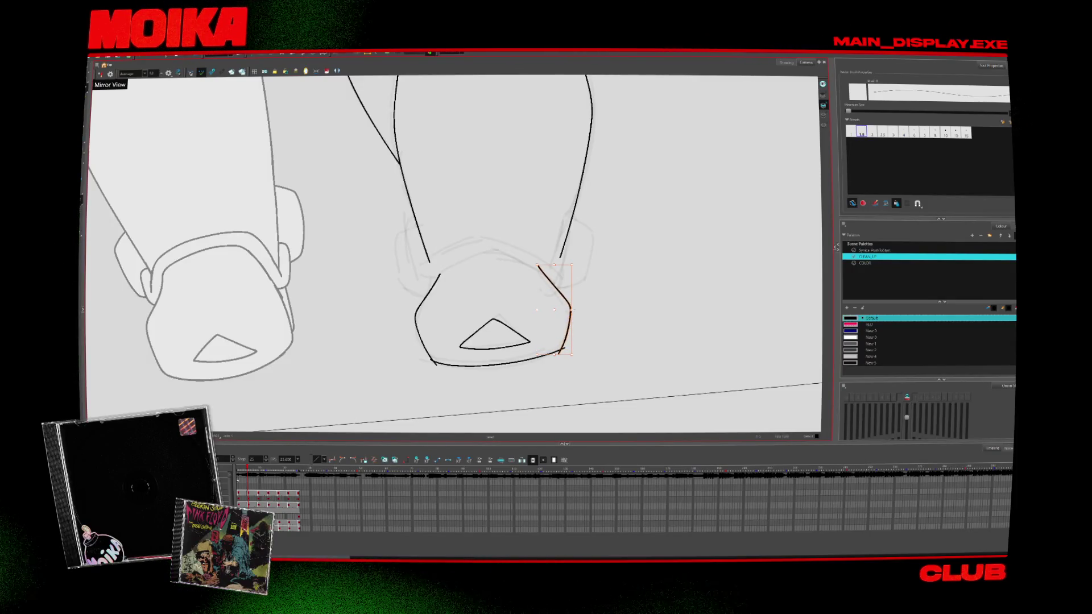
Add a small hook atop the boot's left outline after comparing poses
click(424, 323)
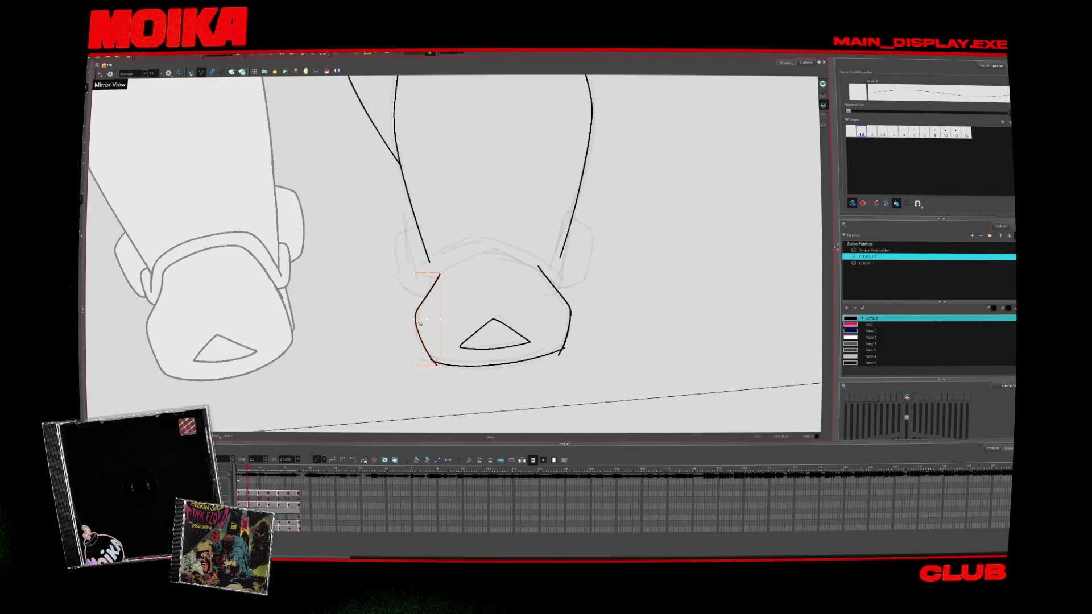
key(period)
key(period)
key(period)
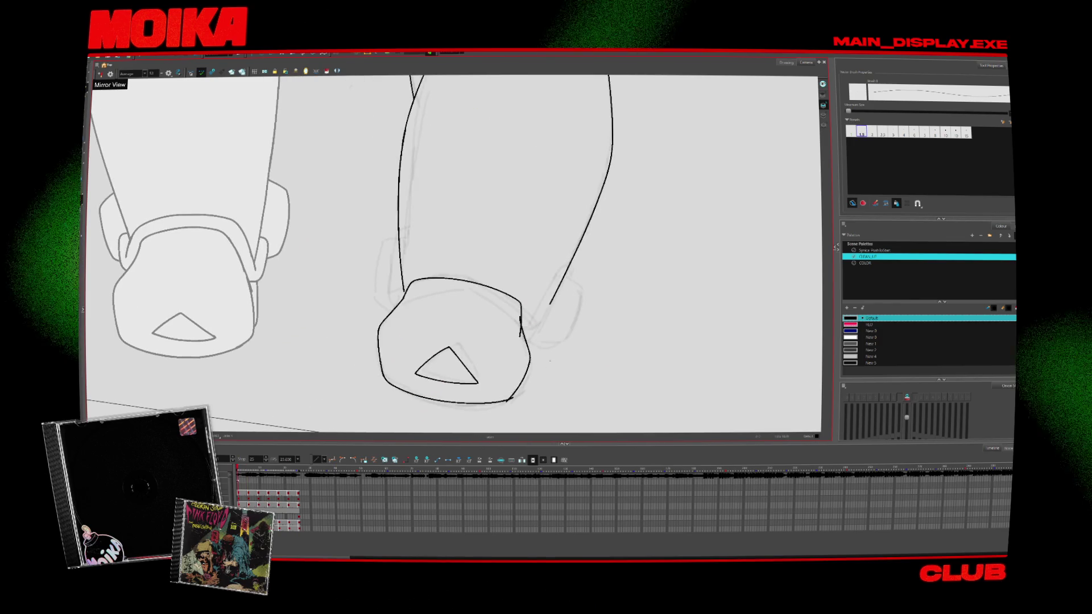
key(period)
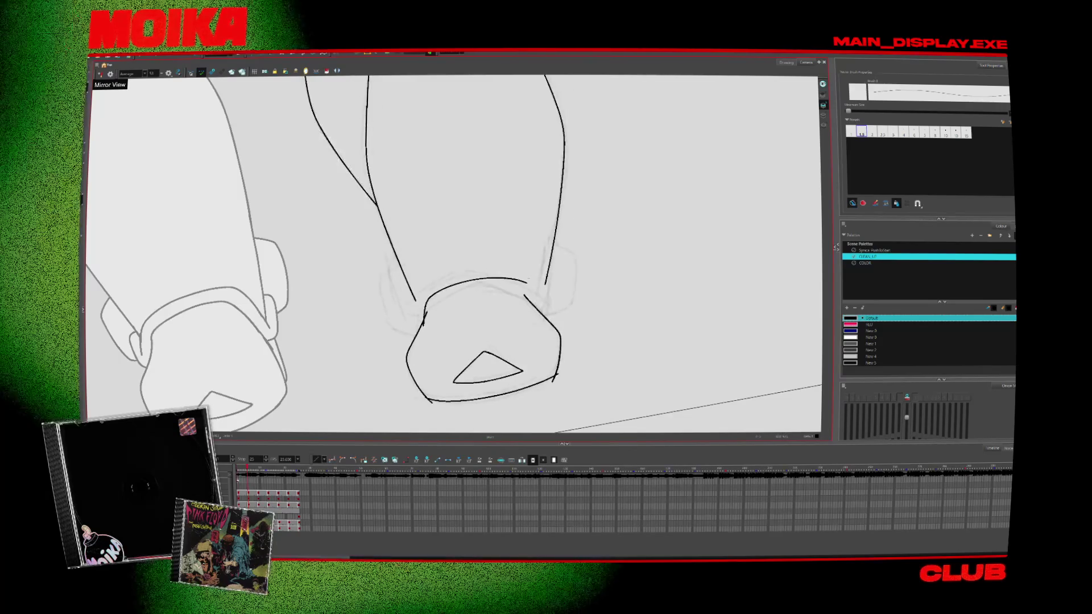
key(period)
key(period)
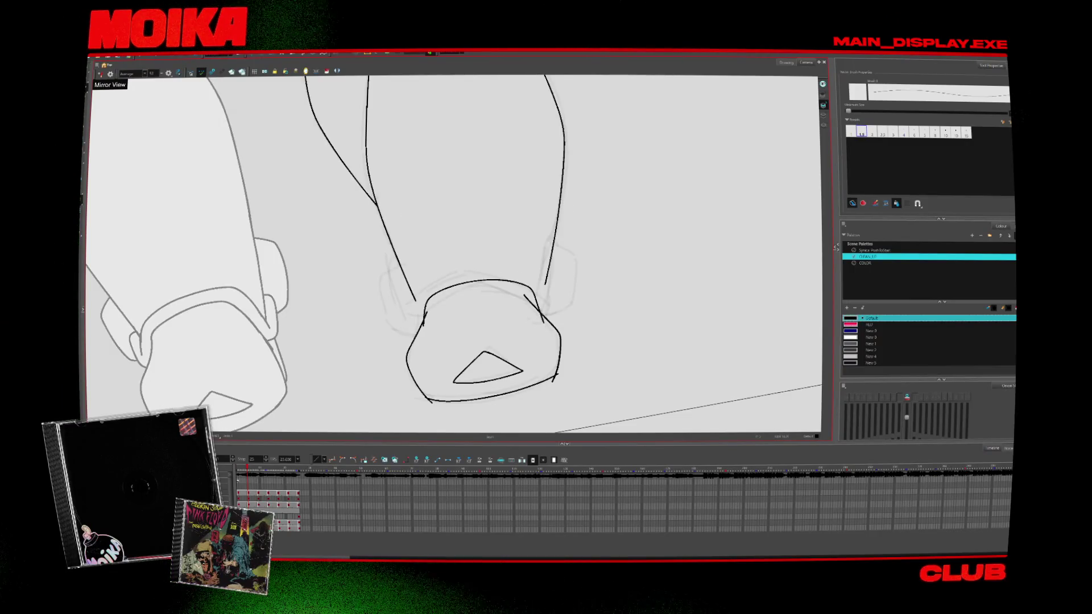
key(comma)
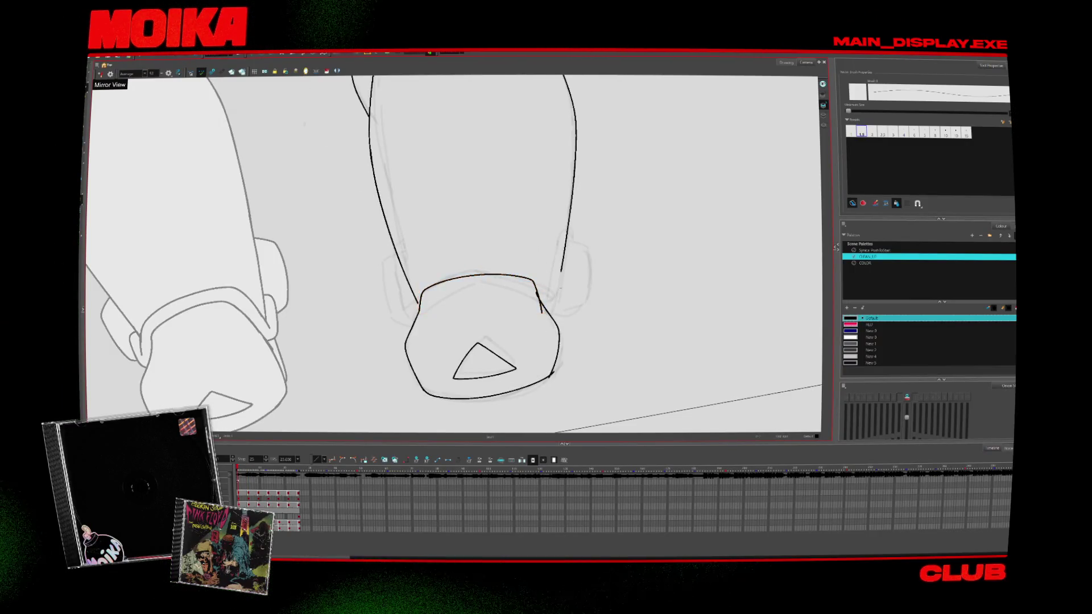
key(period)
key(period)
mouse_move(430, 293)
mouse_down()
mouse_move(426, 306)
mouse_move(509, 275)
mouse_up()
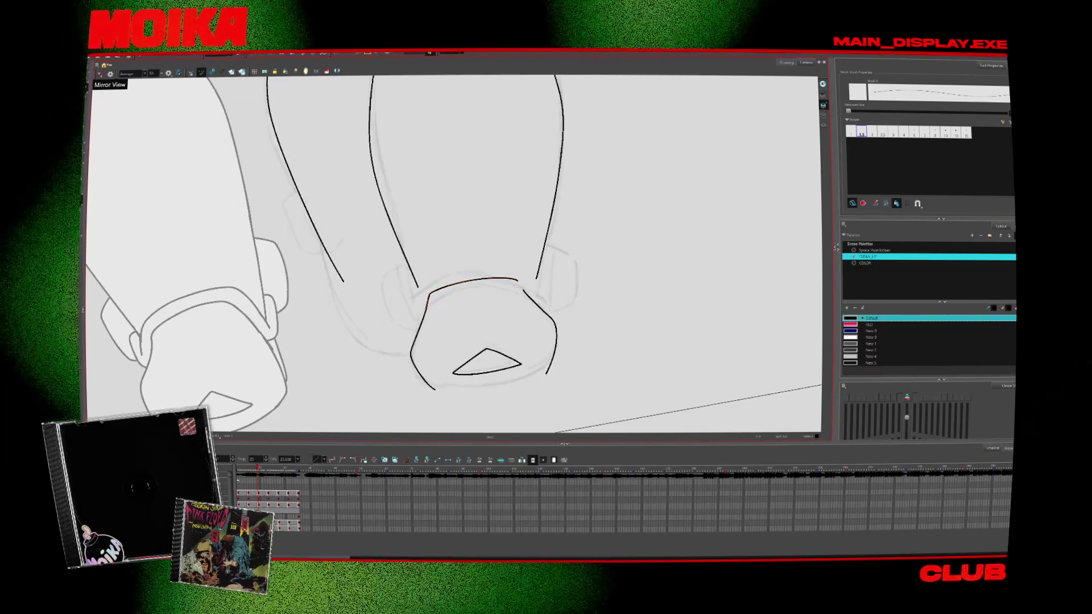
Check proportions with Mirror View, then redraw the boot's bottom as a longer curve
click(100, 74)
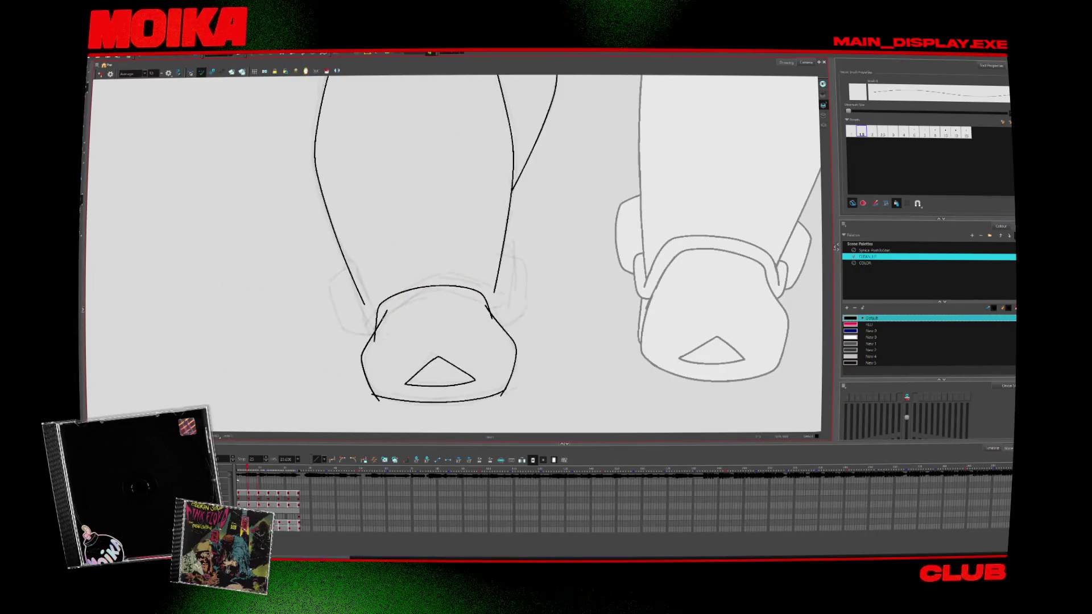
click(100, 74)
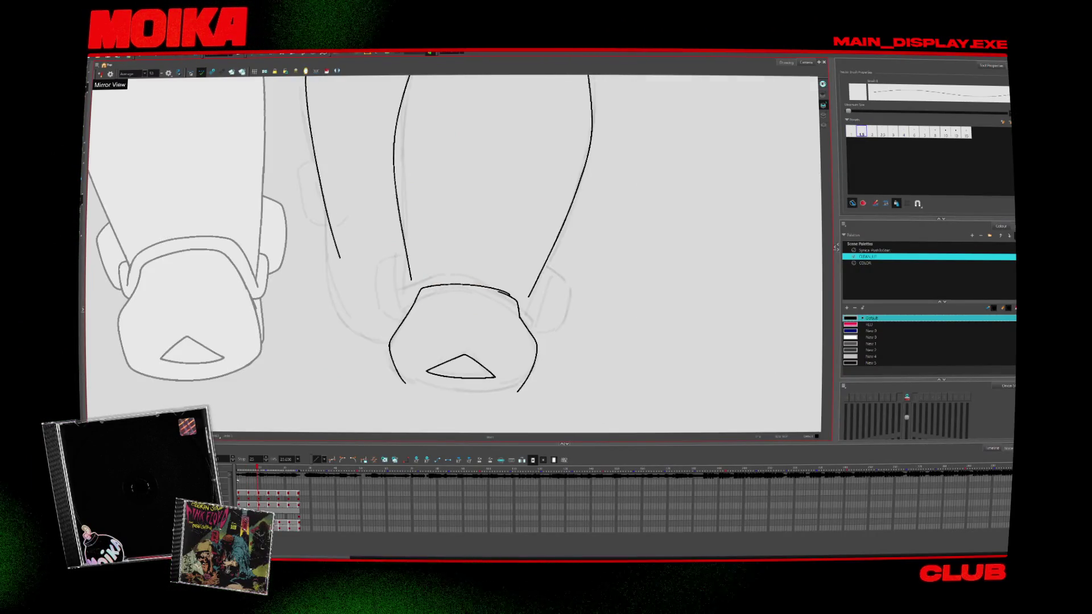
drag(515, 298, 520, 292)
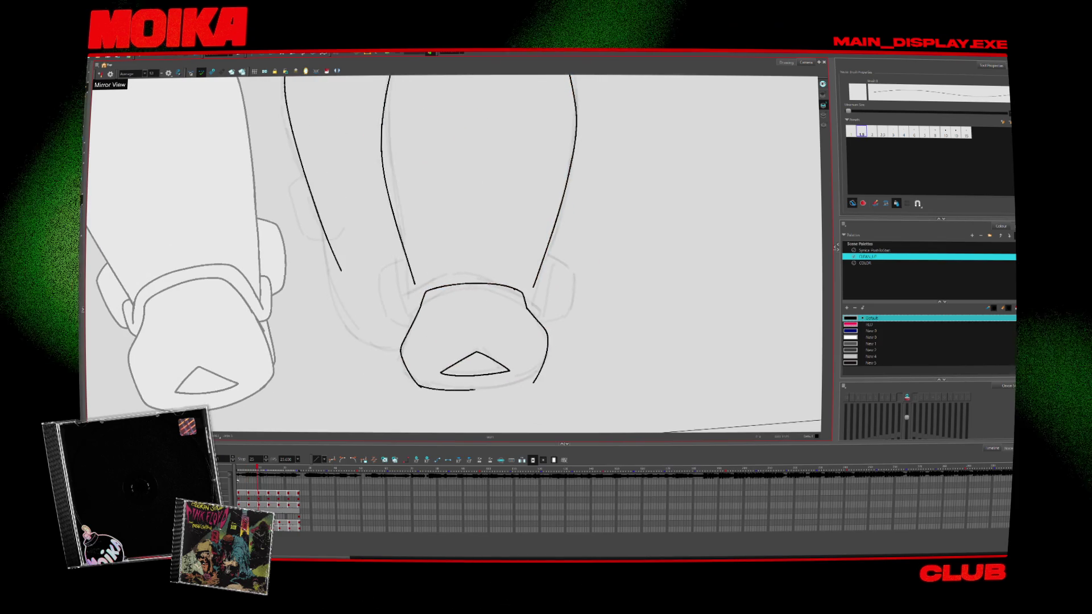
drag(418, 387, 541, 378)
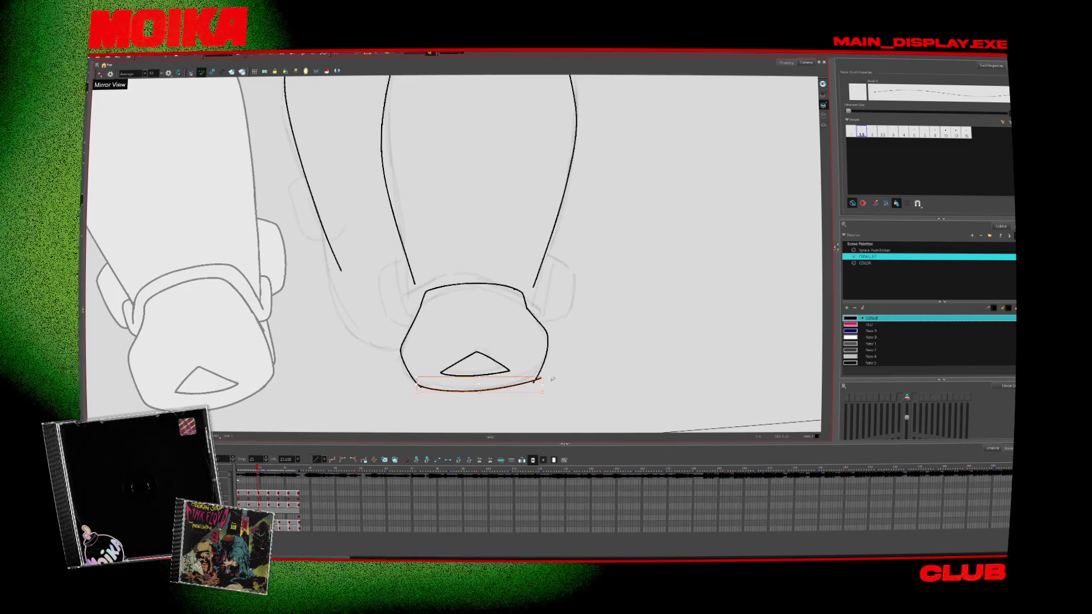
Compare earlier boot drawings and undo the small stray curl beside the boot
key(alt+s)
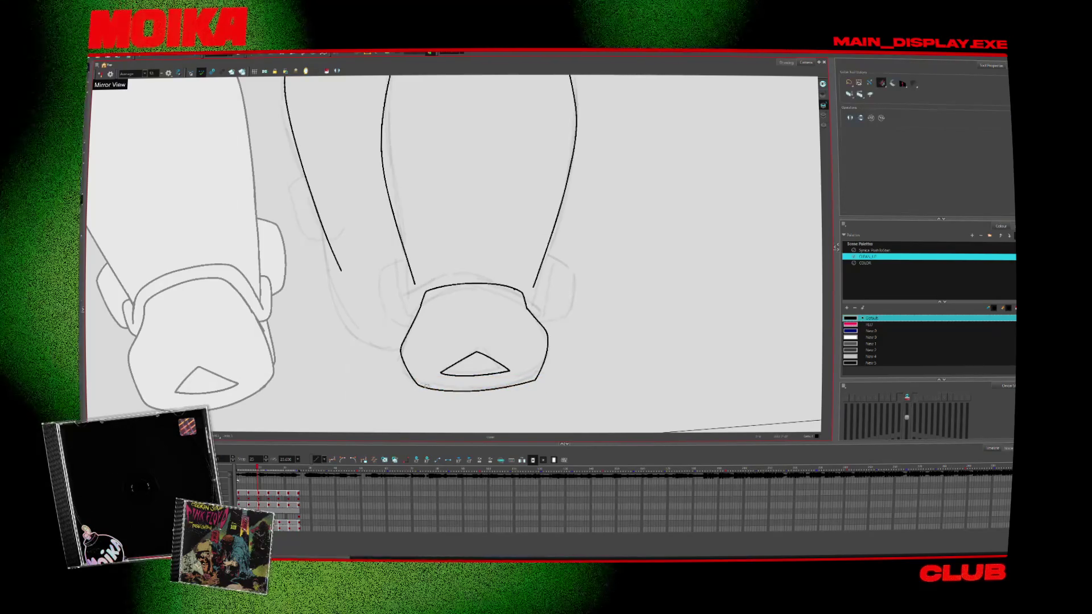
key(comma)
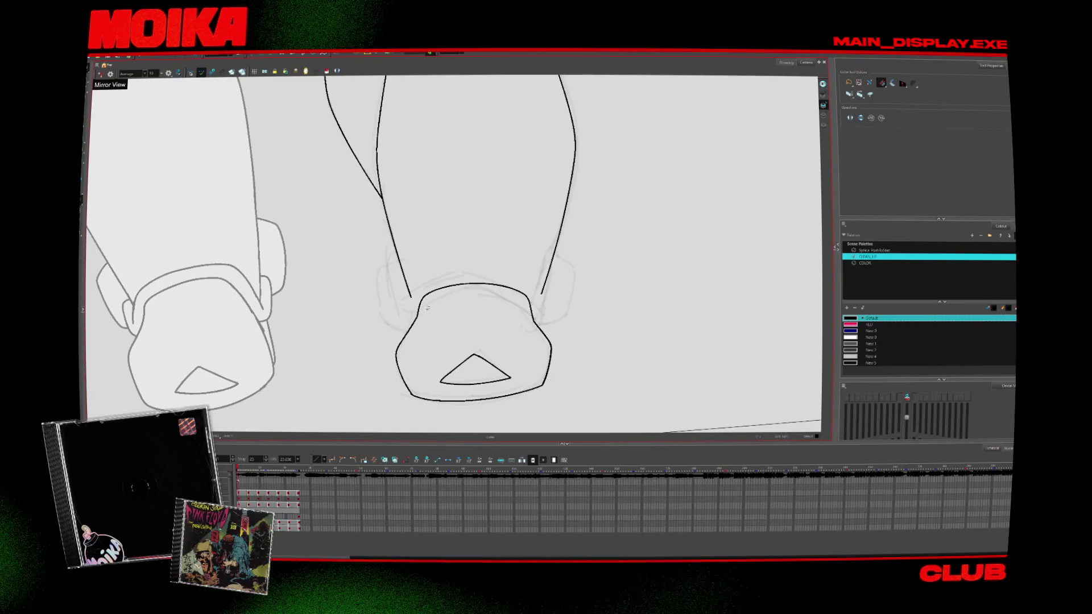
key(comma)
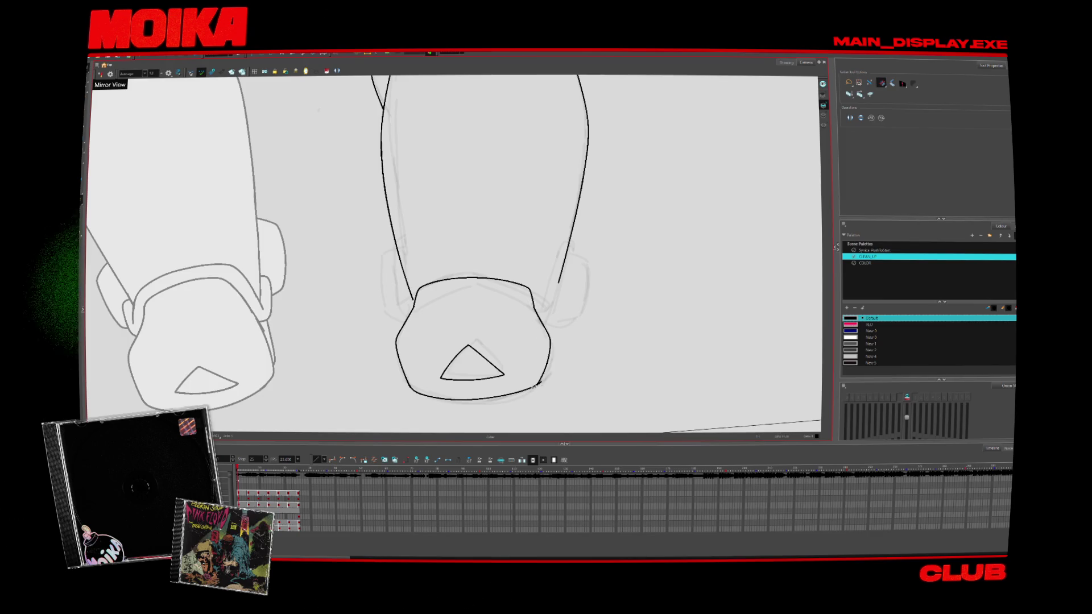
key(period)
key(period)
key(period)
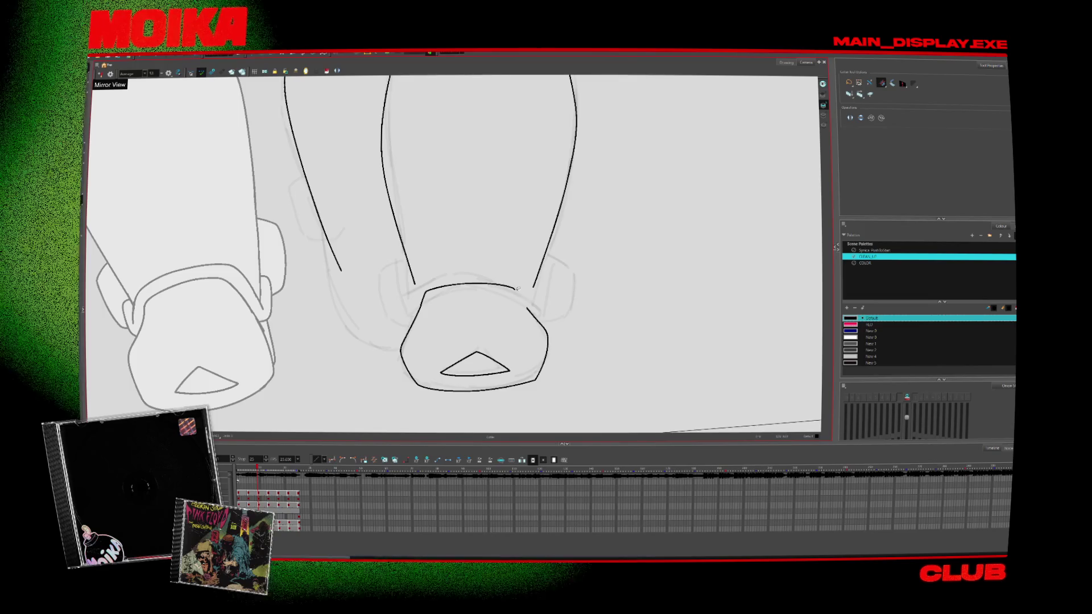
key(alt+b)
key(comma)
key(comma)
key(comma)
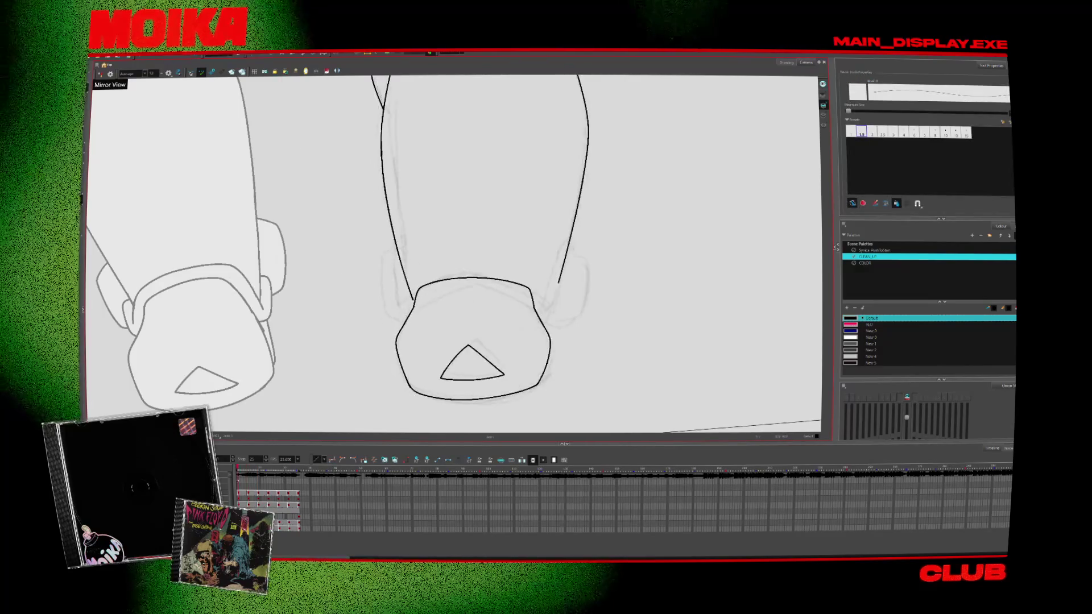
key(ctrl+z)
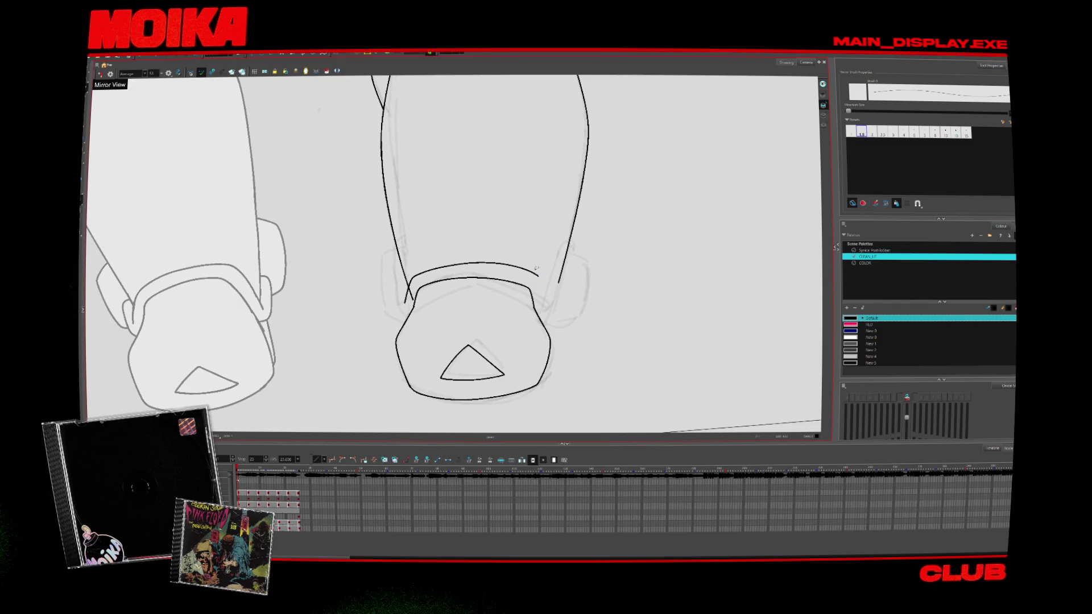
Deselect the boot stroke and ink the knee pad band's right edge, then step ahead
key(Escape)
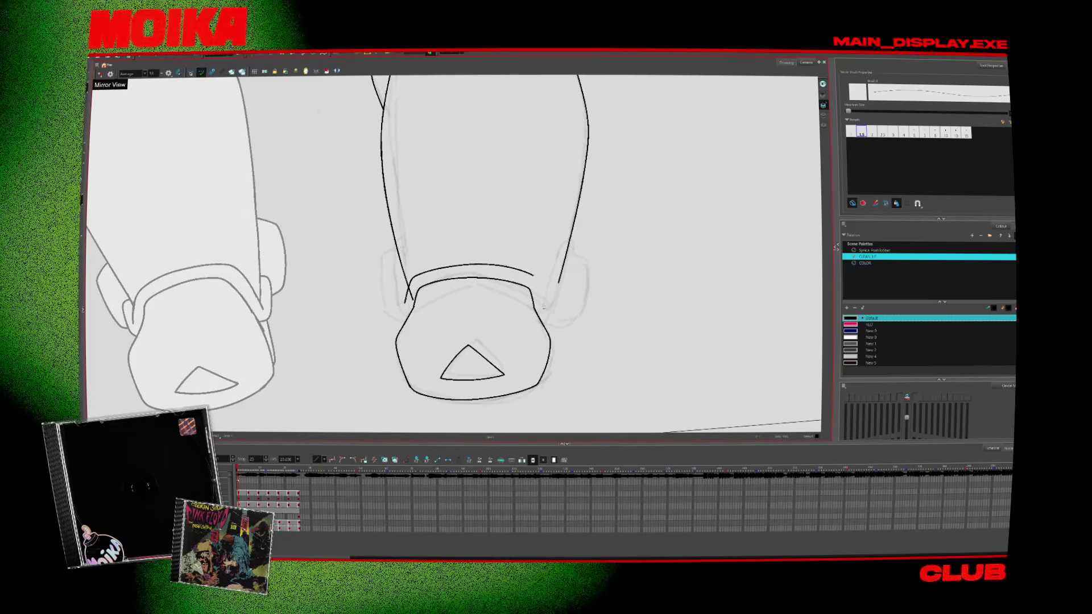
drag(534, 276, 544, 313)
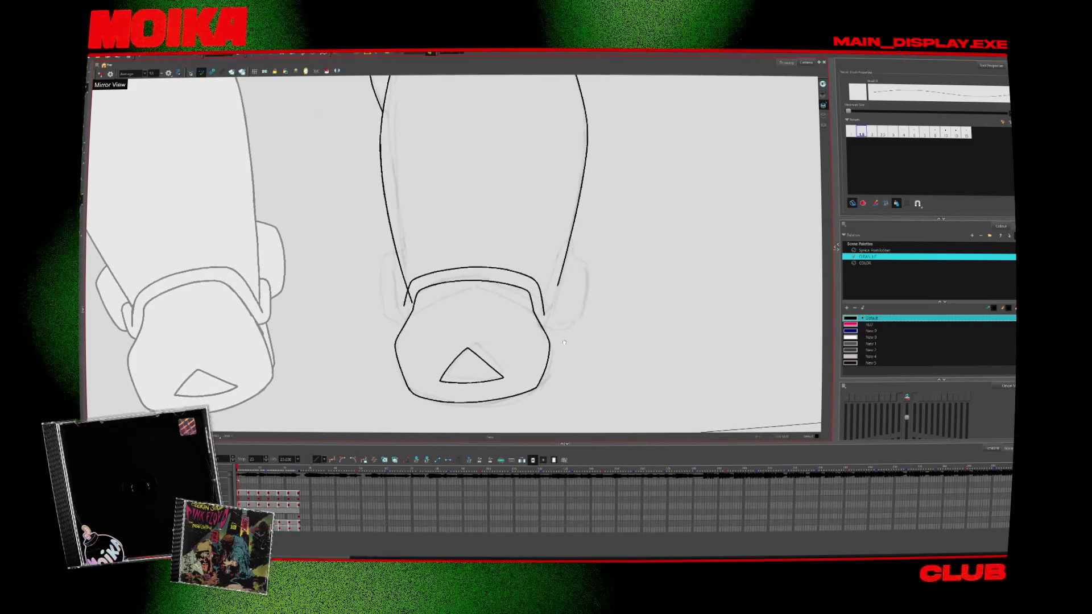
key(period)
key(period)
key(period)
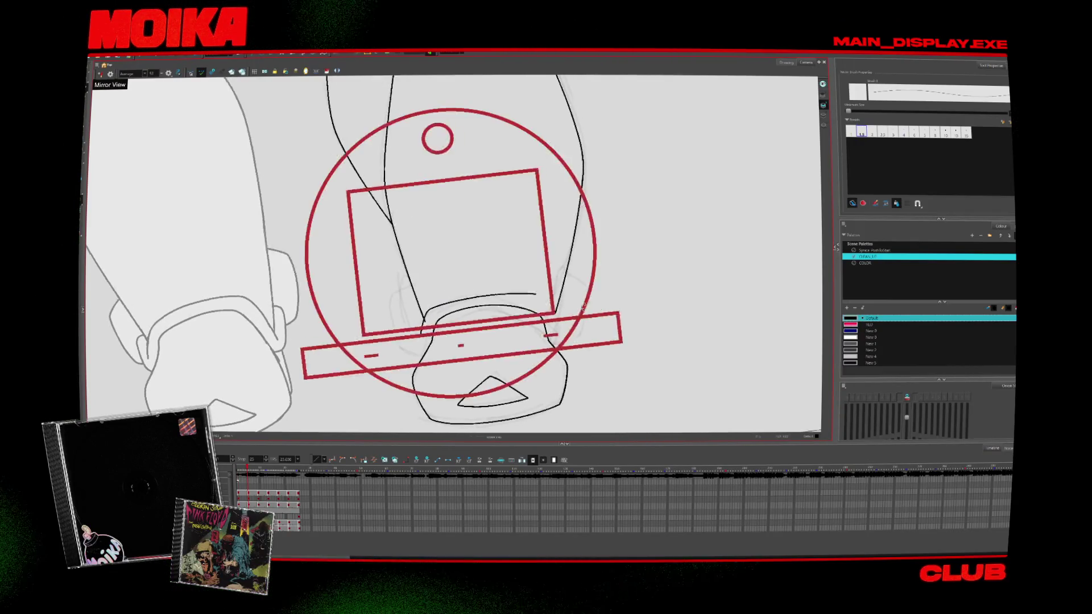
drag(511, 142, 415, 136)
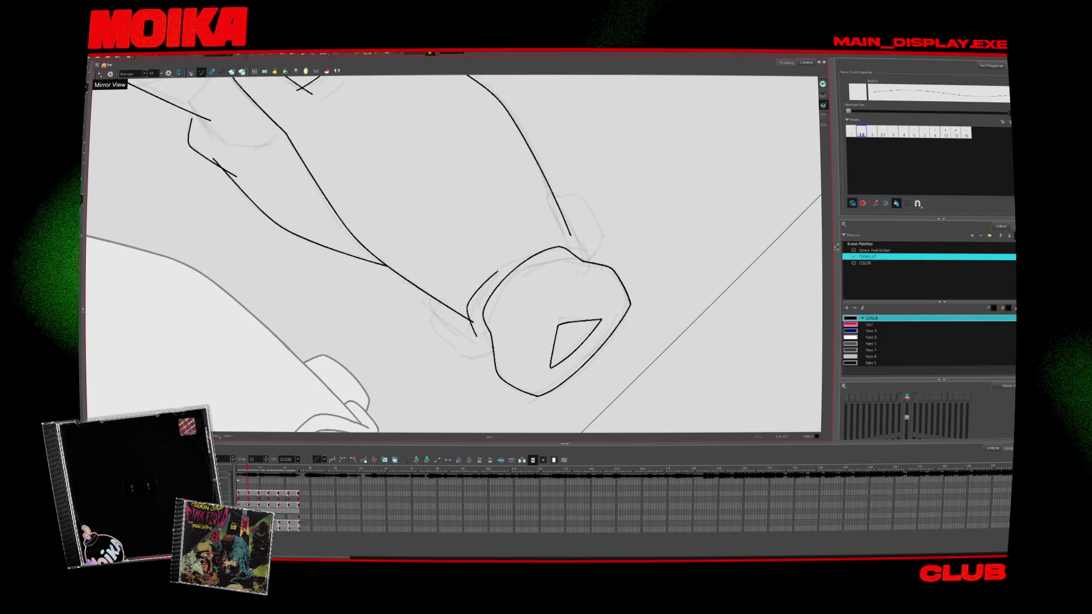
click(489, 276)
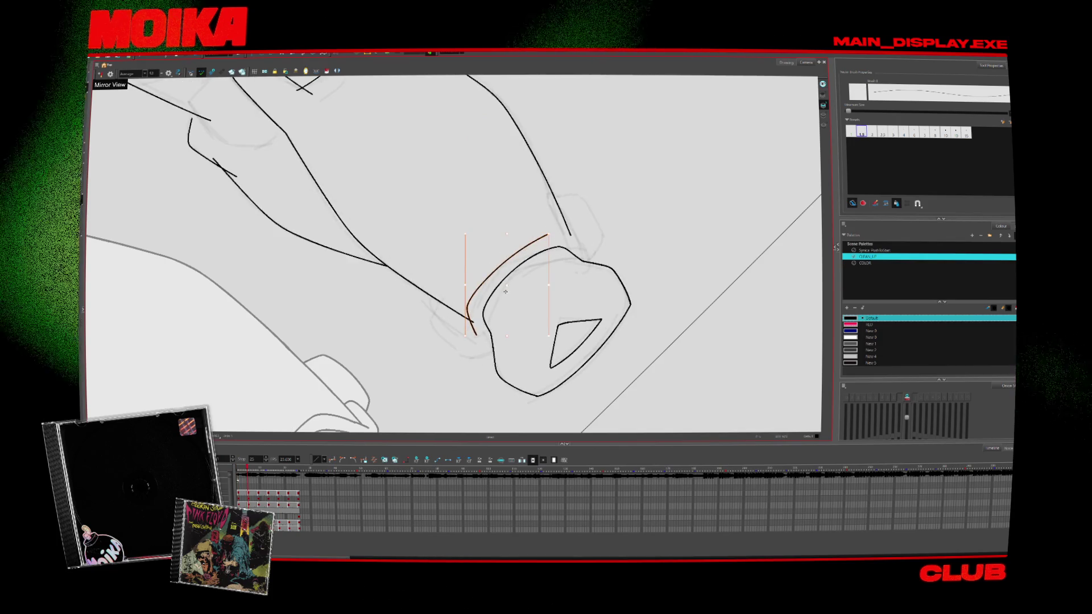
drag(505, 291, 557, 352)
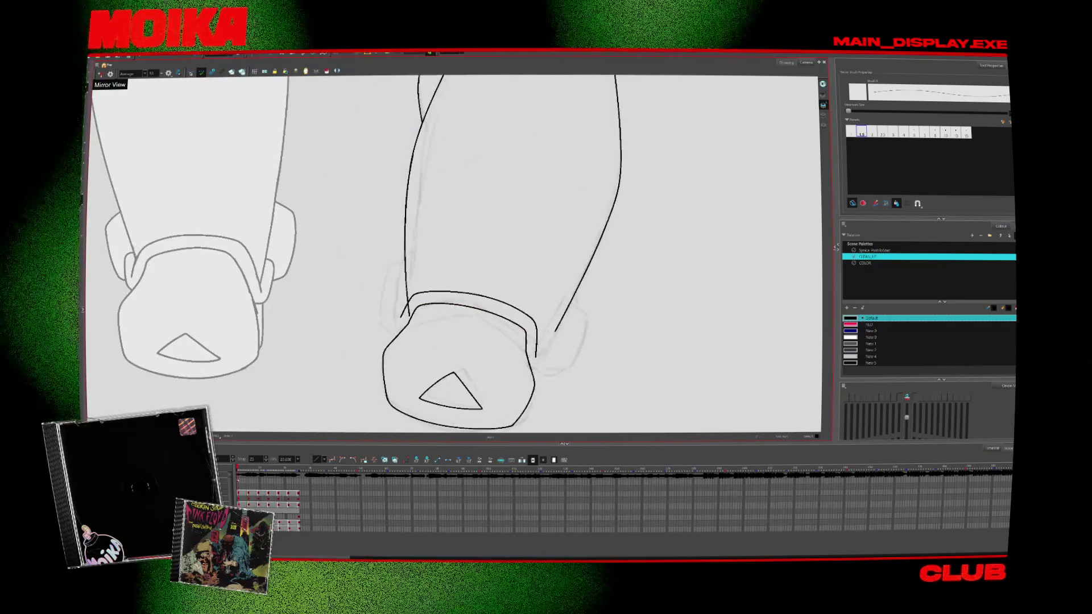
key(period)
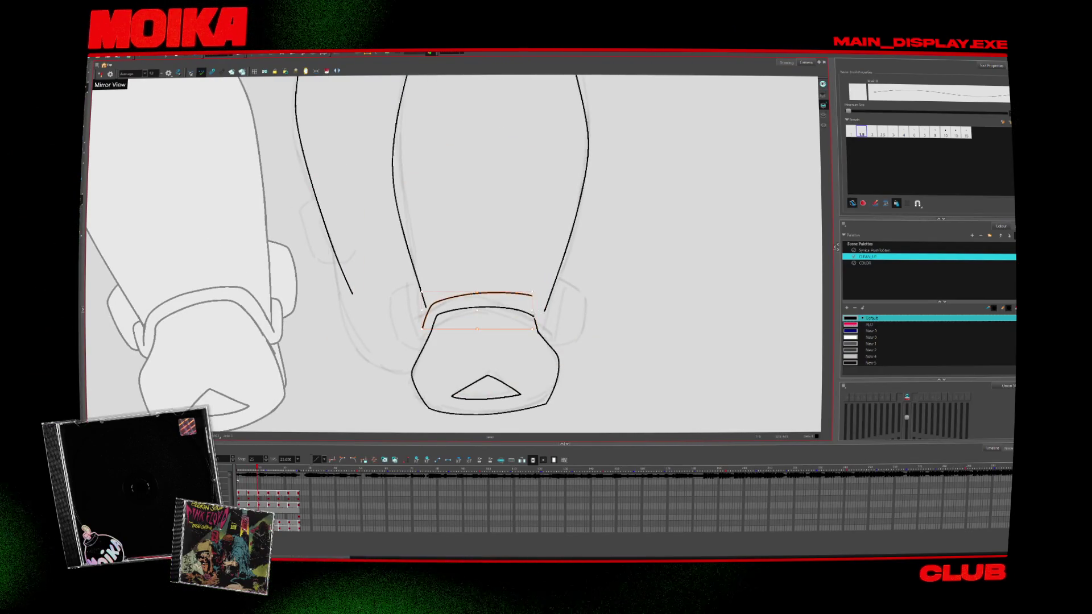
click(100, 74)
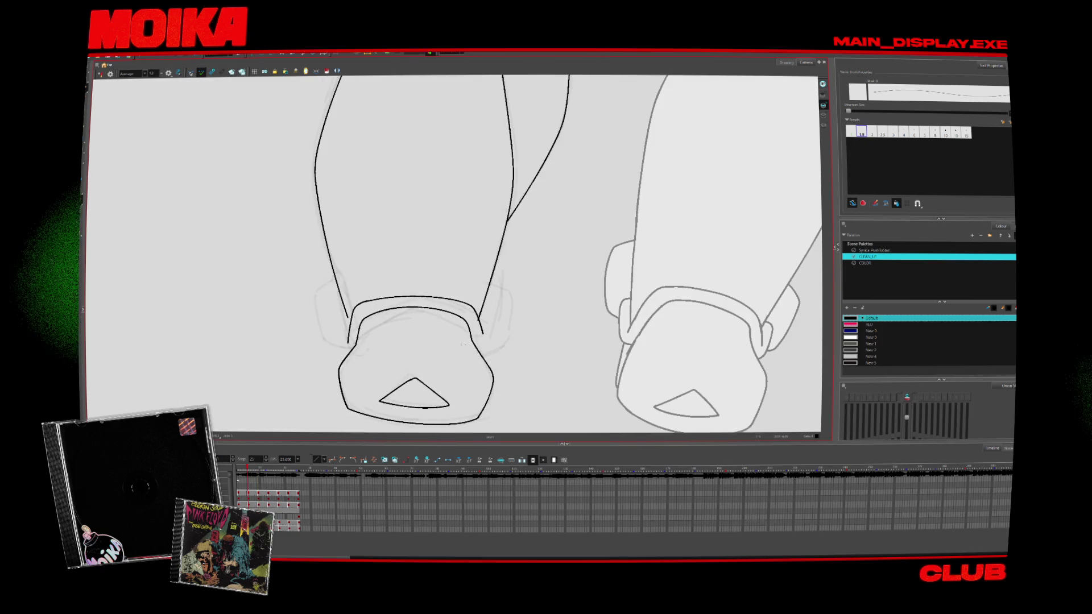
click(100, 74)
key(period)
key(period)
key(period)
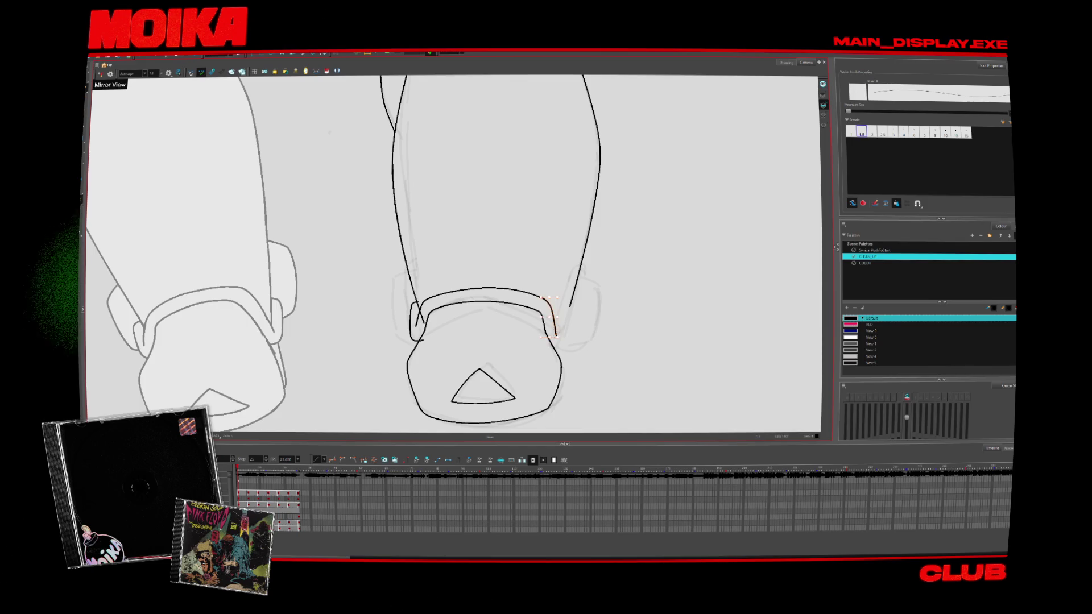
Ink the outer edge of the right strap on the current drawing
key(period)
click(544, 321)
key(comma)
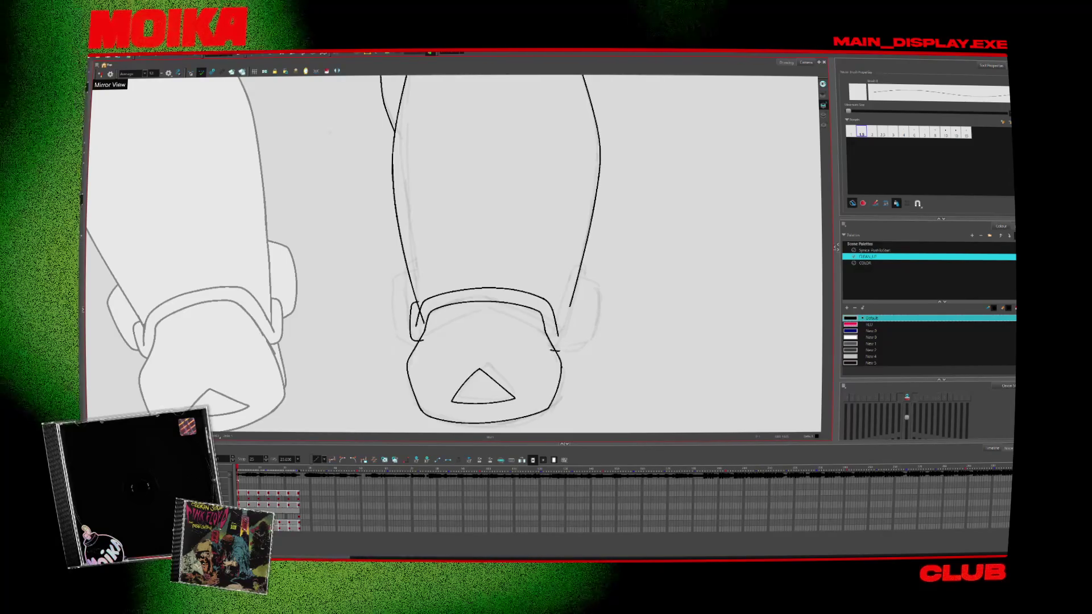
drag(572, 322, 556, 348)
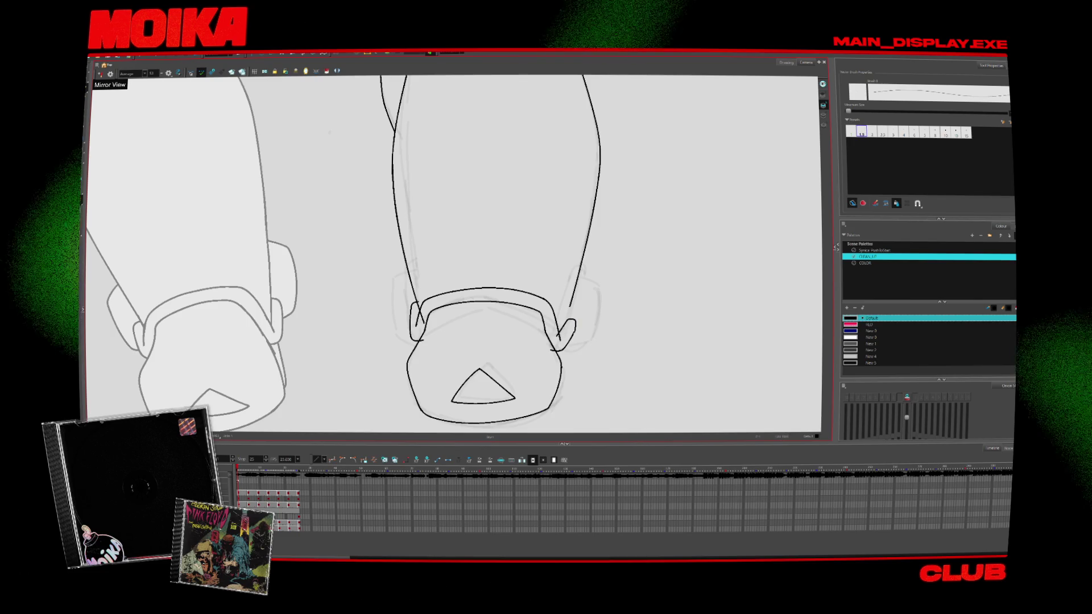
Flip between neighbouring drawings to compare the newly inked strap
key(period)
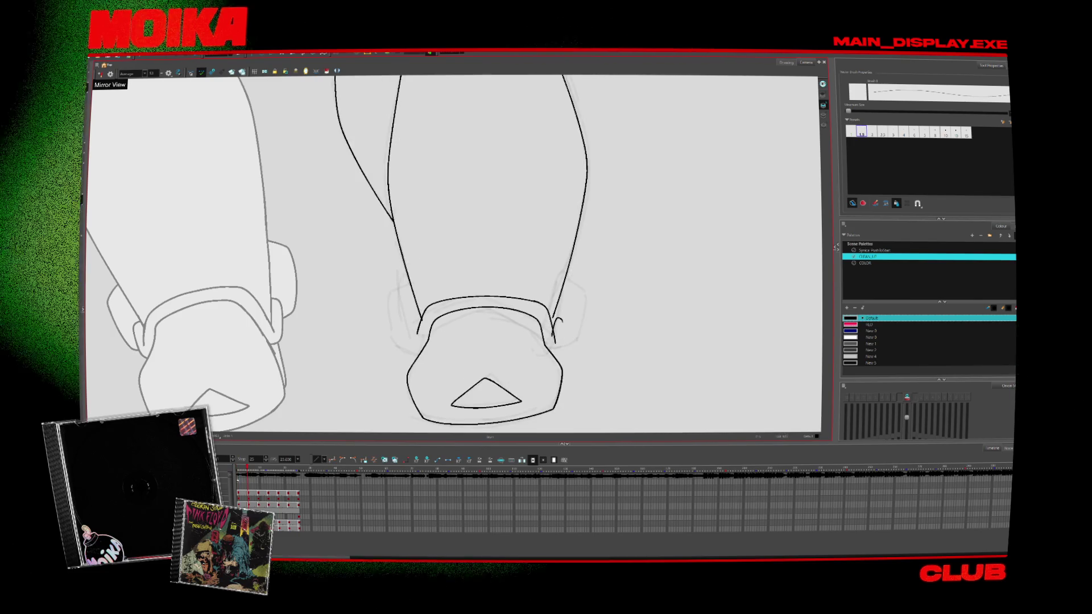
key(comma)
key(period)
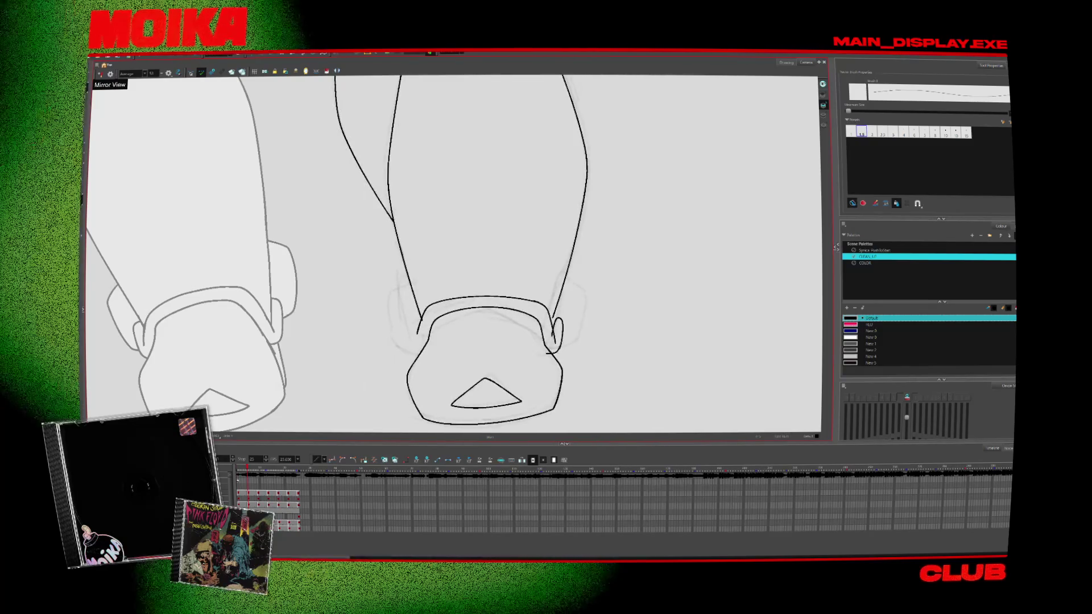
key(comma)
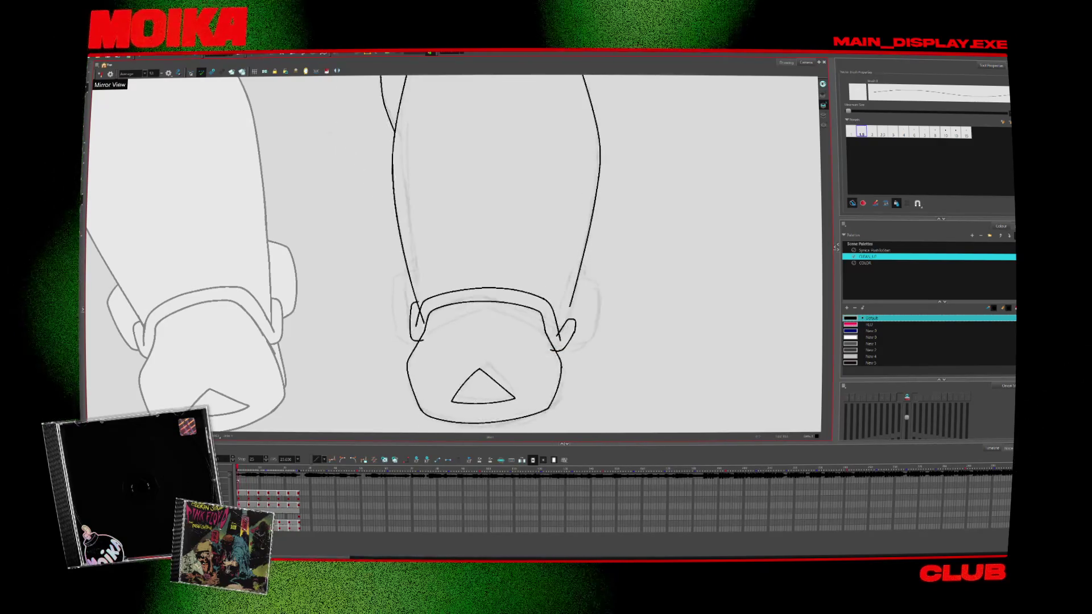
key(period)
key(period)
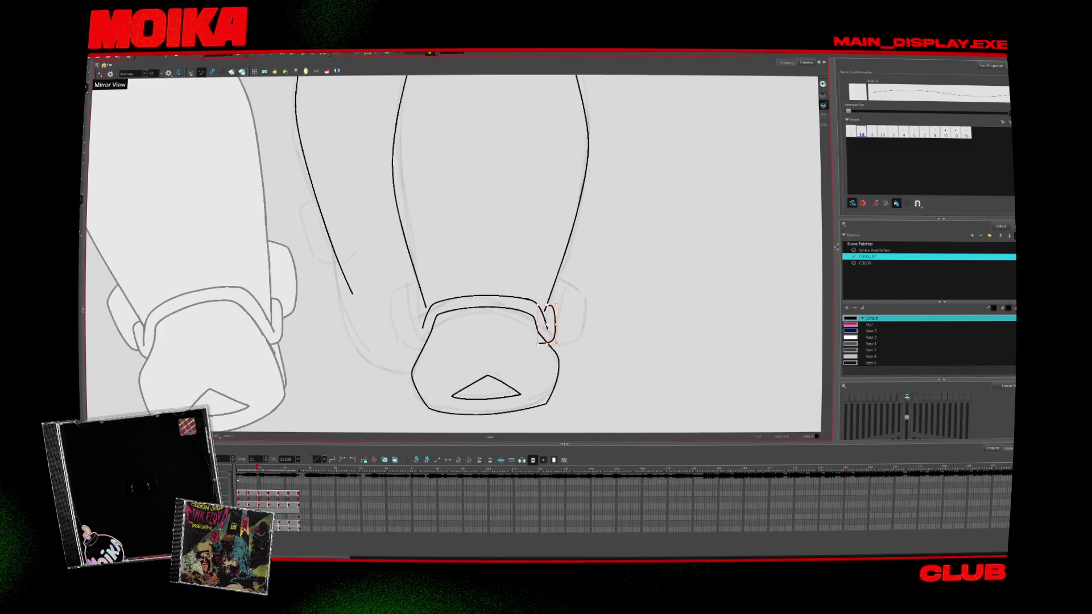
key(comma)
key(period)
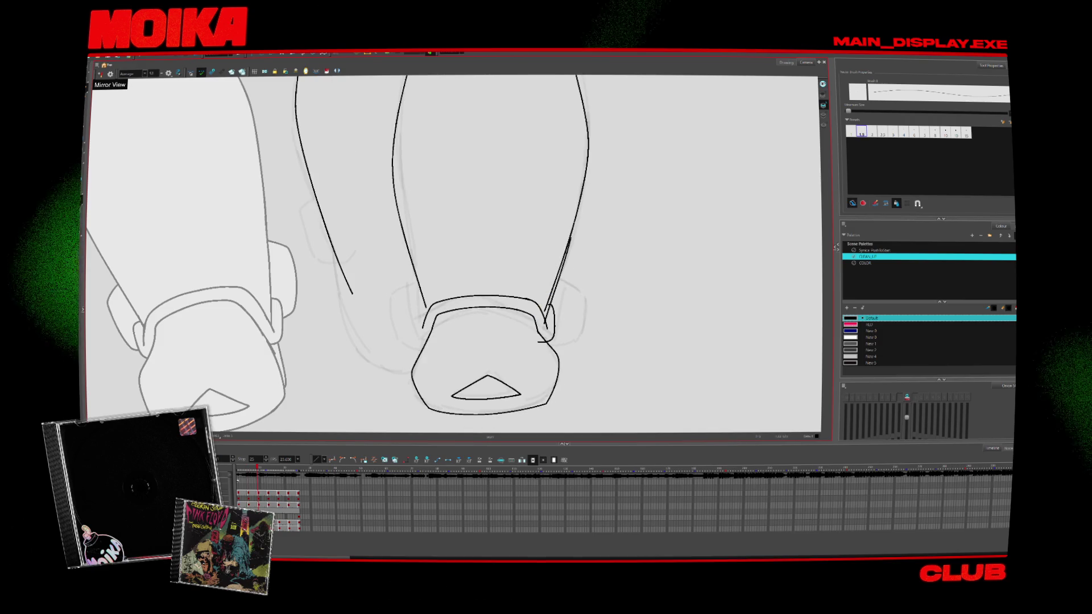
Select and delete the upper part of the leg's right contour
key(alt+s)
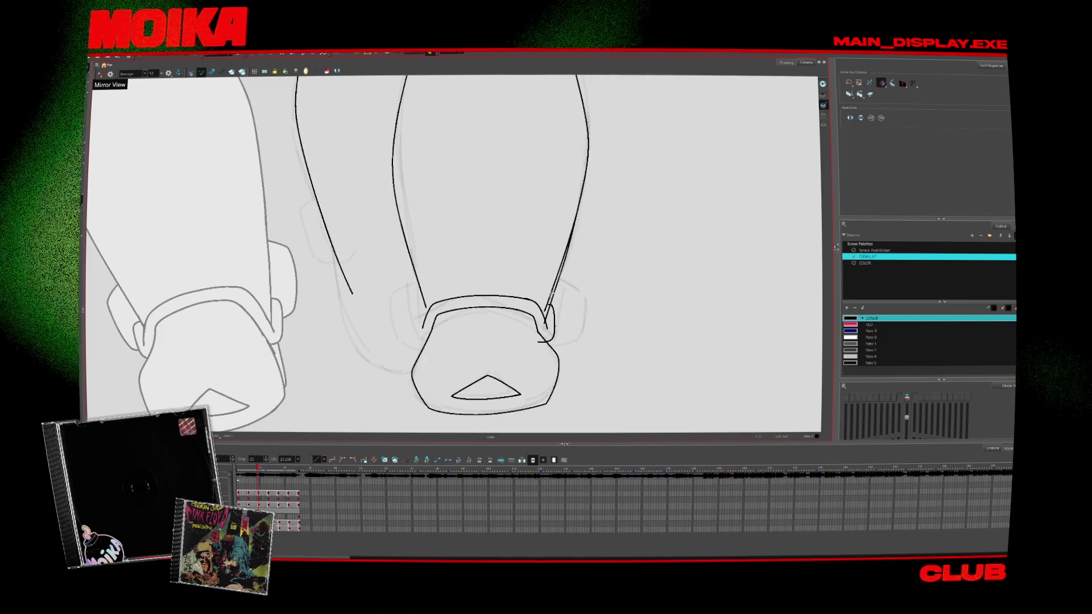
key(comma)
key(comma)
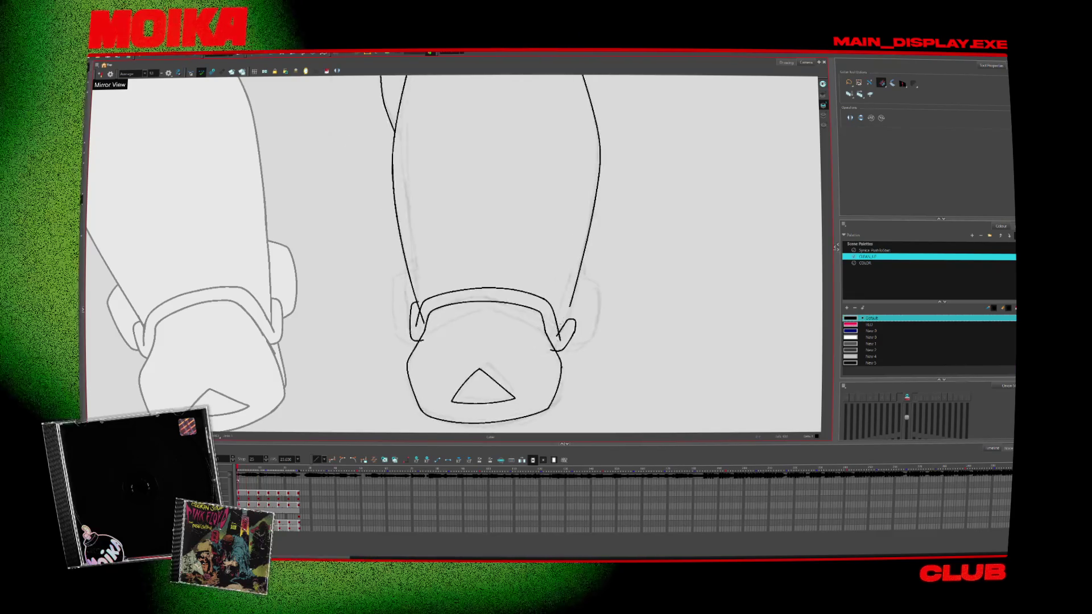
key(period)
click(576, 239)
key(Delete)
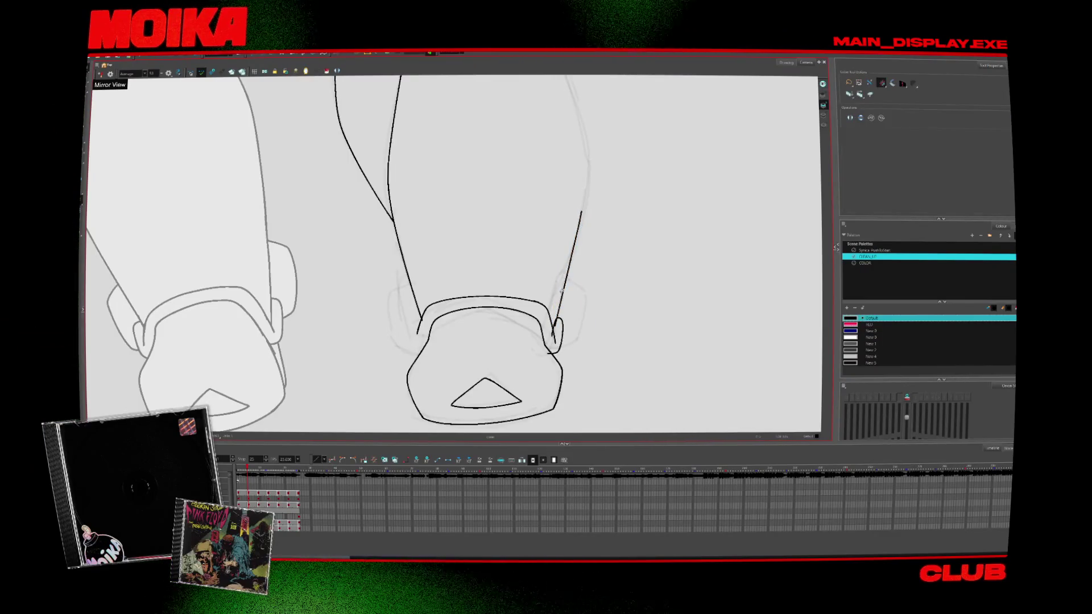
On the previous drawing, shift and tilt the leg and knee-pad lines leftward
key(alt+b)
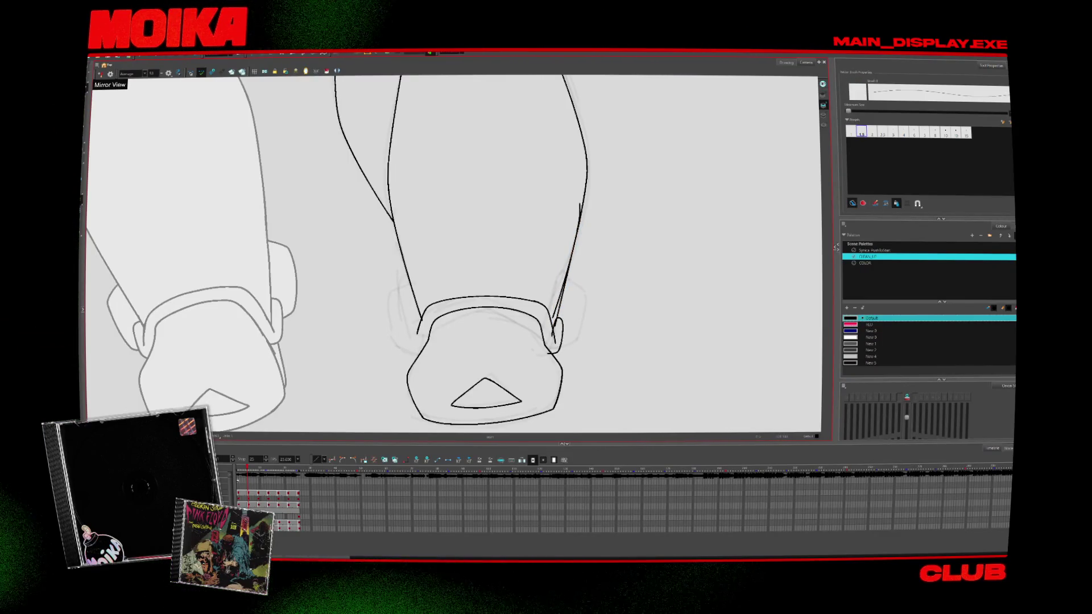
key(alt+s)
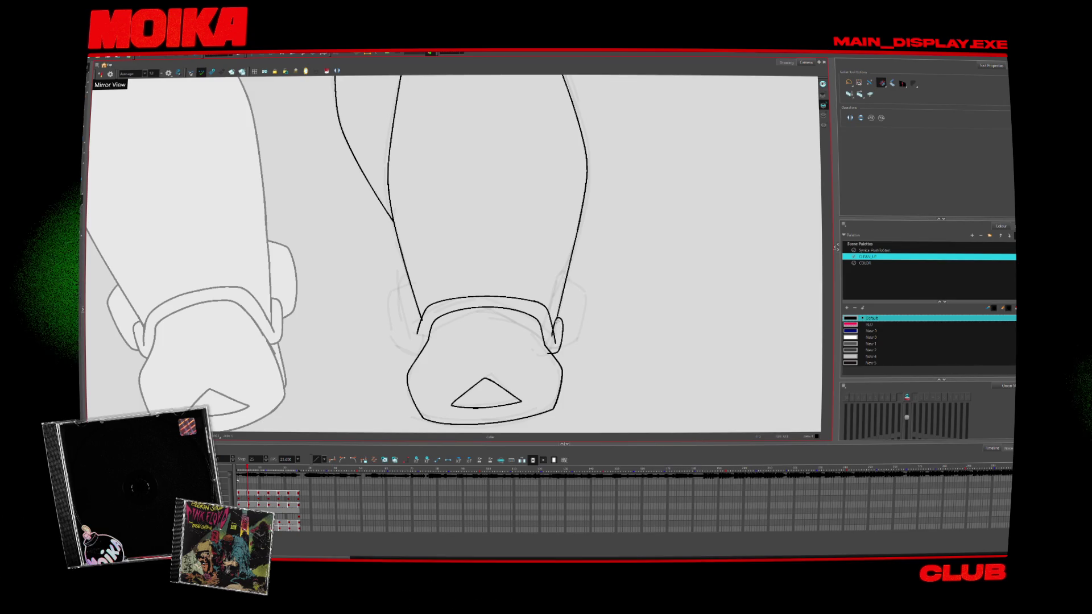
key(comma)
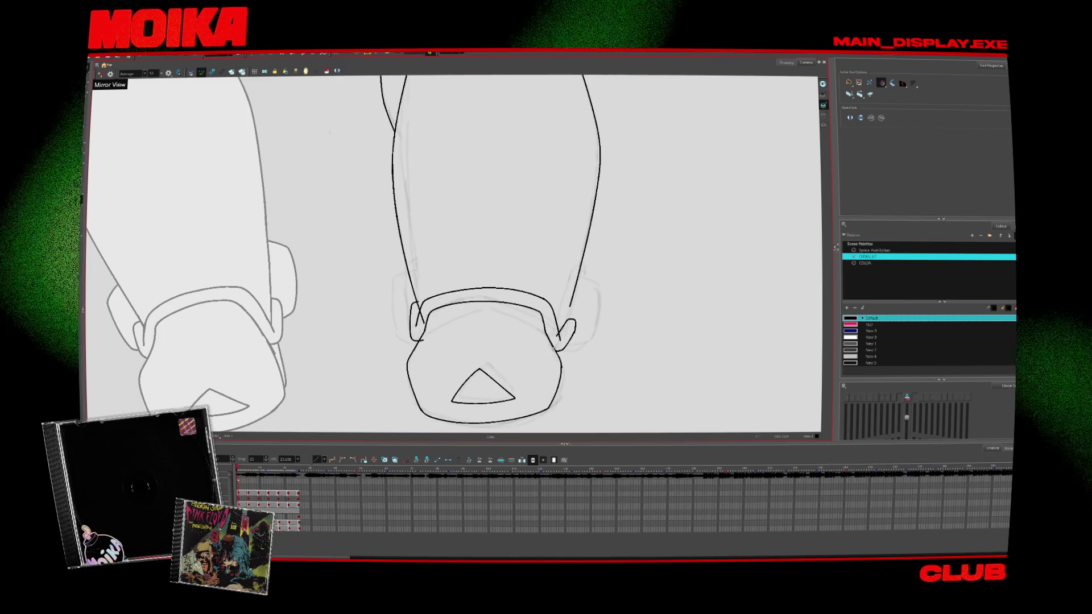
key(alt+b)
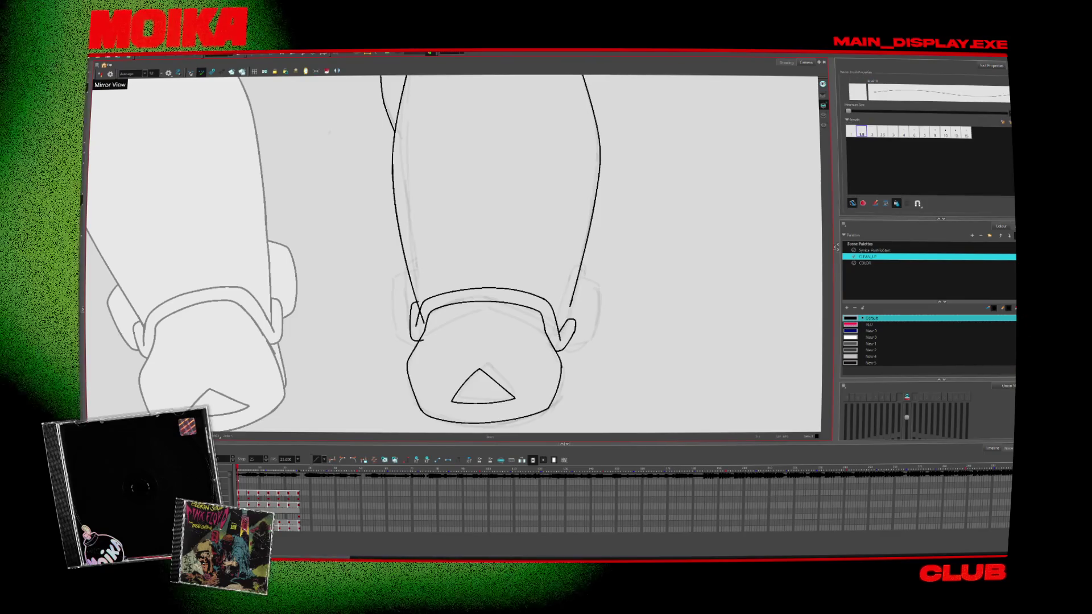
key(alt+s)
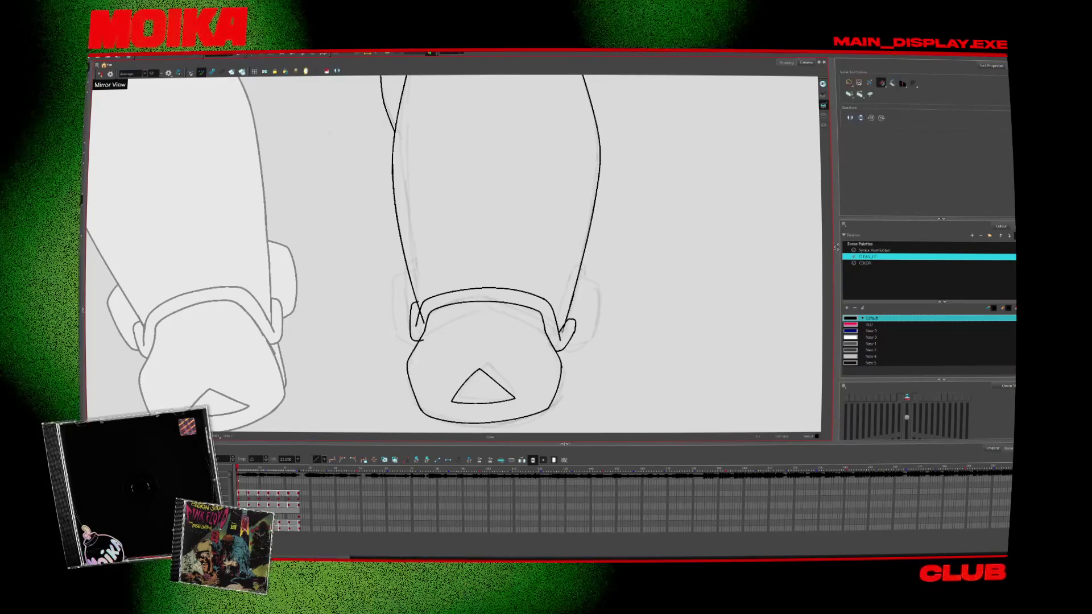
drag(570, 319, 511, 310)
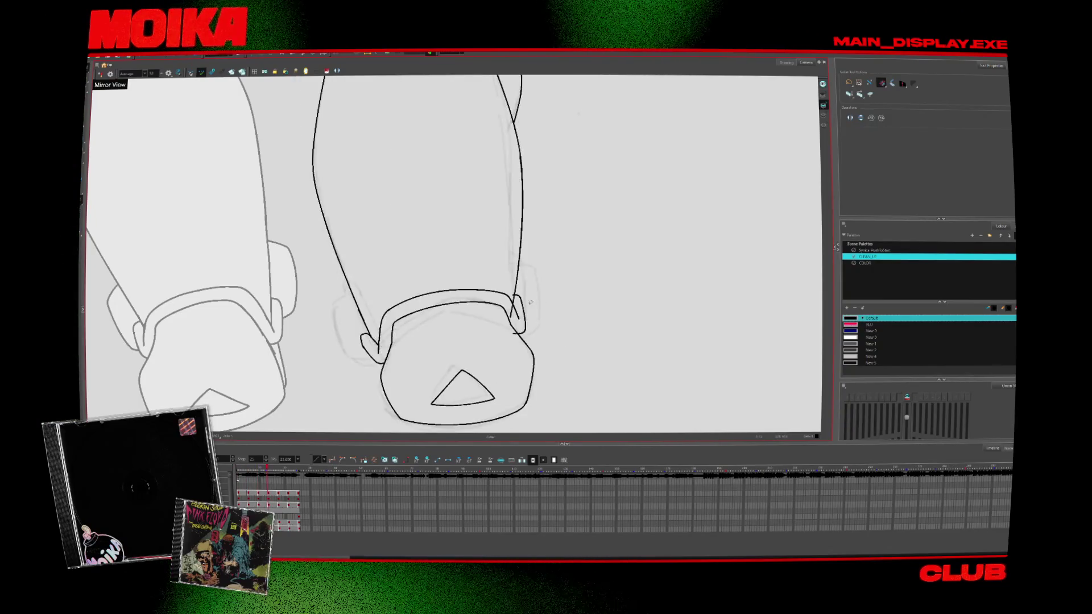
Flip back and forth through neighbouring drawings to check the shifted leg
key(period)
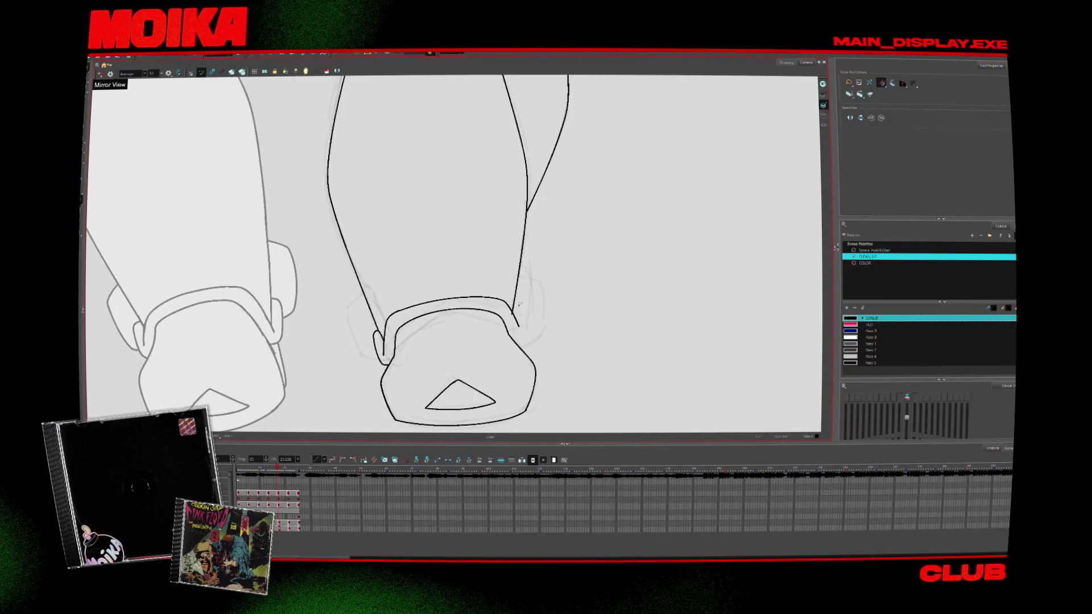
key(comma)
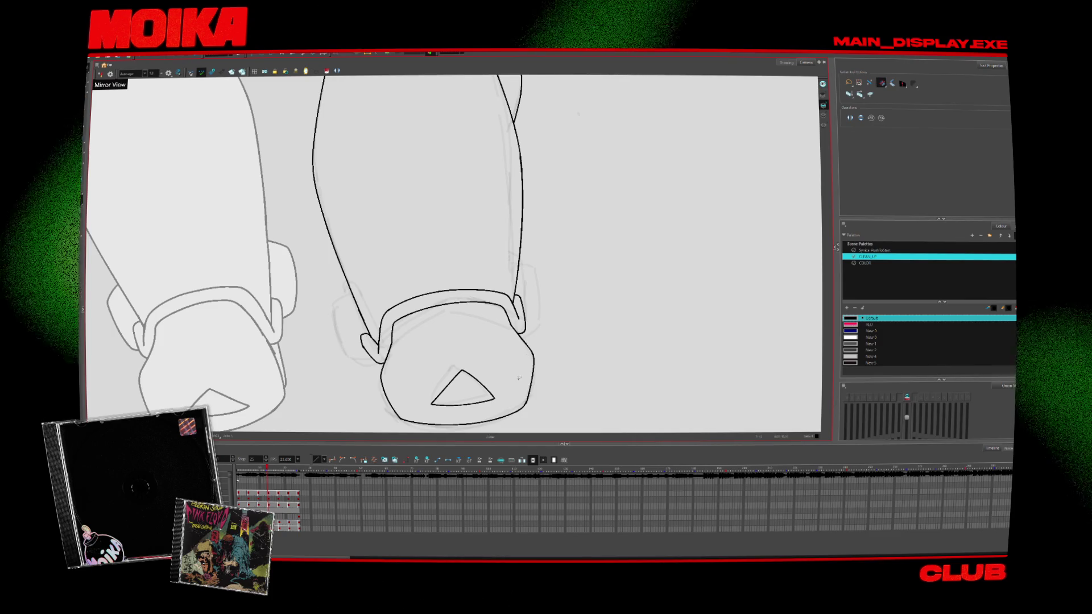
key(alt+b)
key(comma)
key(period)
key(period)
key(period)
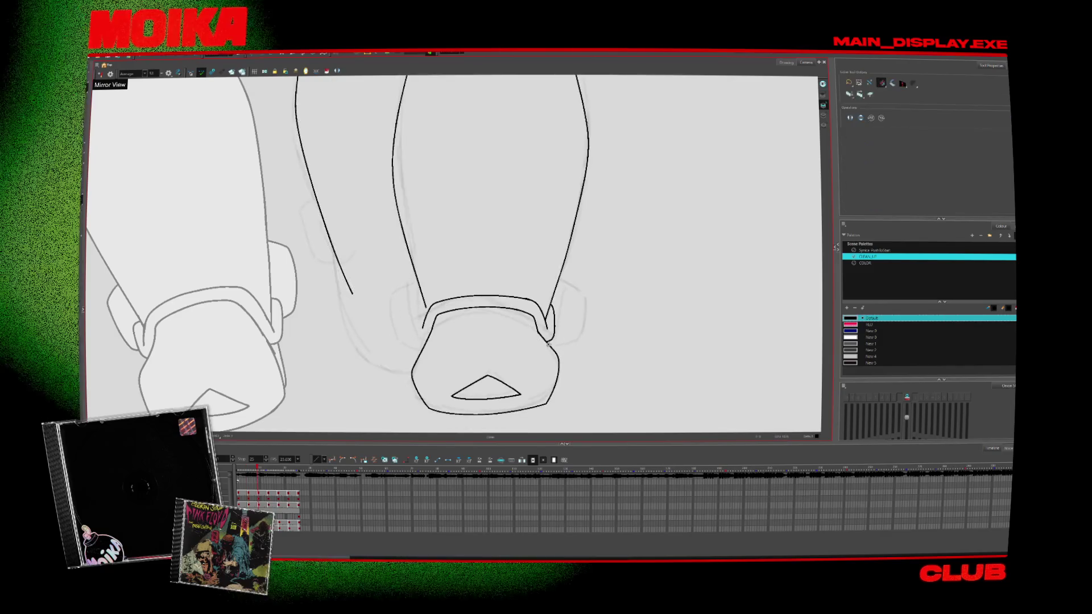
key(comma)
key(comma)
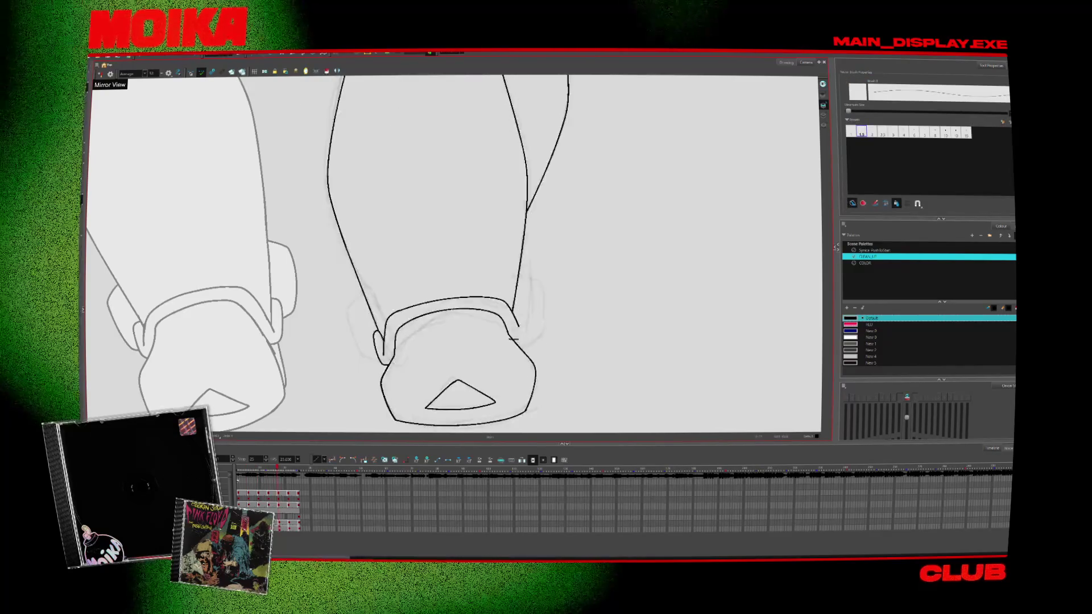
key(period)
key(period)
key(comma)
key(period)
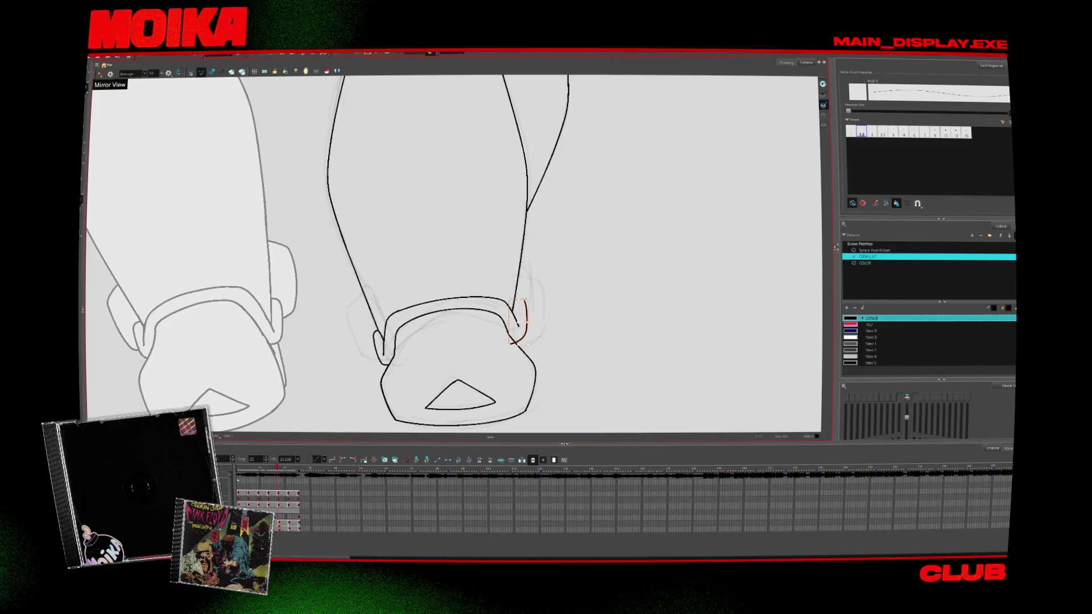
key(period)
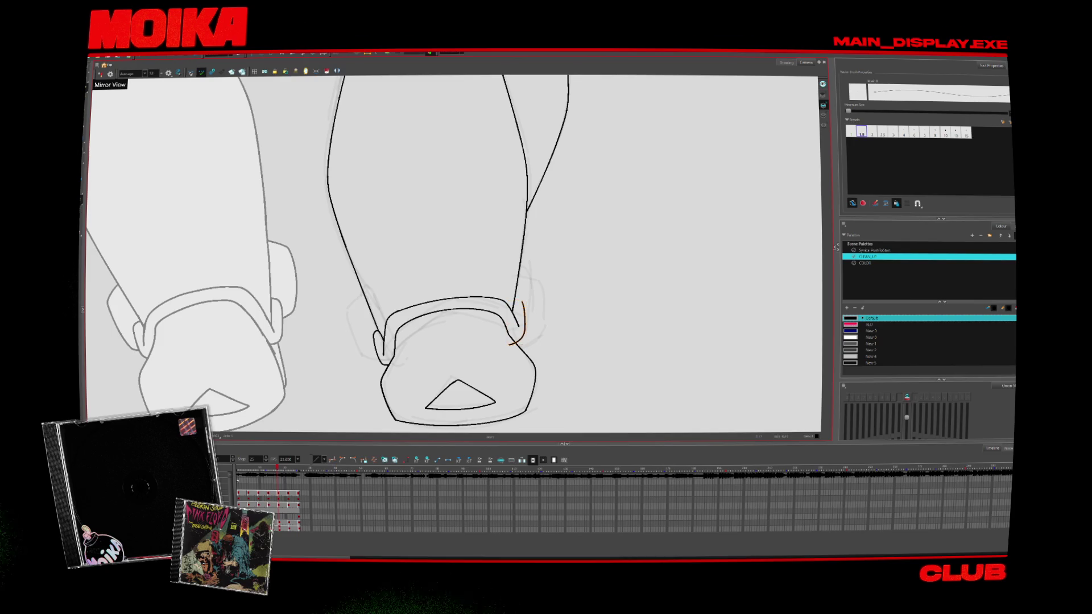
Advance through the later leg drawings to the next one to ink
key(alt+e)
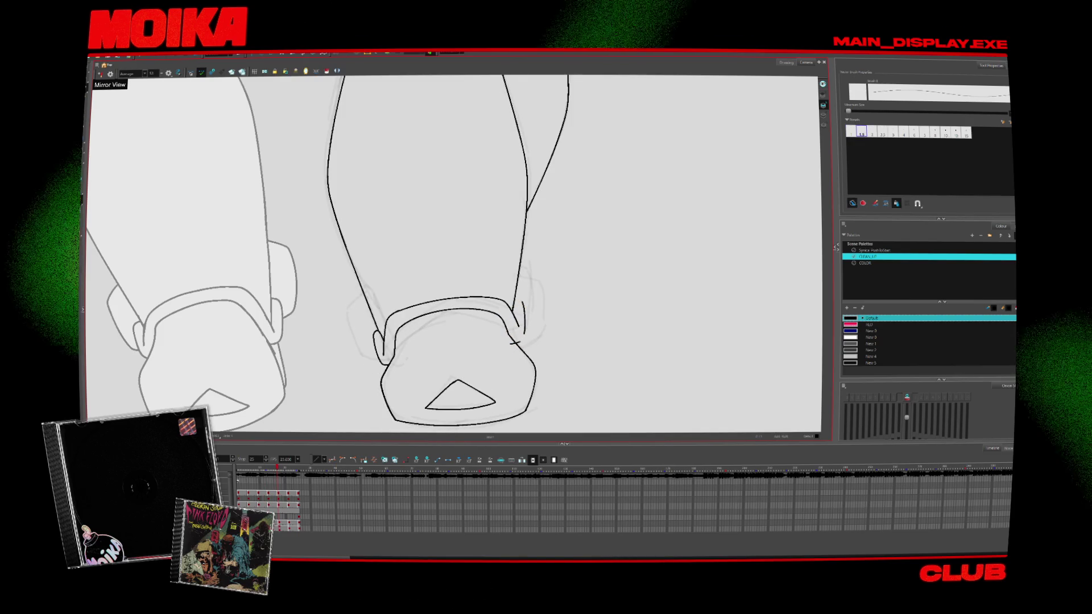
key(alt+b)
key(period)
key(period)
key(comma)
key(comma)
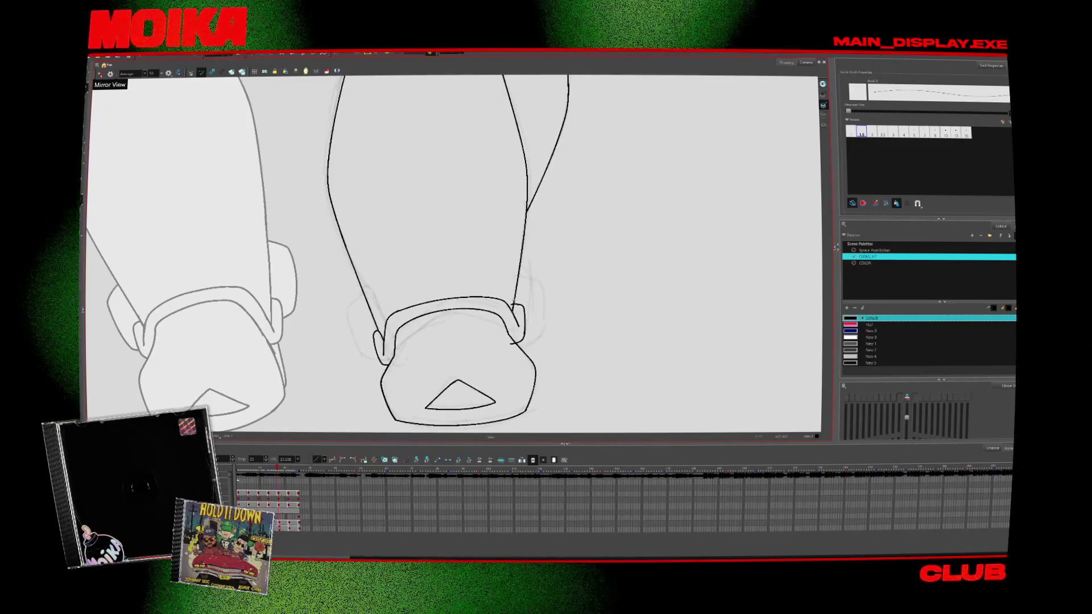
key(period)
key(period)
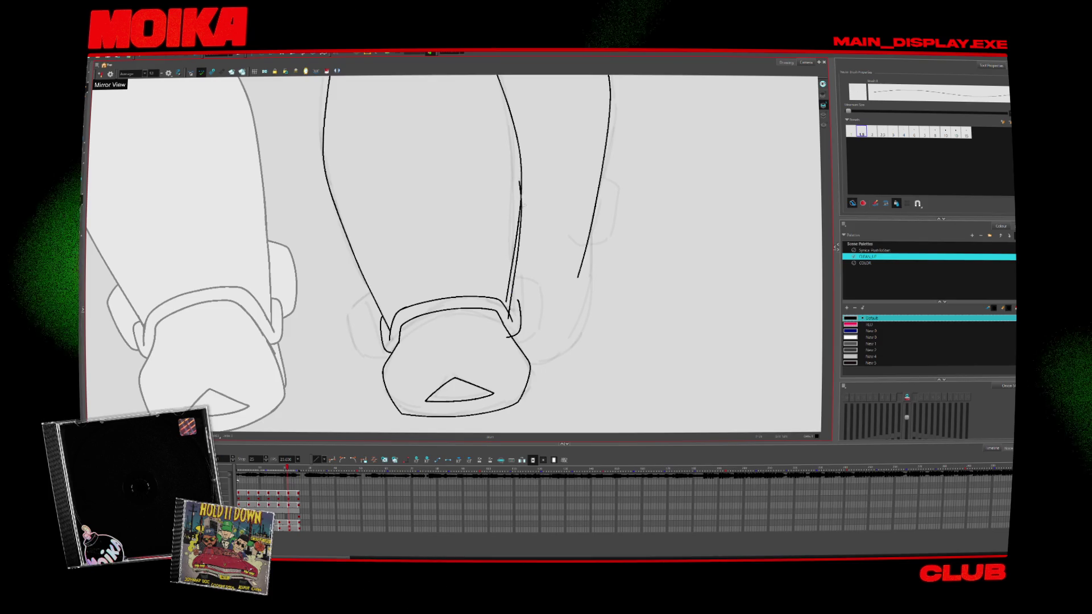
key(alt+s)
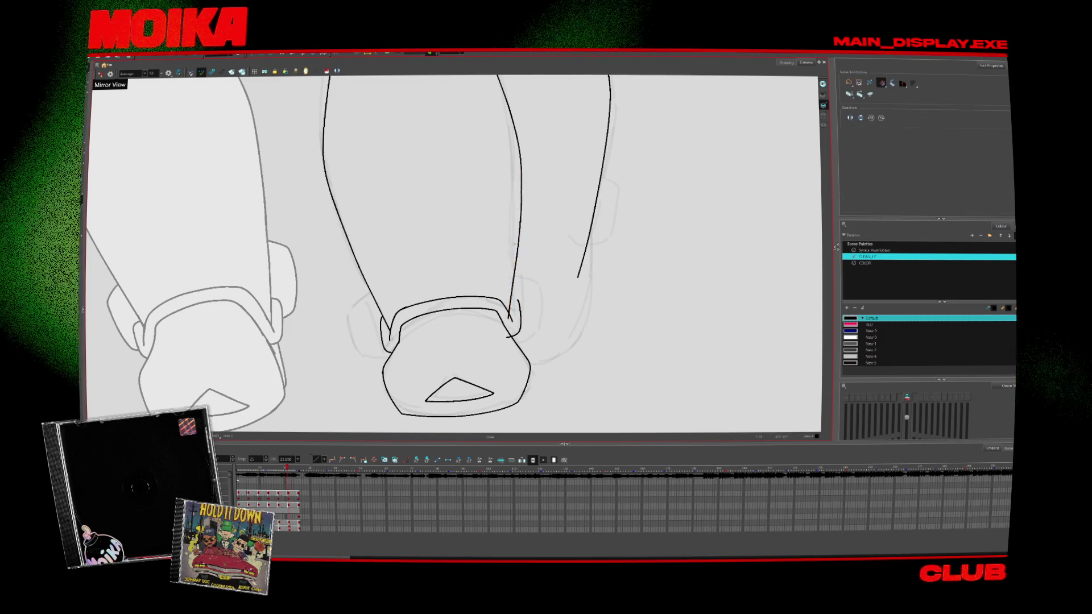
key(alt+b)
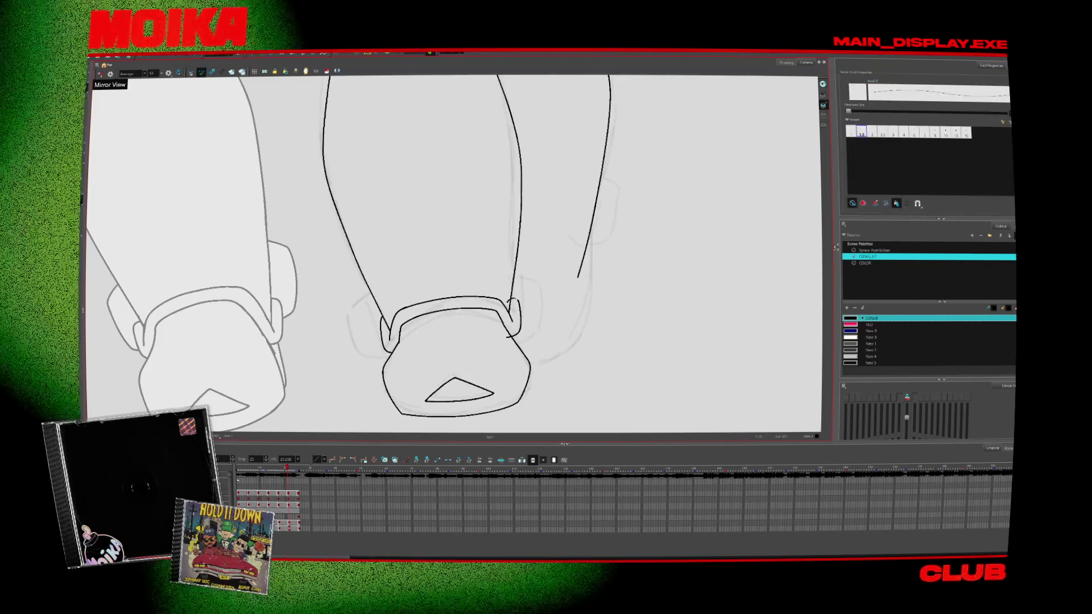
key(alt+s)
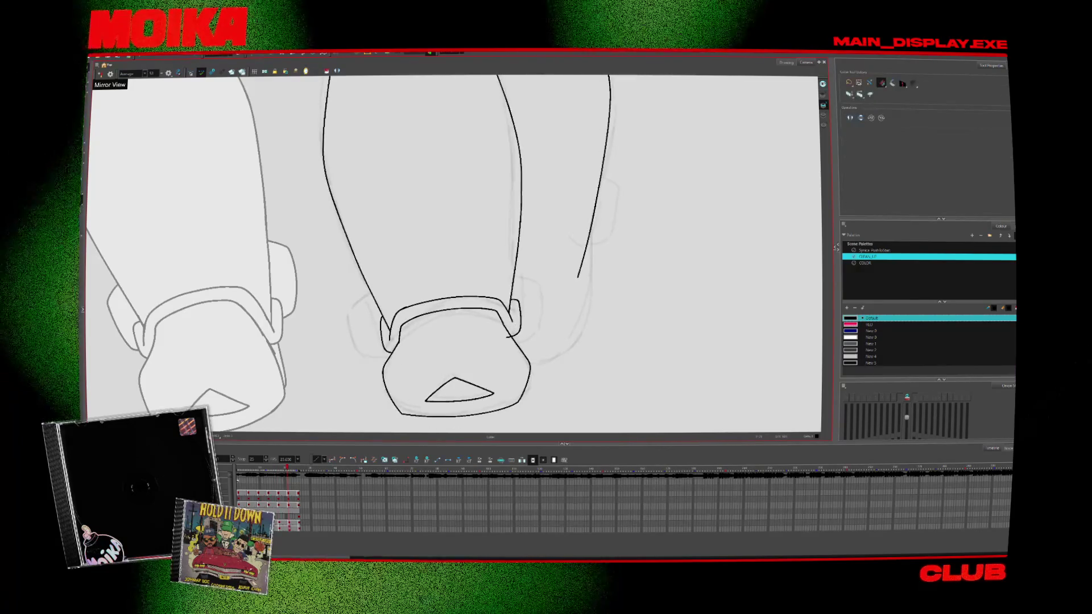
key(period)
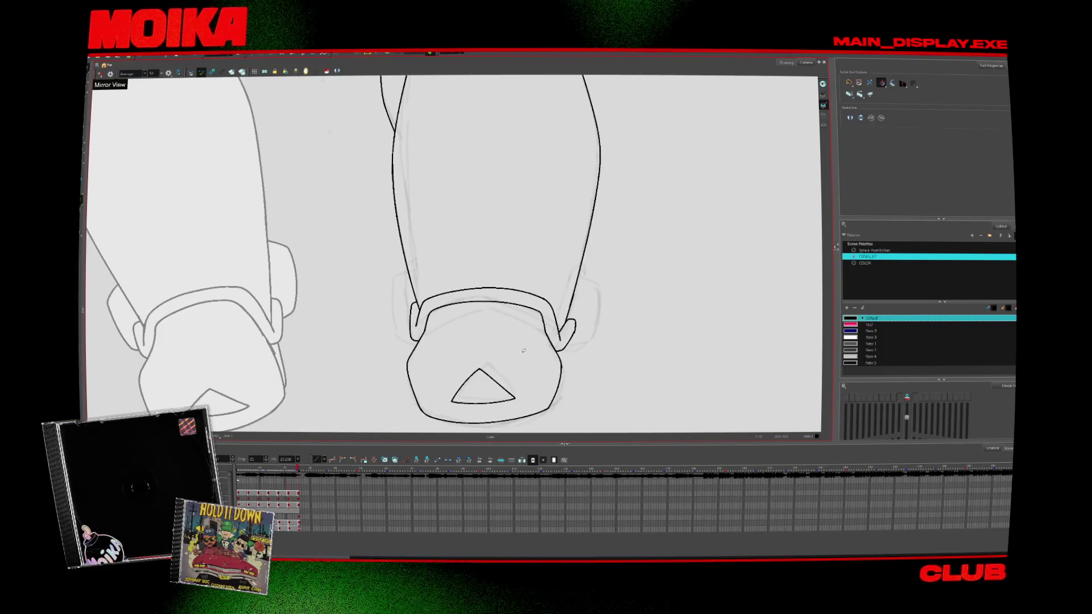
scroll(588, 324, down, 3)
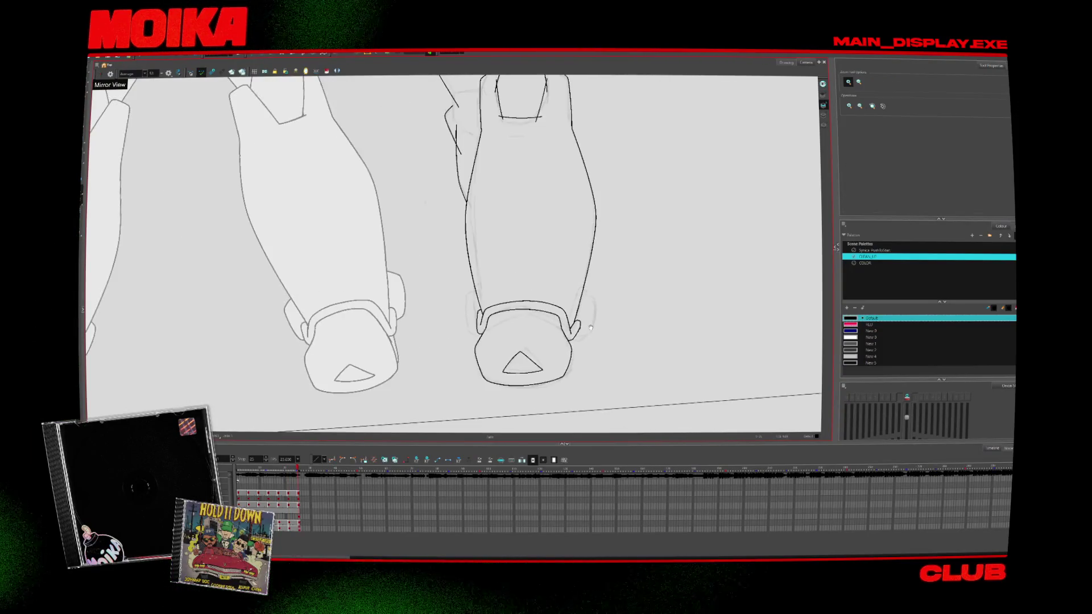
Zoom to the feet and try a short line on the centre shoe, then undo it
scroll(588, 323, down, 3)
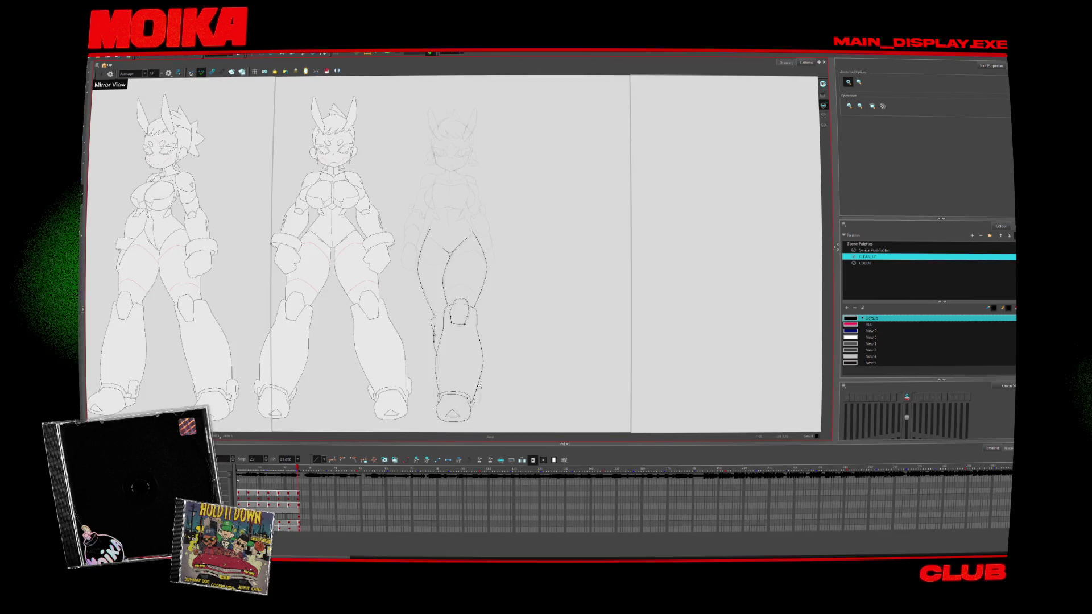
scroll(451, 402, up, 3)
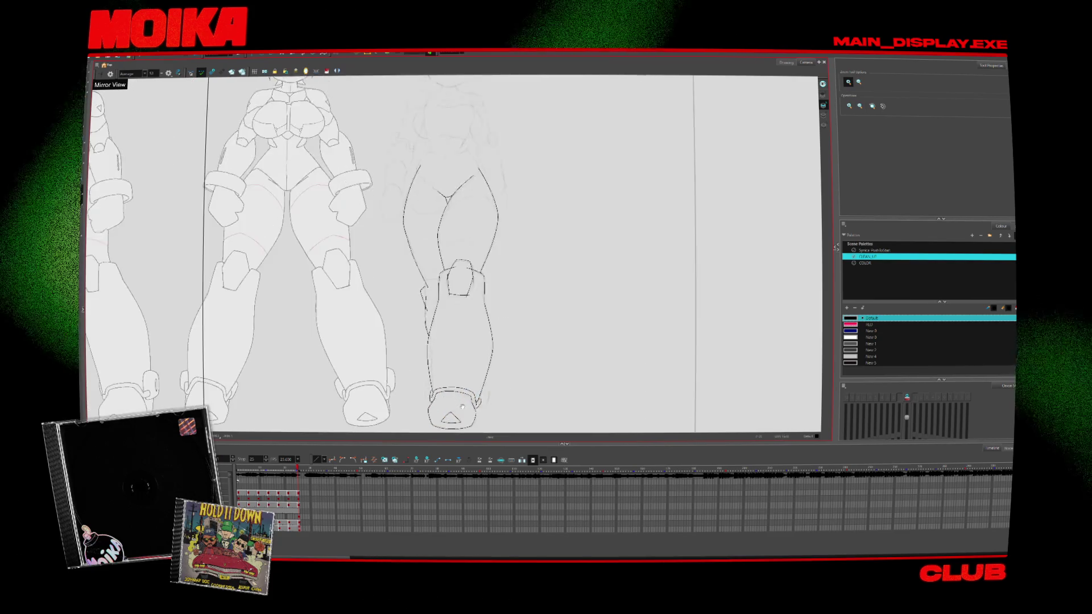
scroll(461, 347, up, 4)
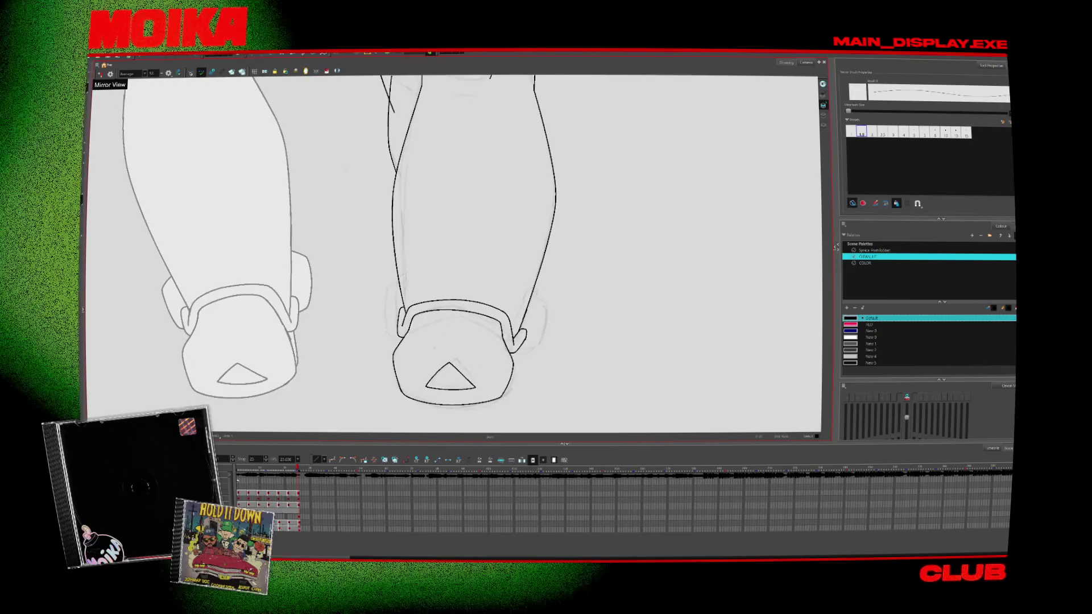
drag(432, 338, 458, 340)
key(ctrl+z)
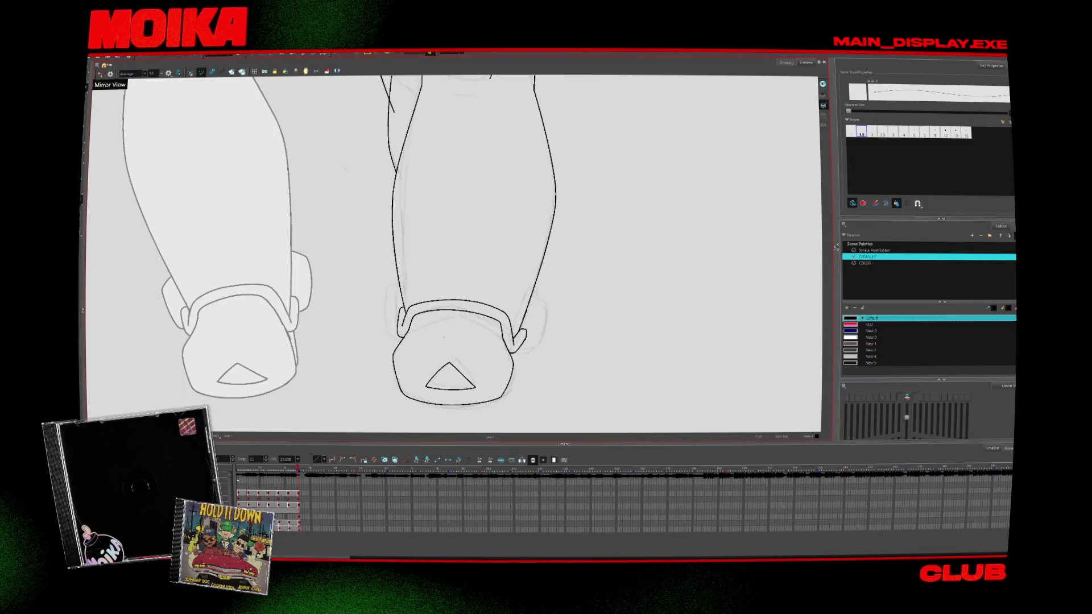
On an earlier drawing, ink short lines at the shoe's left edge, behind the leg and at the right ankle
key(comma)
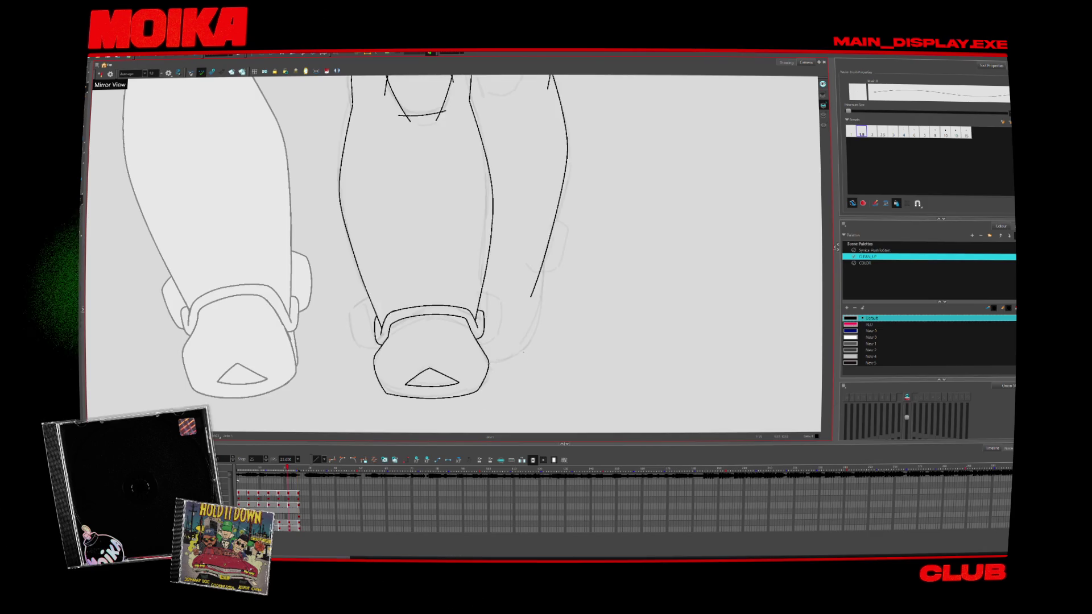
key(comma)
key(comma)
key(comma)
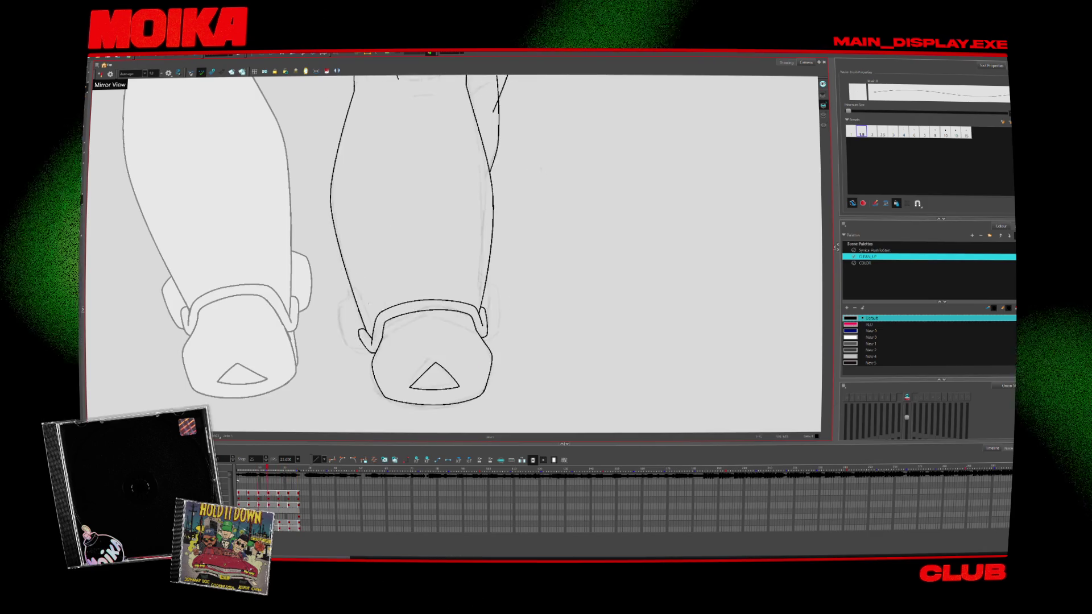
drag(393, 328, 405, 334)
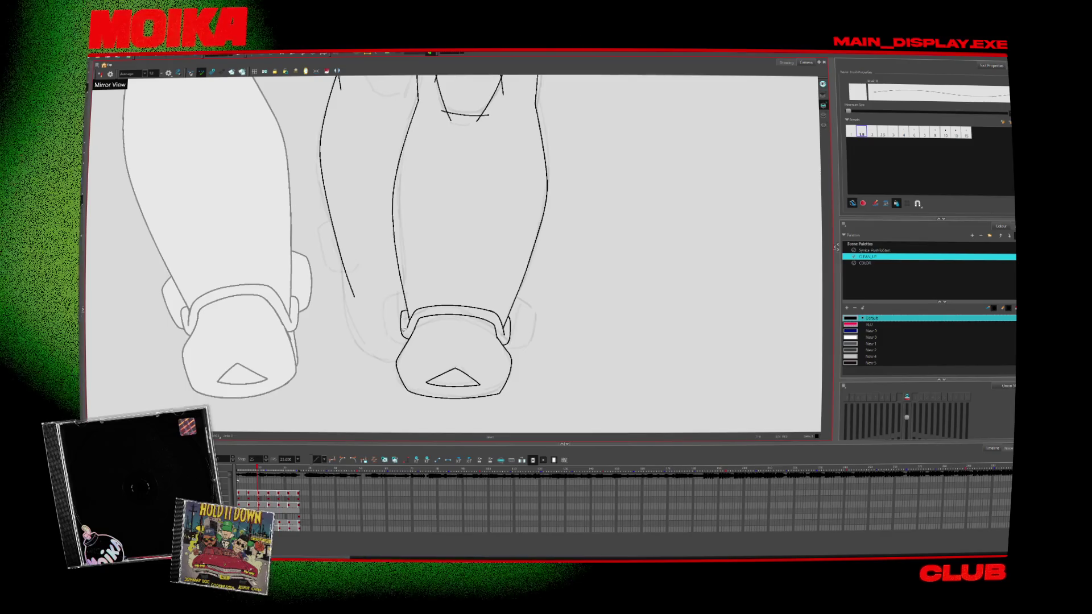
drag(388, 296, 393, 331)
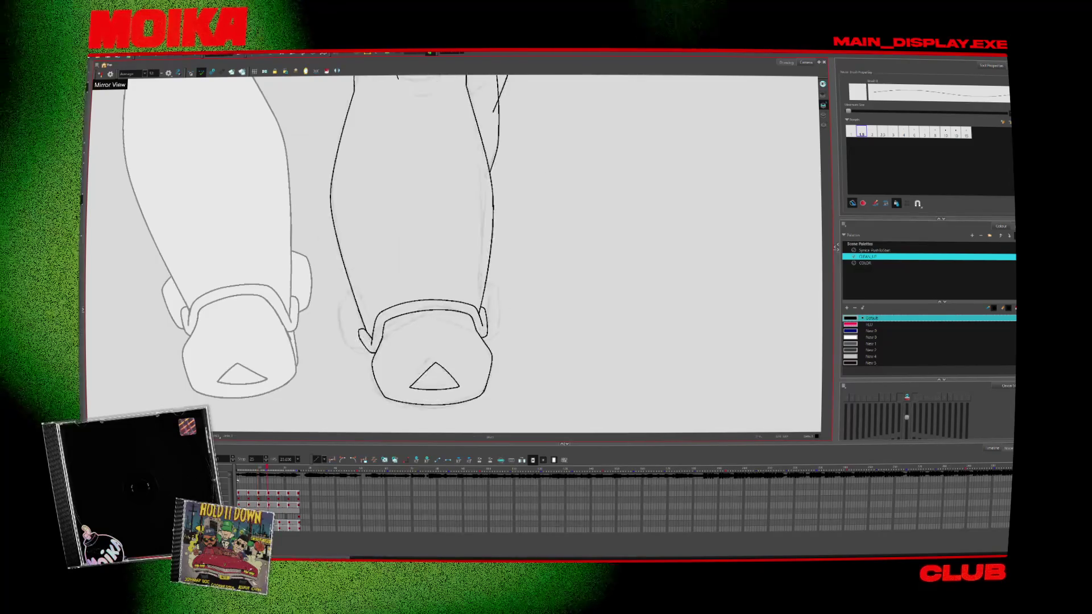
click(101, 74)
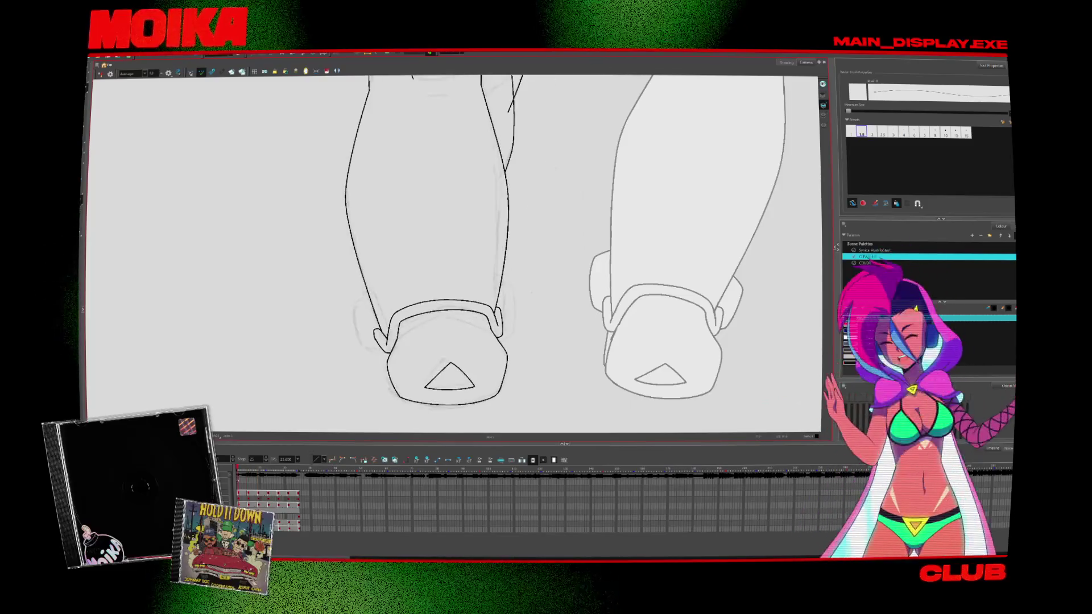
click(101, 74)
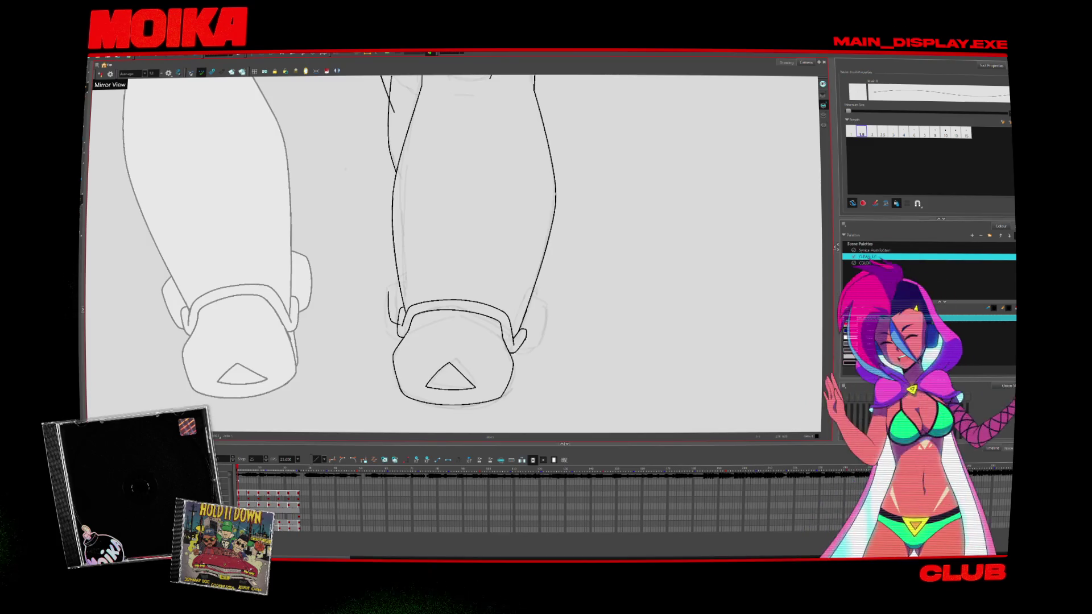
drag(402, 286, 386, 300)
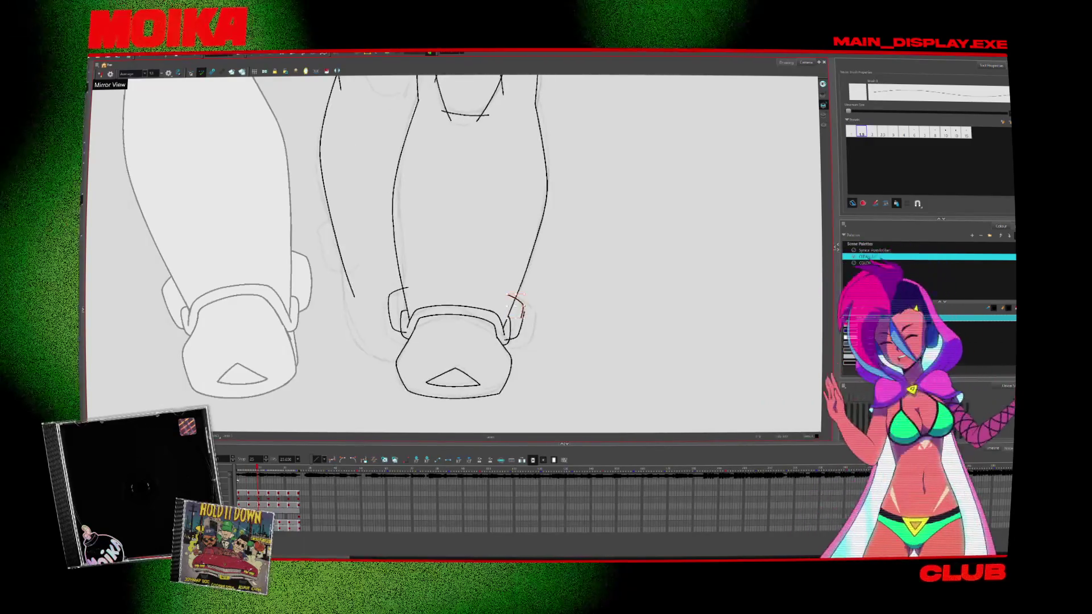
Zoom in on the right shoe and ink a short stroke beside its strap
key(alt+z)
click(526, 305)
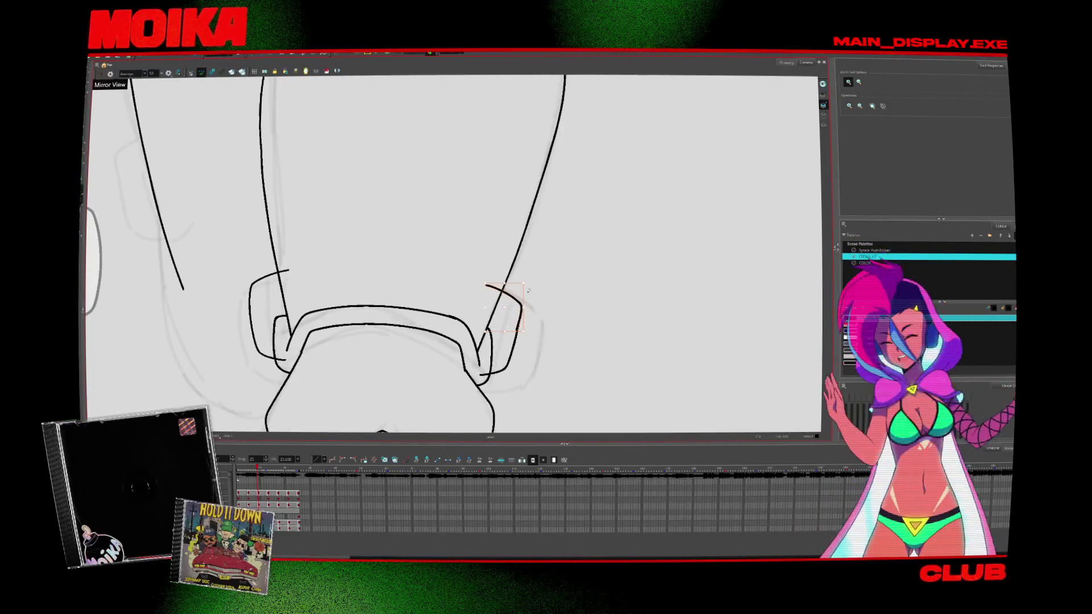
key(alt+b)
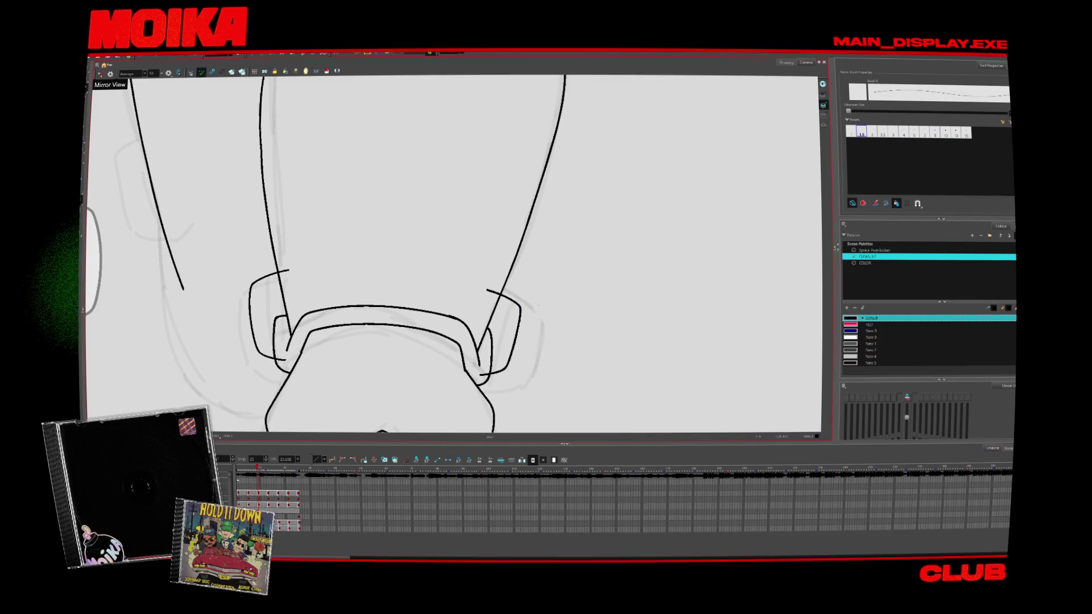
scroll(538, 303, down, 4)
key(alt+s)
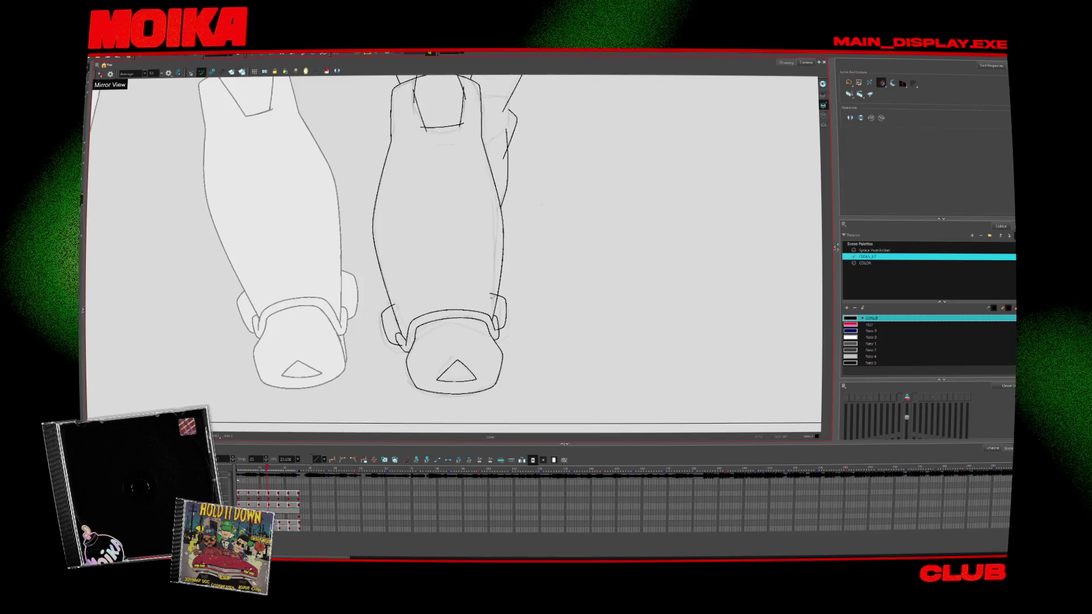
scroll(494, 319, up, 4)
key(alt+b)
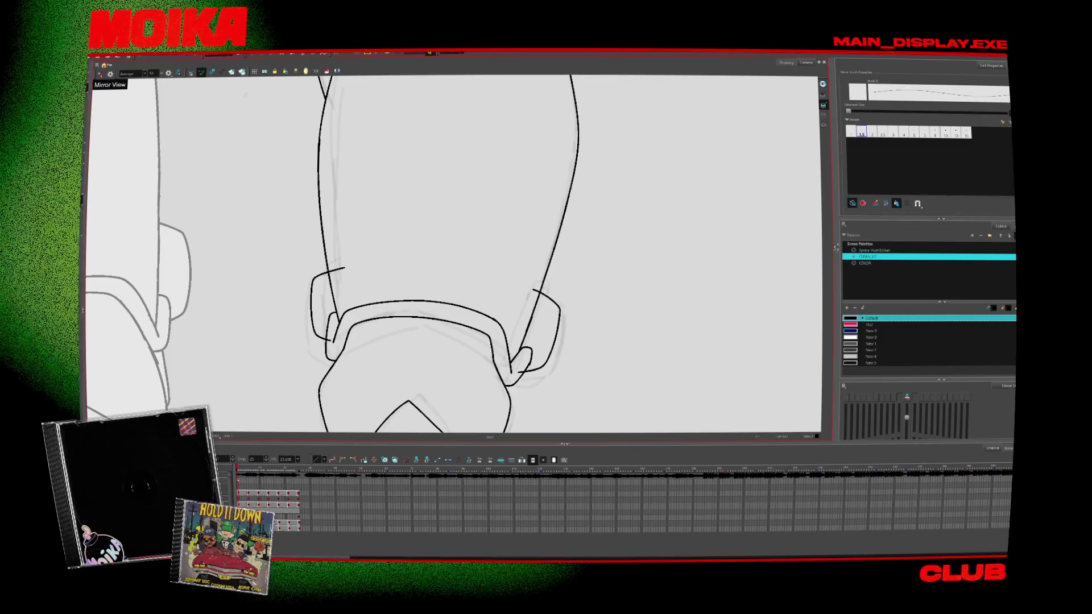
drag(515, 346, 516, 356)
Delete a right-leg stroke, then restore it with undo
key(alt+s)
click(537, 286)
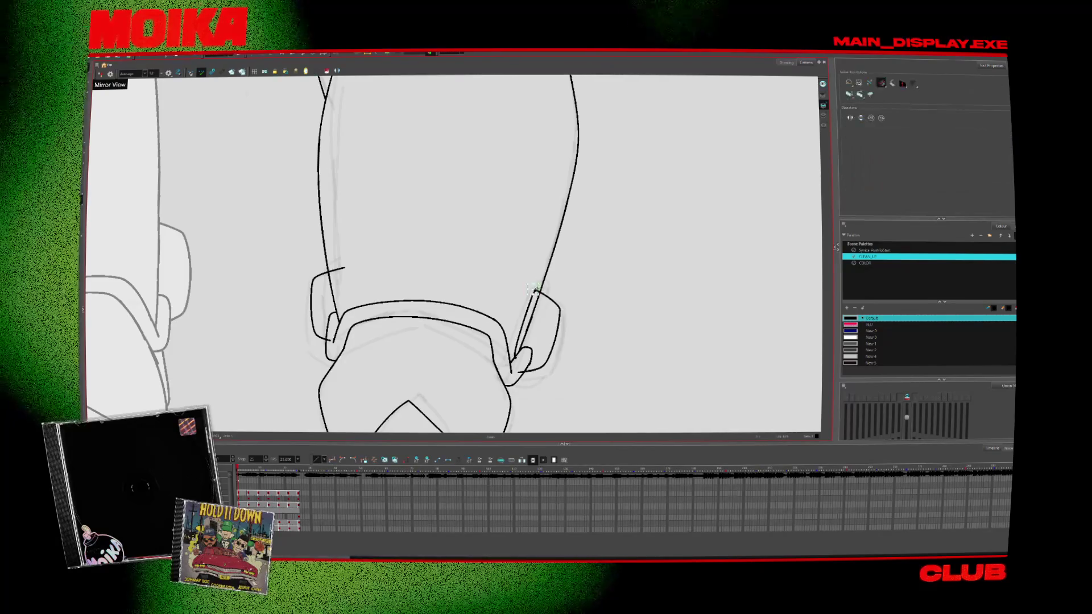
key(Delete)
key(ctrl+z)
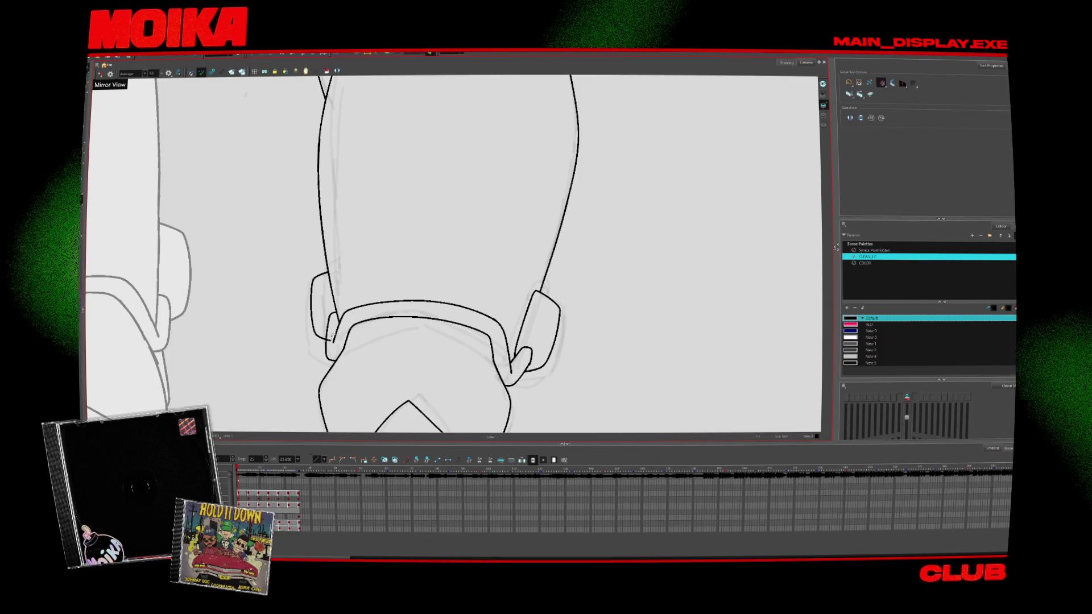
Advance two drawings and zoom onto the central knee pad
key(period)
key(comma)
key(period)
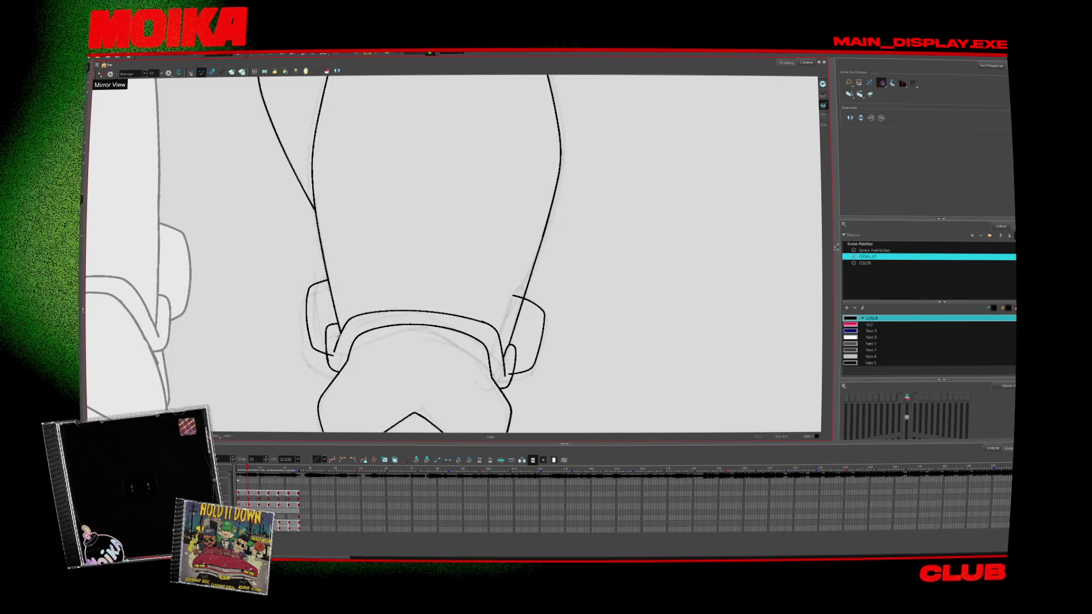
key(period)
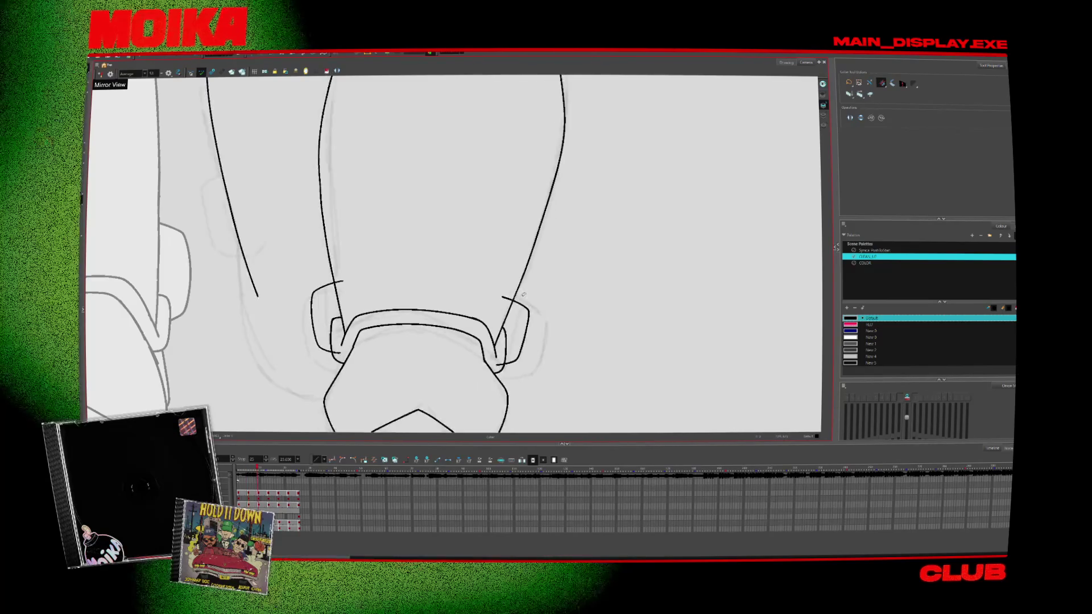
scroll(472, 389, down, 5)
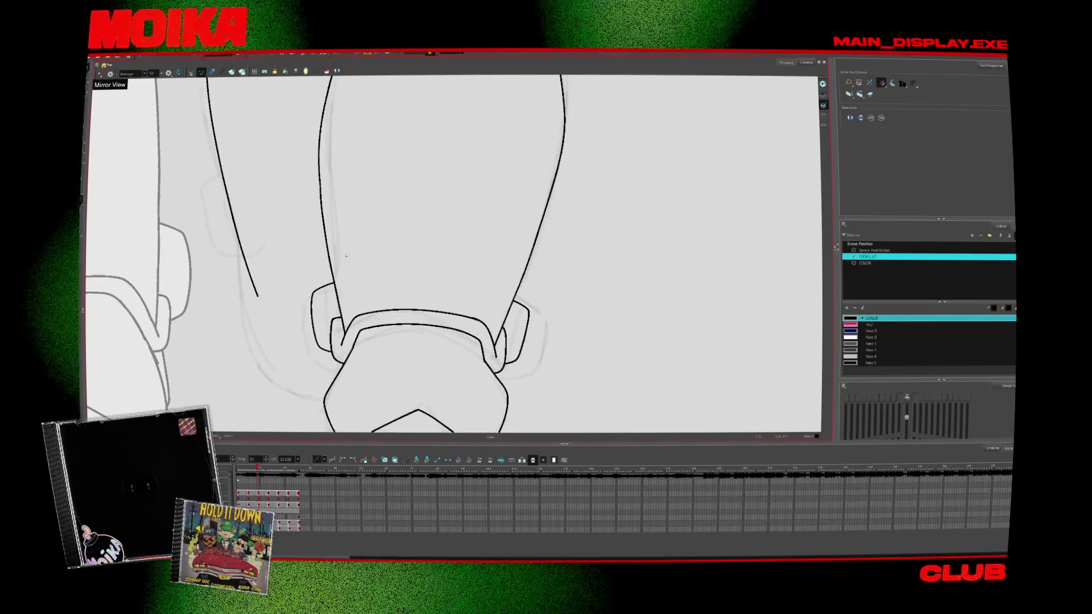
scroll(472, 389, up, 4)
scroll(406, 241, up, 1)
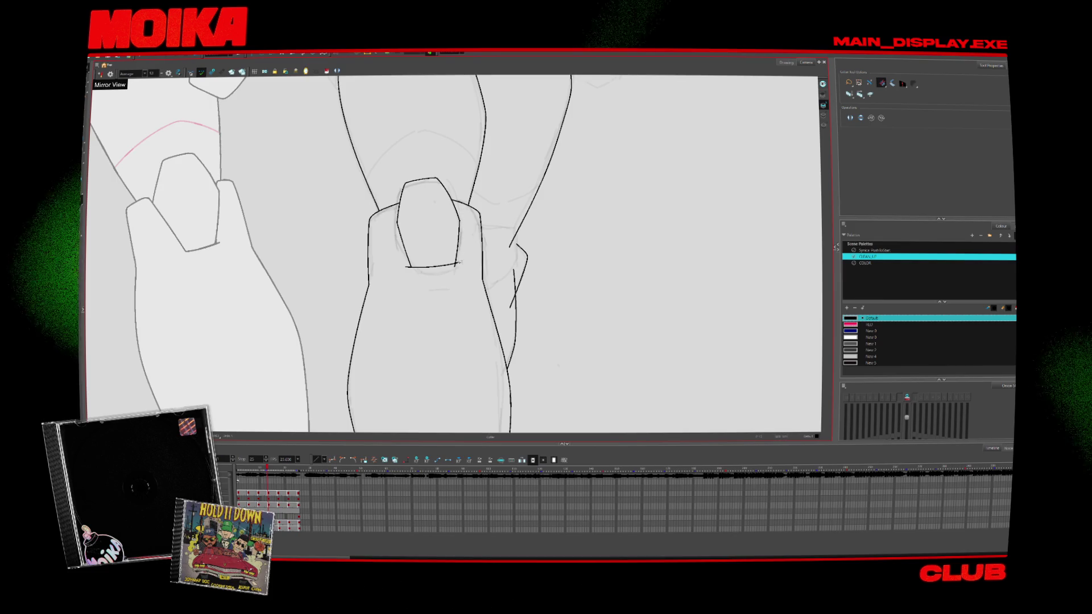
Flip between neighbouring knee drawings to compare their lines
key(period)
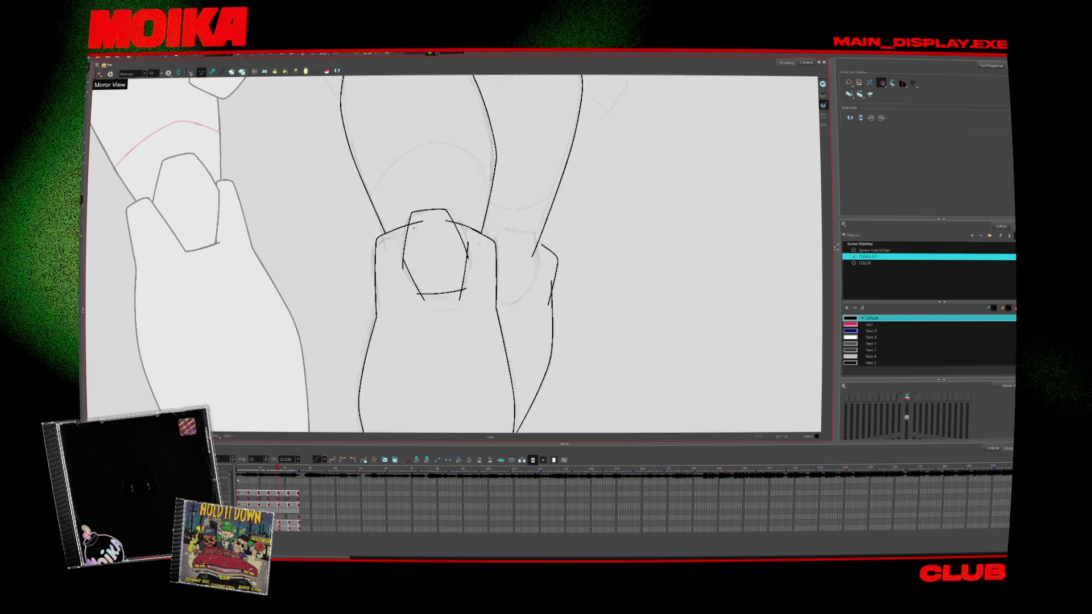
key(comma)
key(period)
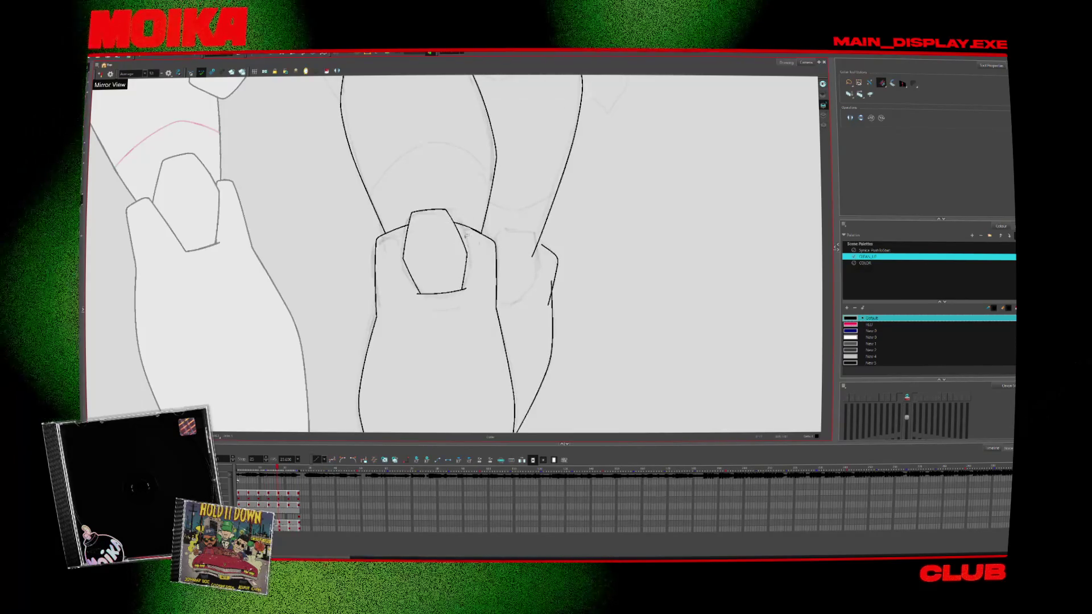
key(period)
key(comma)
key(period)
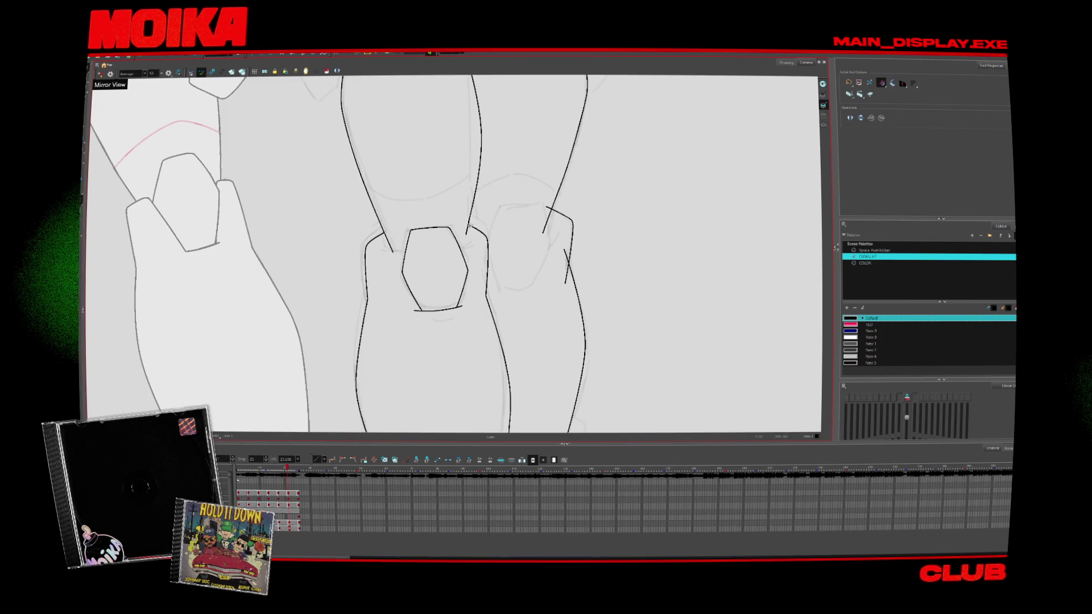
Ink short lines atop the left and right knee pads and unmirror the canvas
key(alt+b)
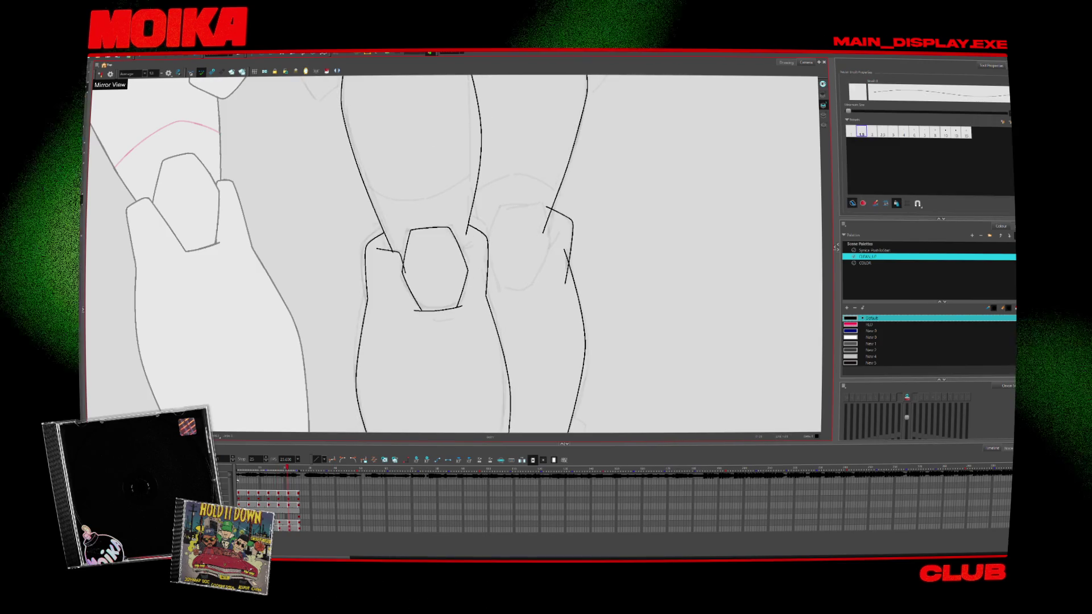
drag(375, 245, 392, 250)
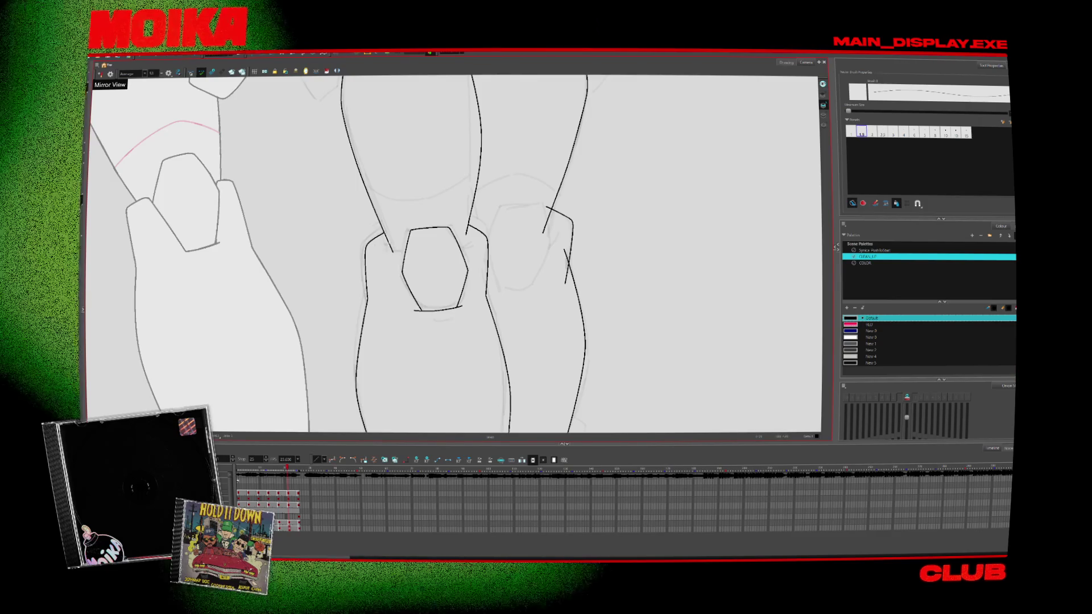
mouse_move(481, 236)
mouse_down()
mouse_move(463, 269)
mouse_move(464, 243)
mouse_up()
key(4)
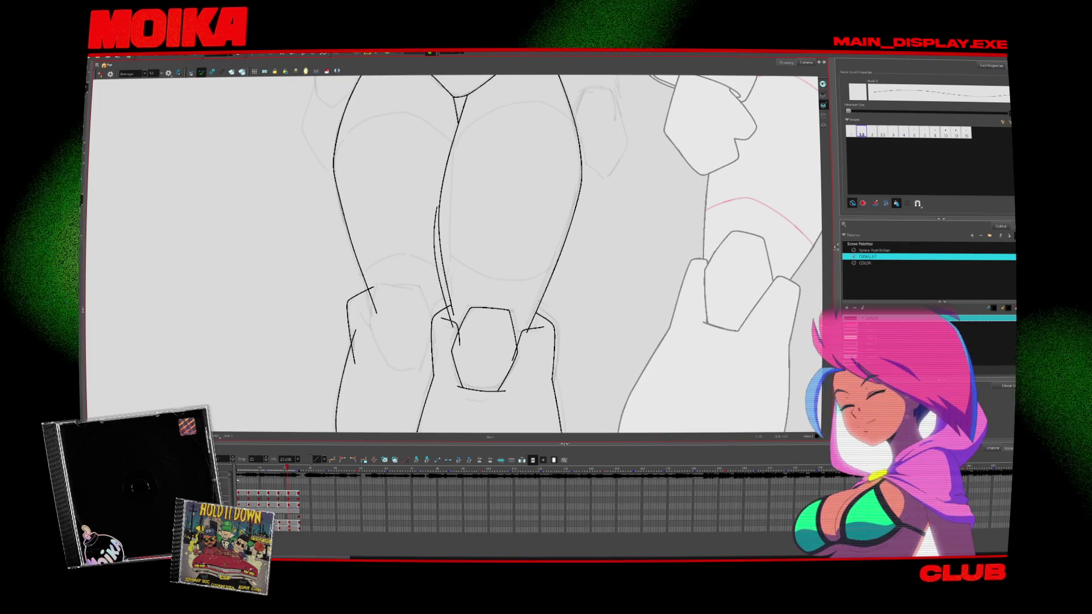
Check the centre vertical stroke and zoom in on the crotch and thigh area
click(456, 145)
key(Escape)
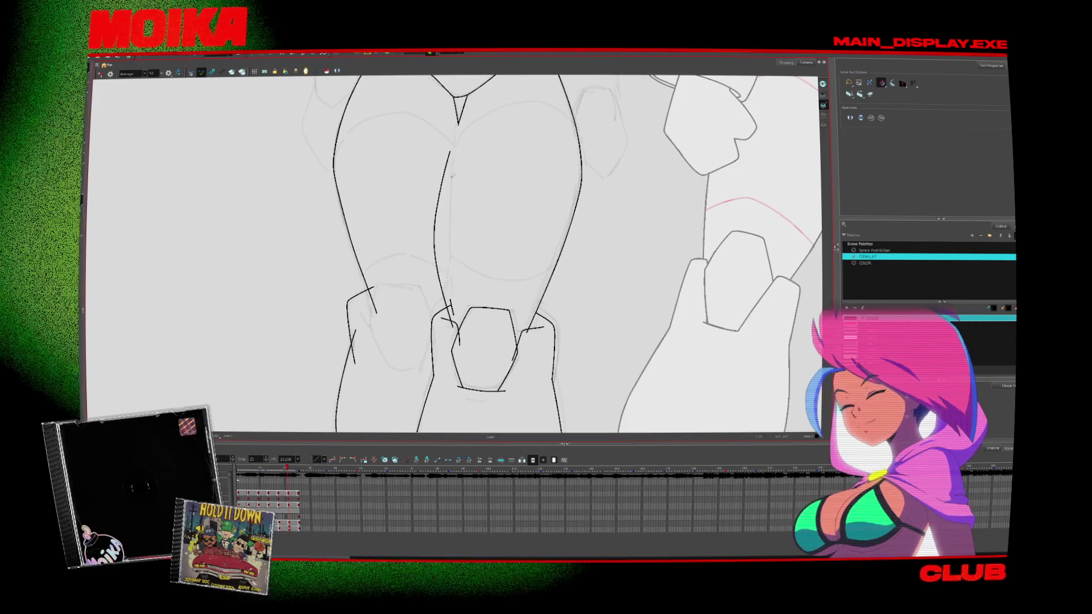
scroll(458, 134, up, 2)
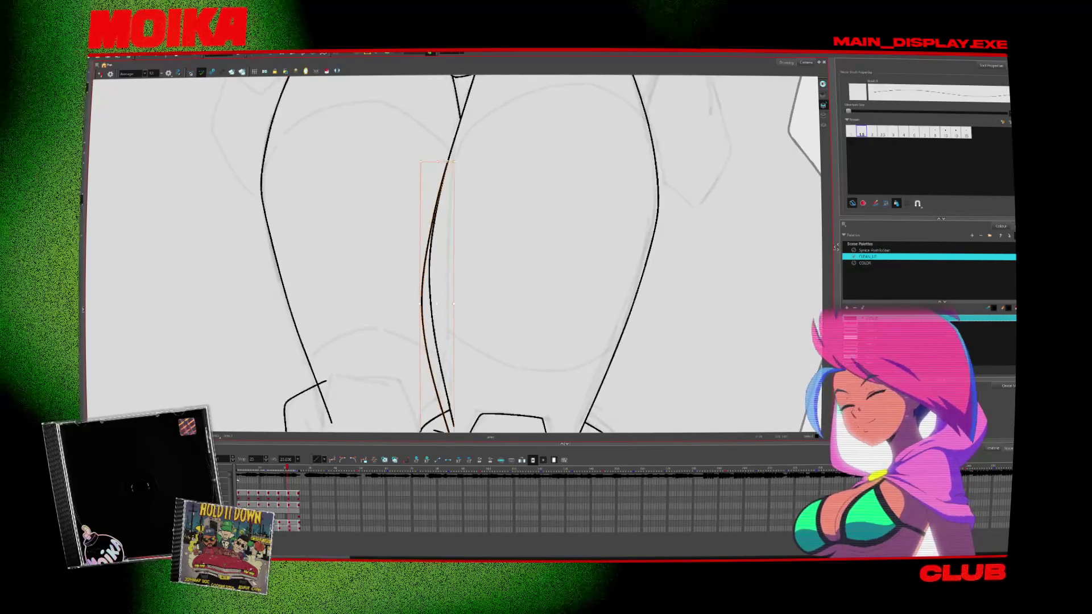
key(alt+s)
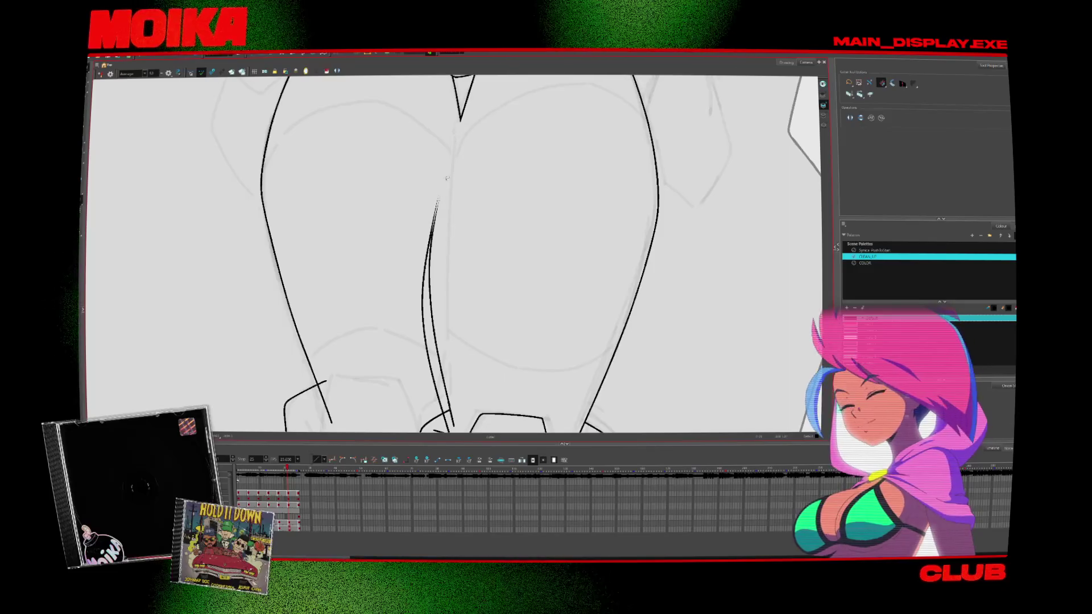
scroll(429, 290, down, 2)
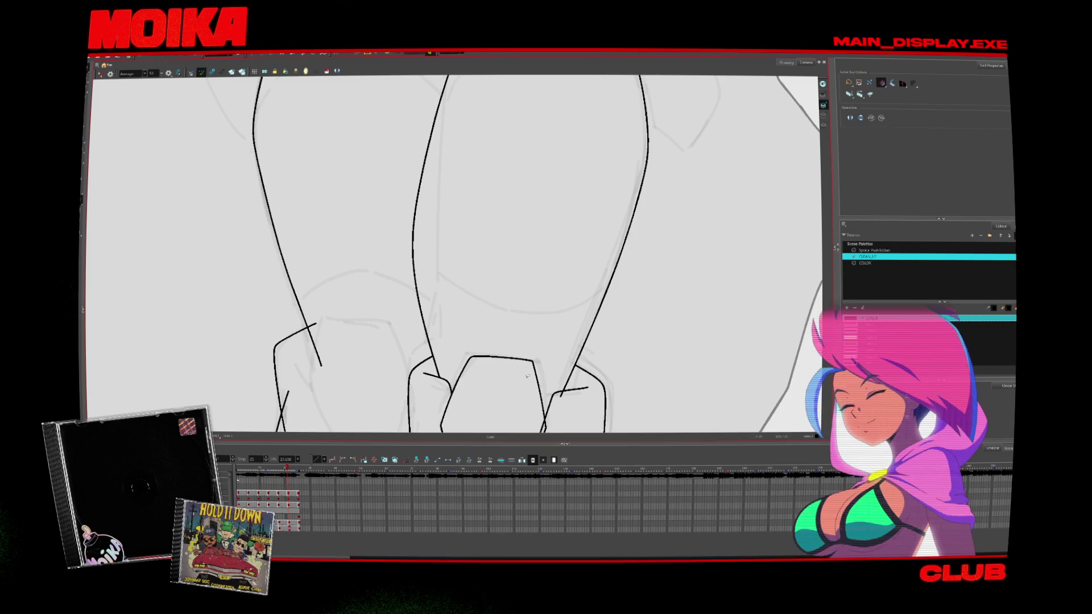
scroll(519, 371, down, 1)
scroll(558, 421, down, 3)
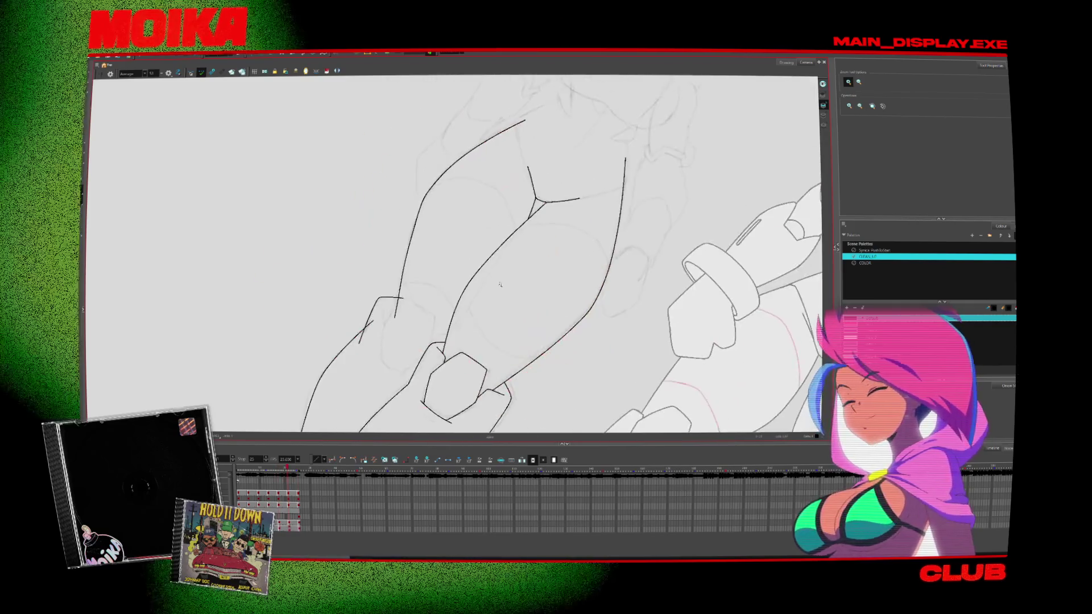
scroll(500, 284, up, 3)
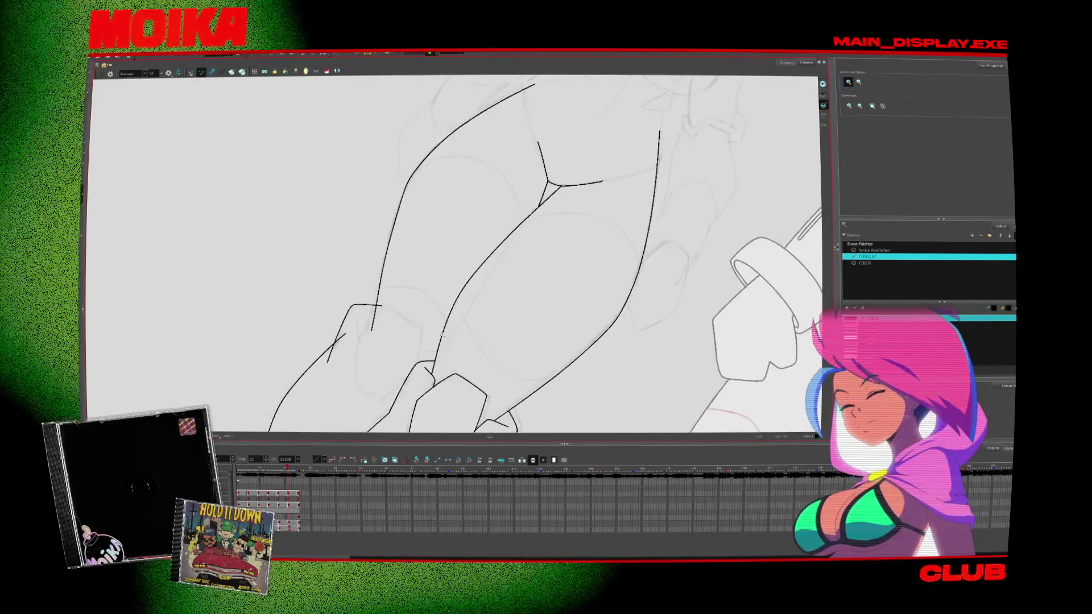
Ink the inner thigh line up to the crotch junction, then deselect and compare frames
key(alt+b)
drag(433, 355, 479, 252)
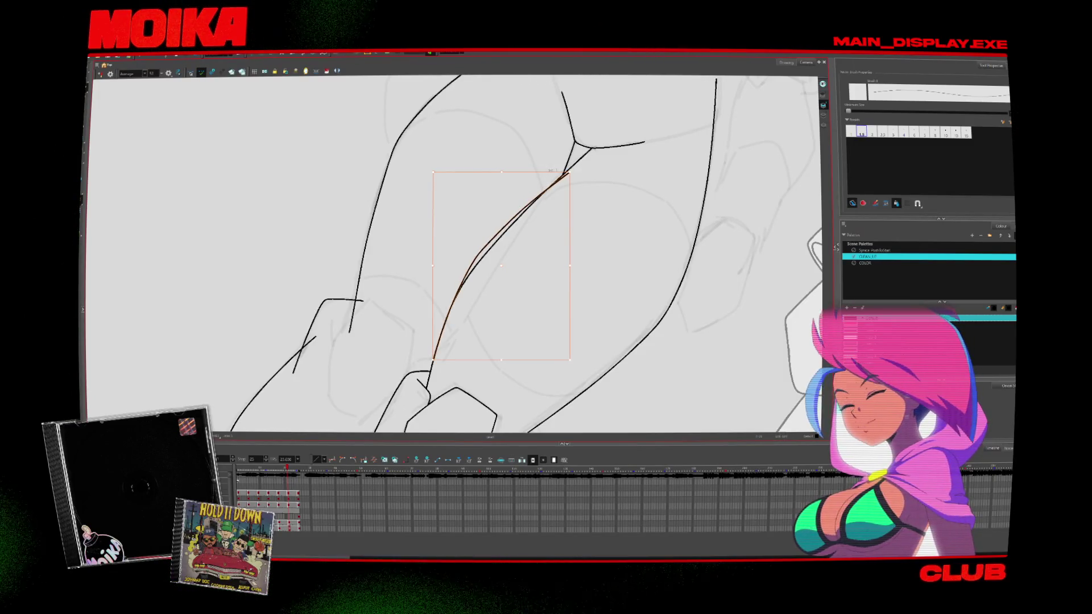
key(alt+s)
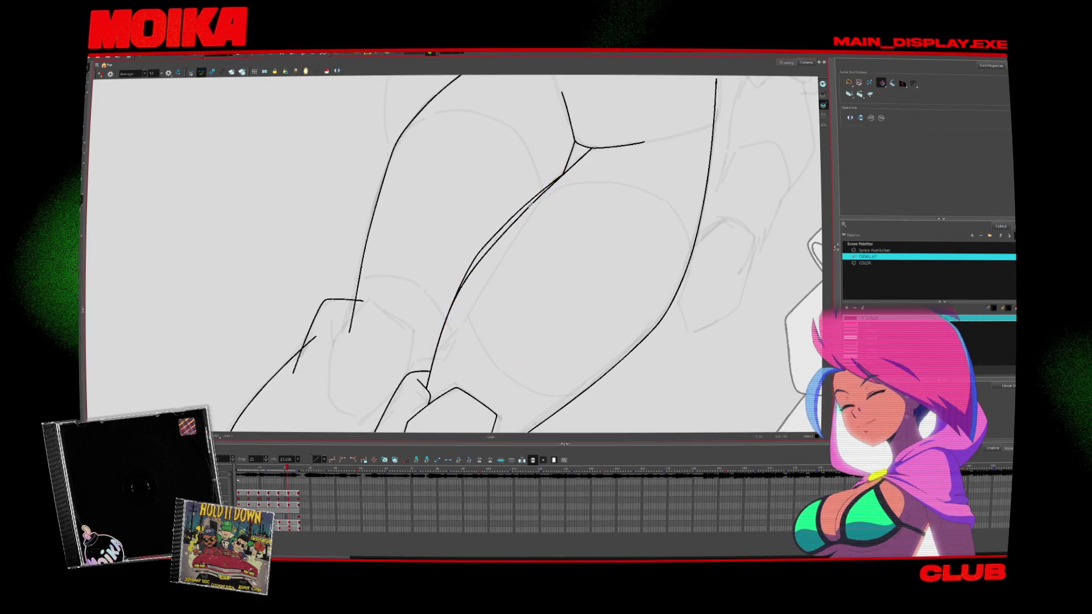
key(comma)
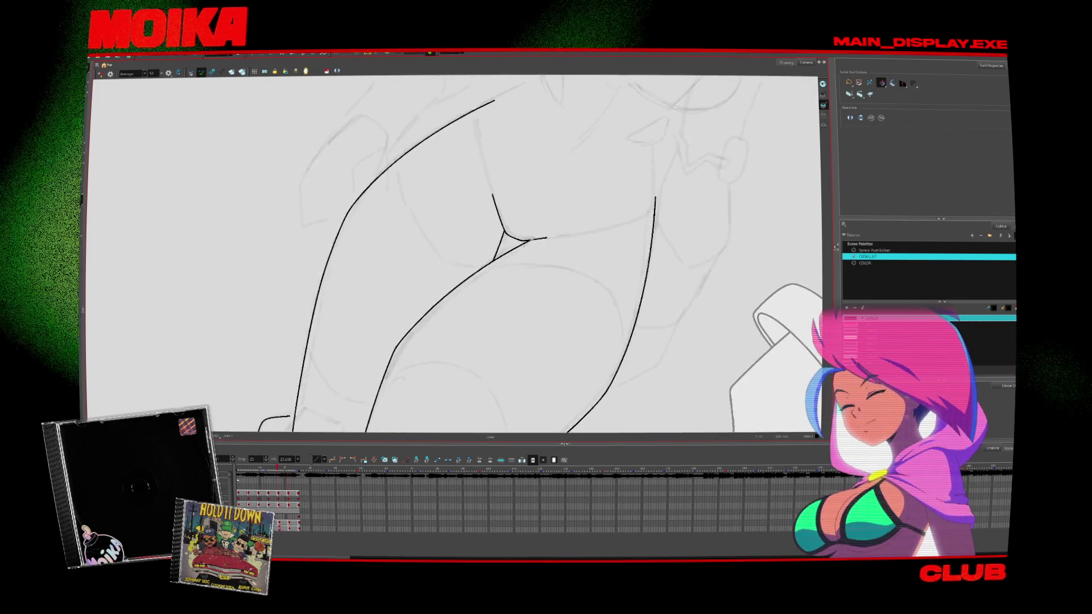
key(period)
Fit all three figures in view, jump to the first frame and zoom in on the legs
key(2)
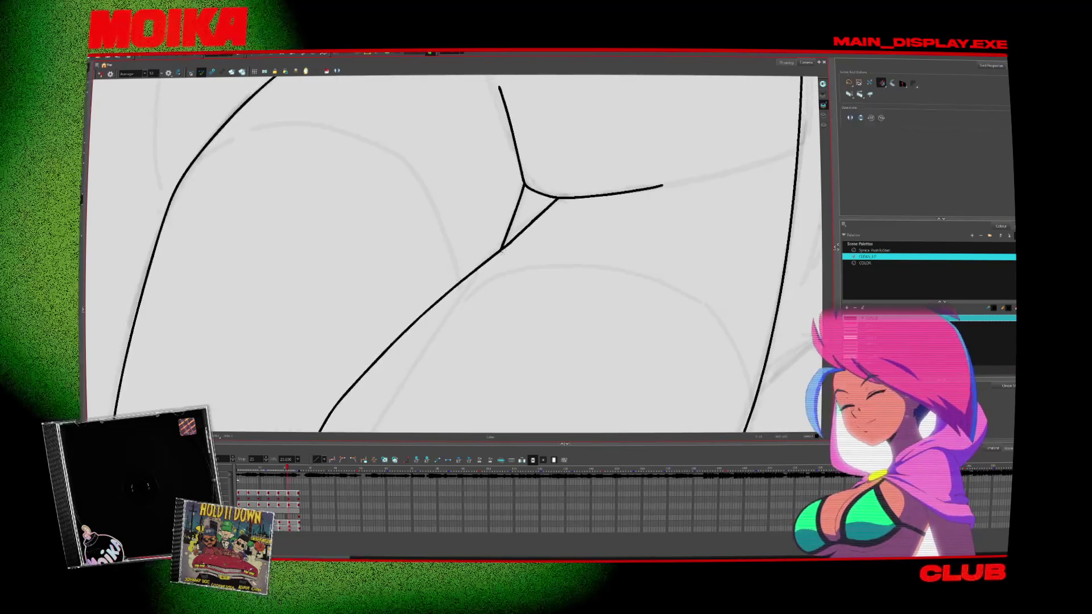
key(shift+z)
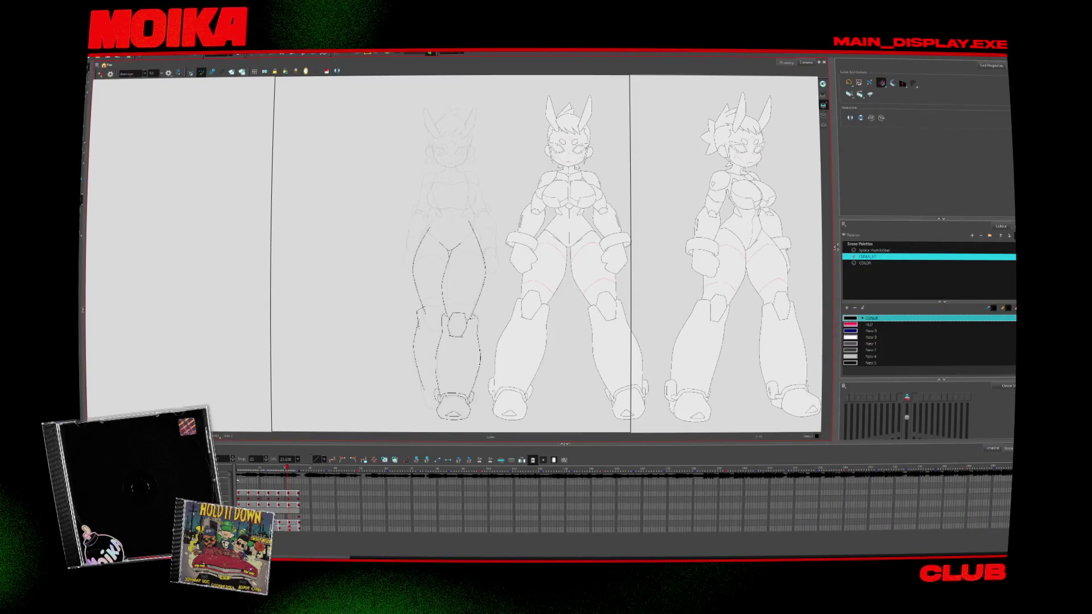
key(shift+comma)
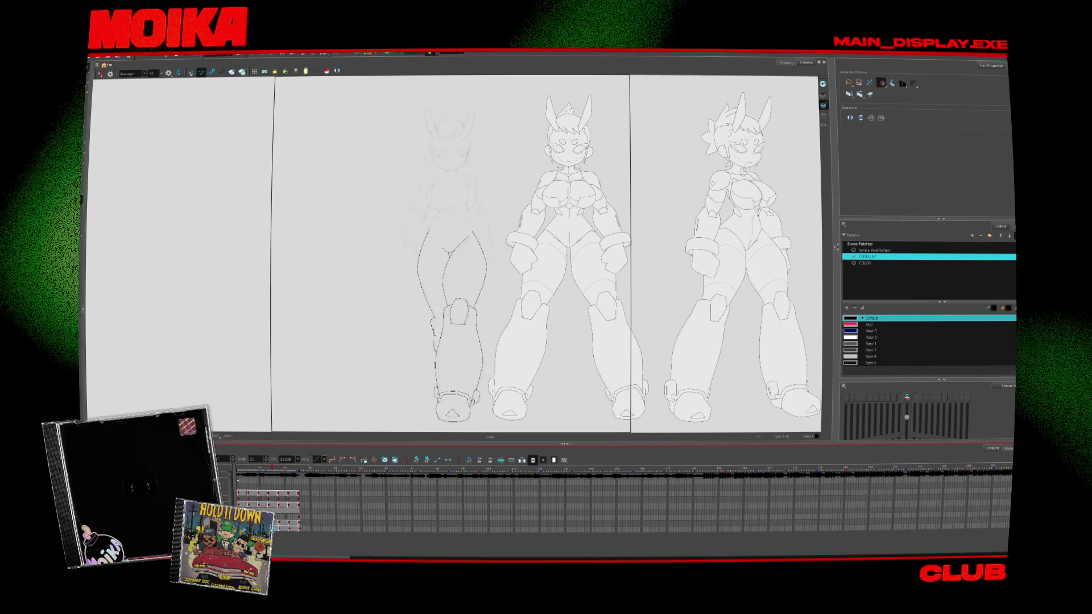
key(alt+z)
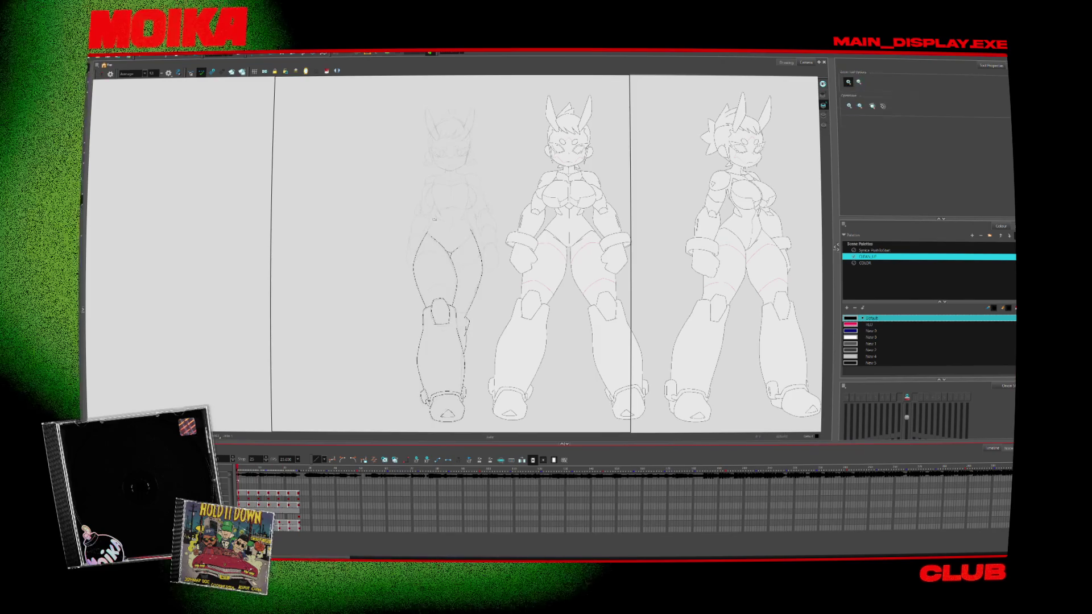
click(436, 215)
click(436, 215)
key(alt+b)
Redraw the left leg outline from hip to knee, undoing the first attempt
key(alt+/)
drag(438, 192, 412, 234)
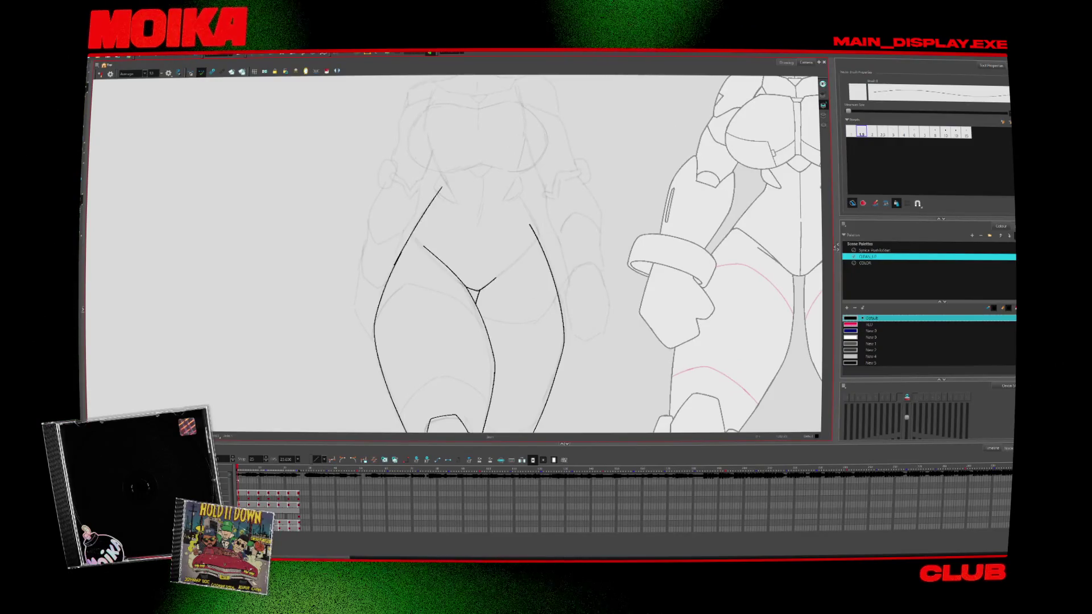
key(ctrl+z)
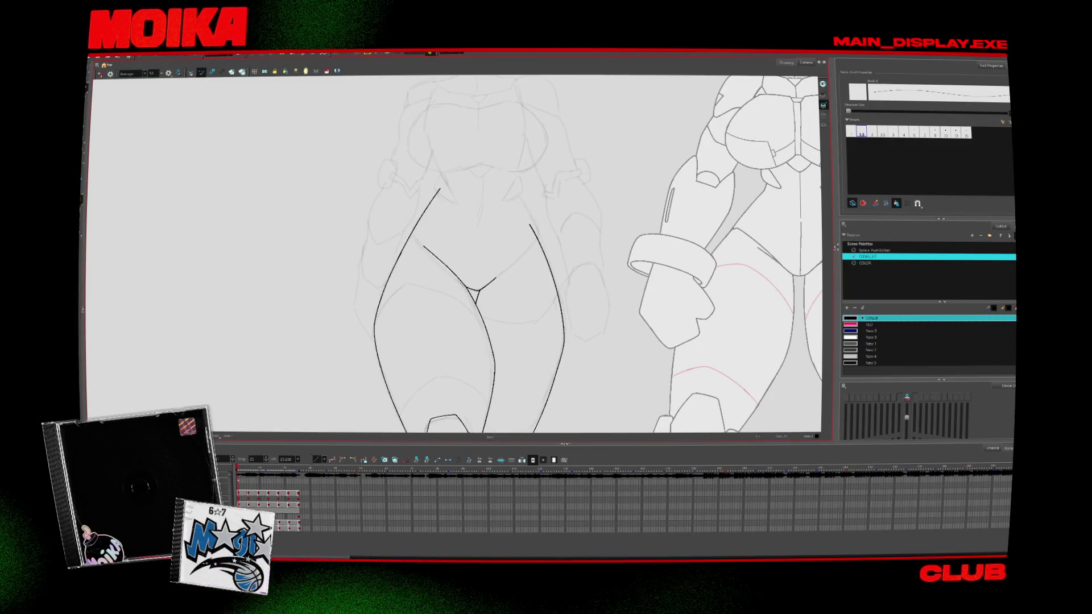
key(period)
key(alt+b)
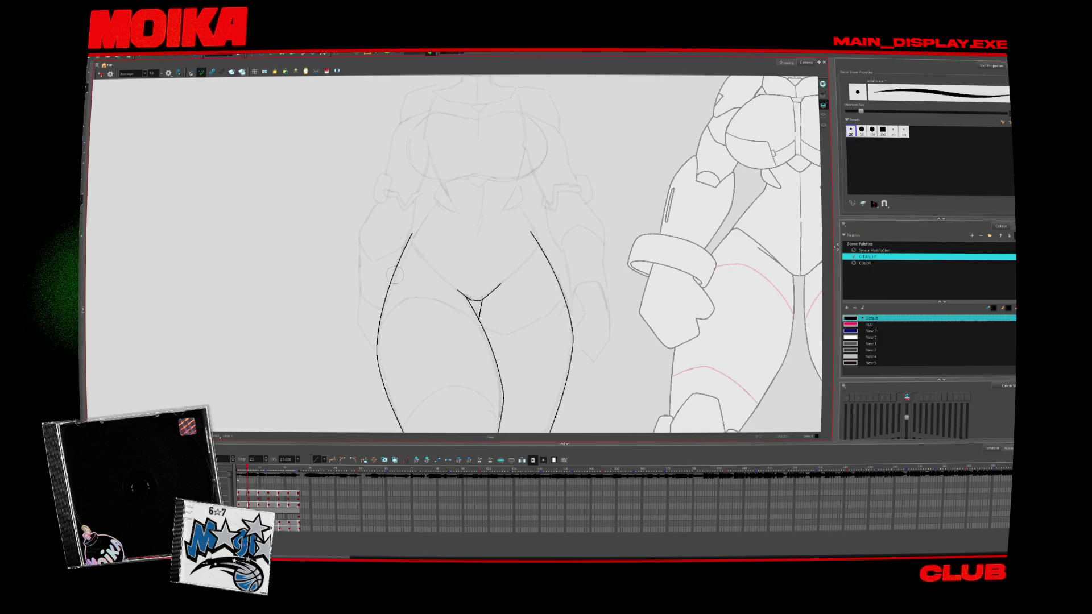
key(alt+slash)
drag(437, 198, 382, 310)
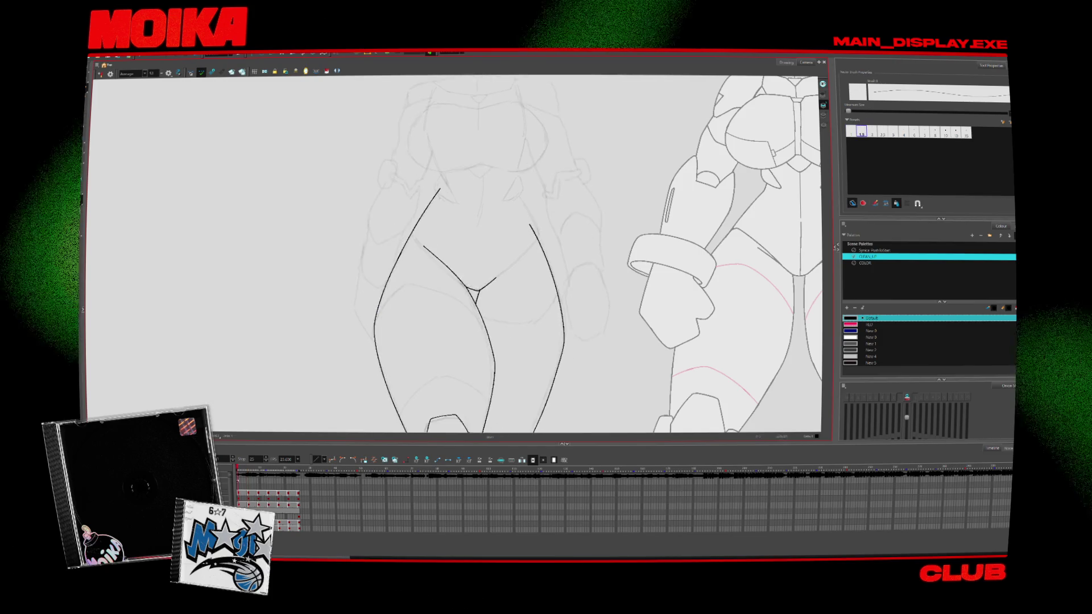
key(period)
key(period)
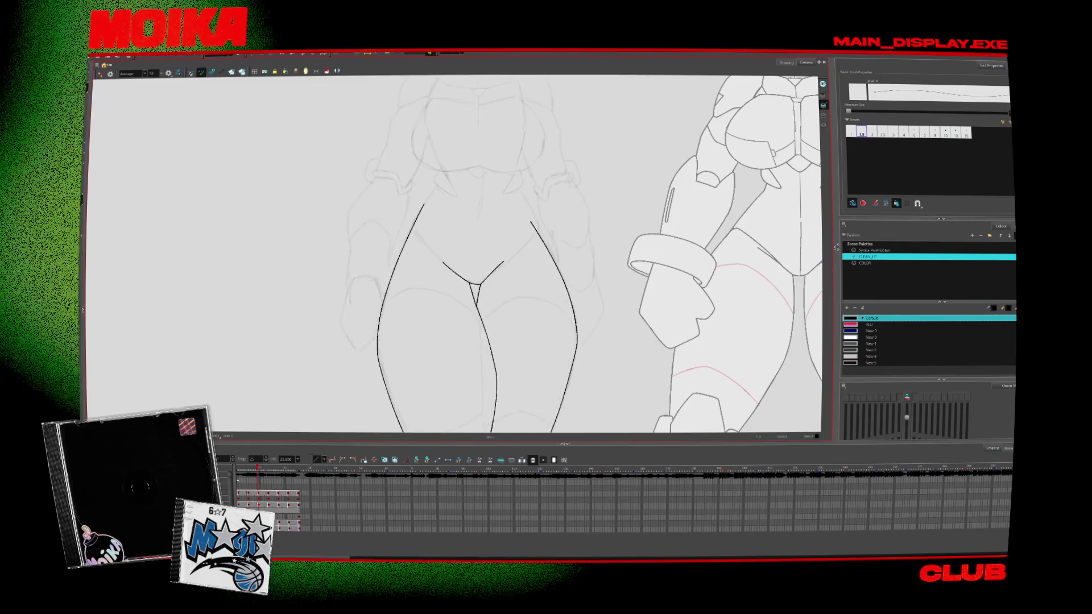
key(alt+b)
key(alt+slash)
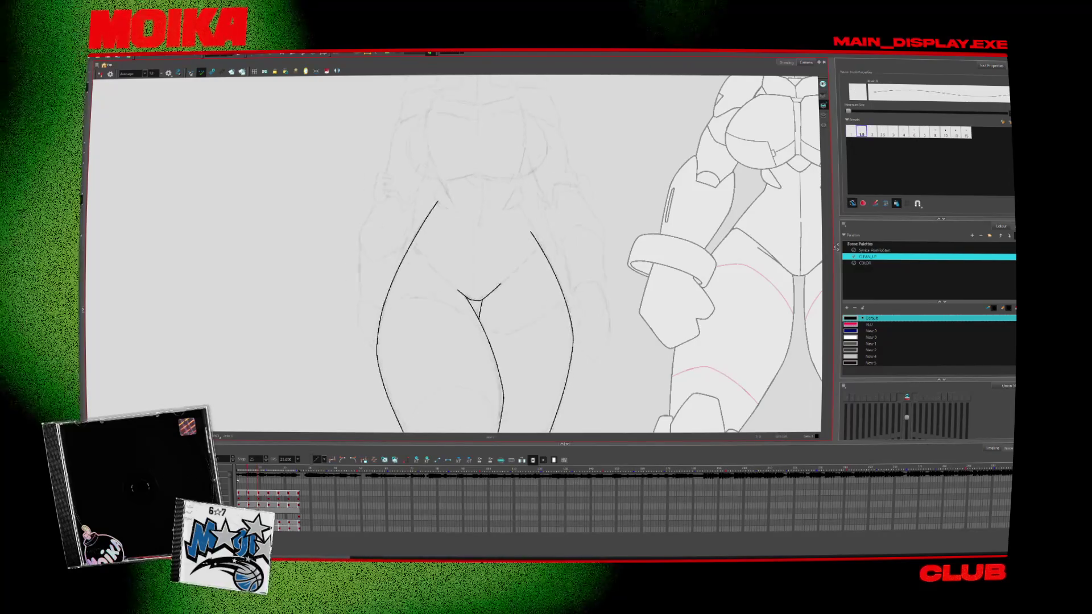
Mirror the canvas and zoom out and back to check the drawing
key(alt+z)
key(4)
key(alt+slash)
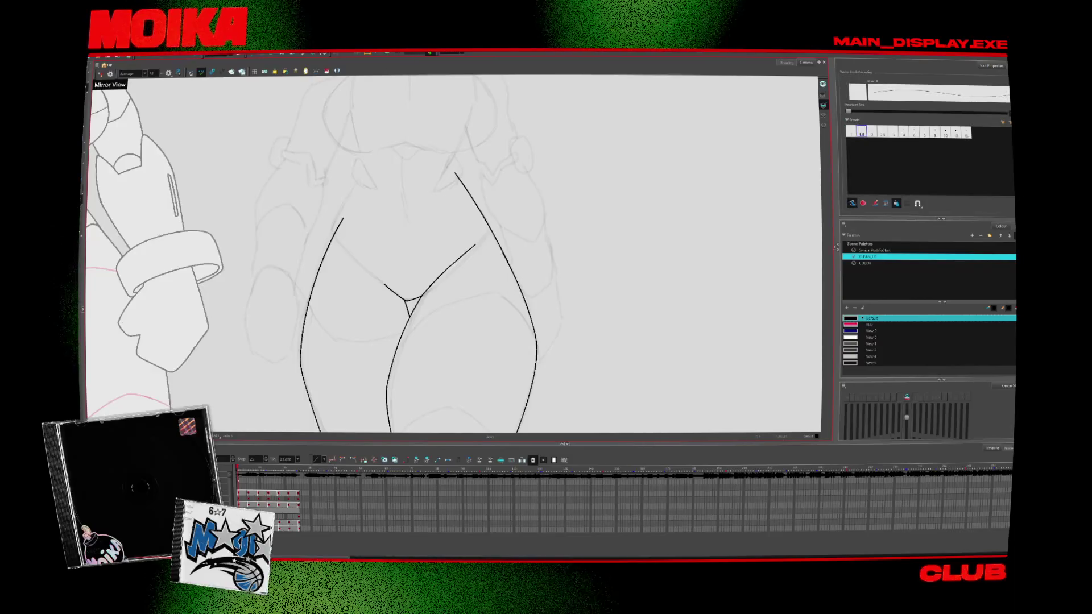
key(4)
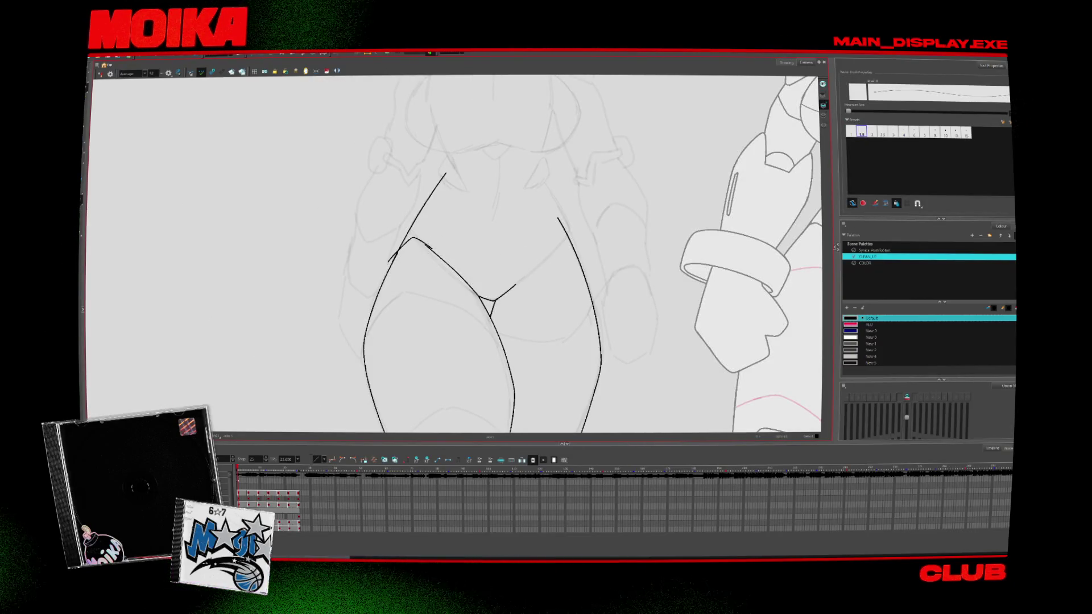
key(alt+z)
scroll(455, 309, down, 5)
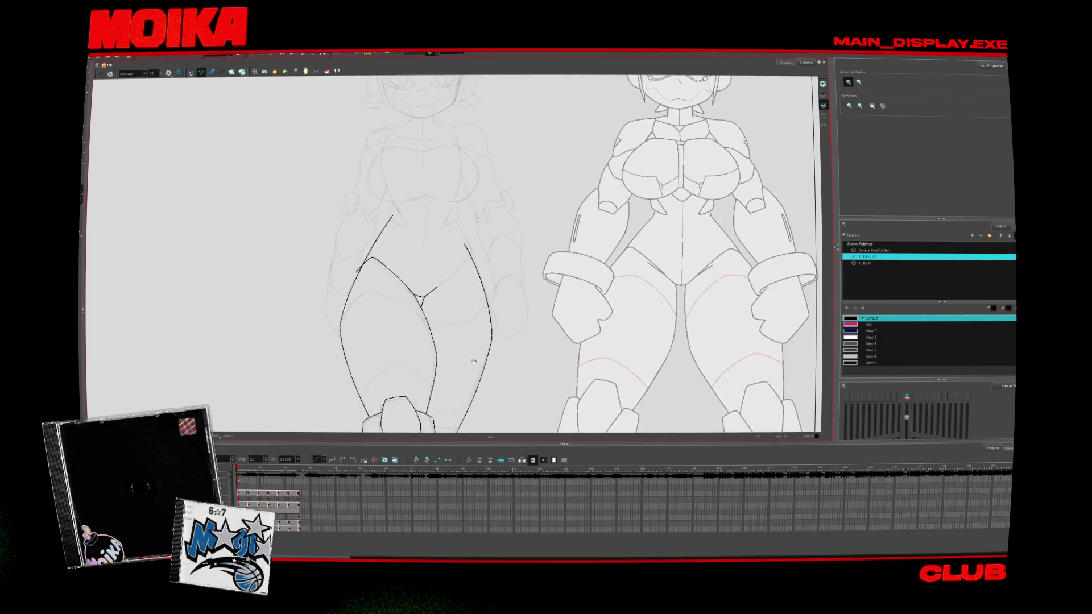
scroll(455, 309, up, 5)
Ink the curve from the crotch up to the right hip and add a small tick on the left thigh
key(alt+slash)
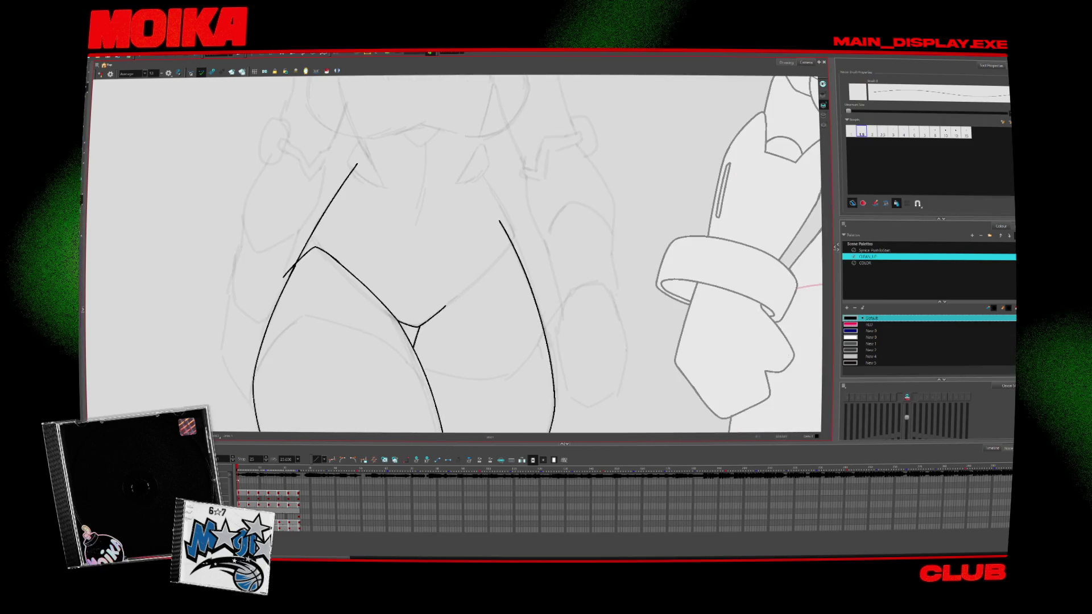
drag(394, 321, 515, 232)
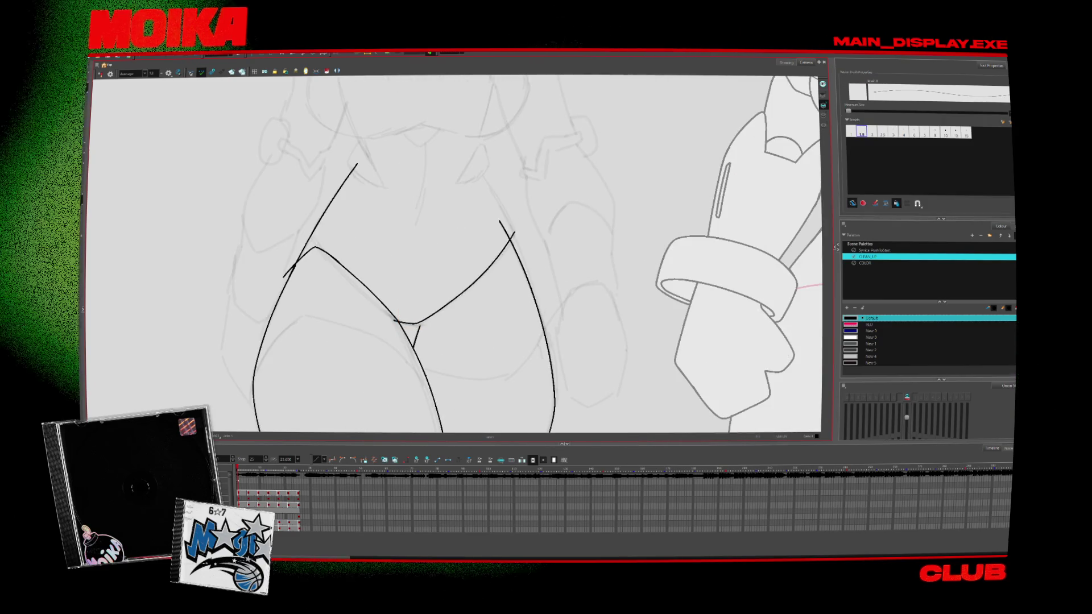
key(alt+s)
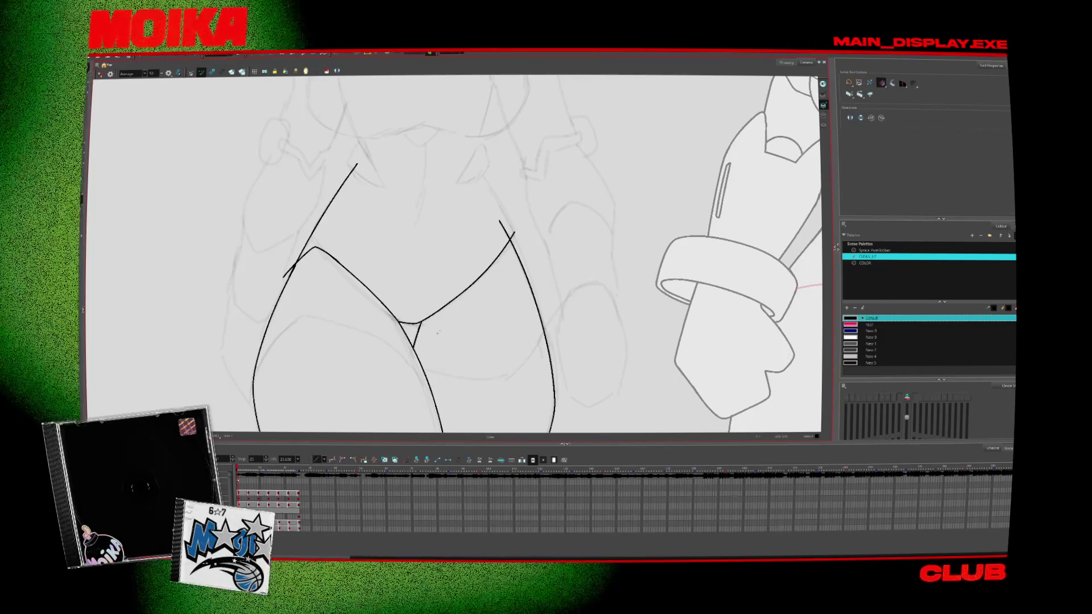
key(period)
key(alt+slash)
key(comma)
key(period)
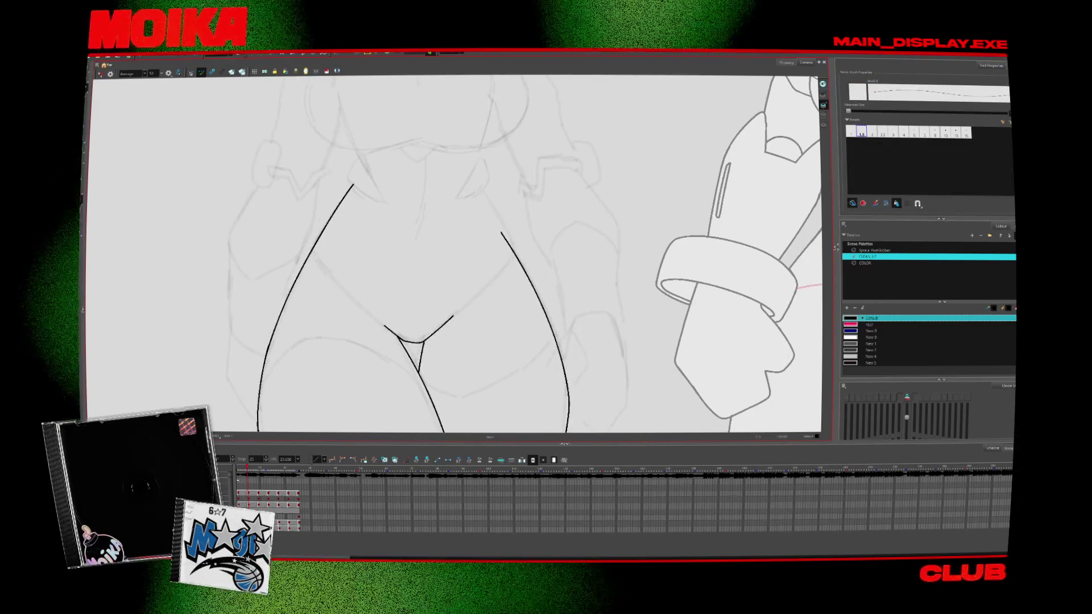
drag(310, 261, 315, 255)
Mirror the canvas and compare the linework against neighbouring frames
key(4)
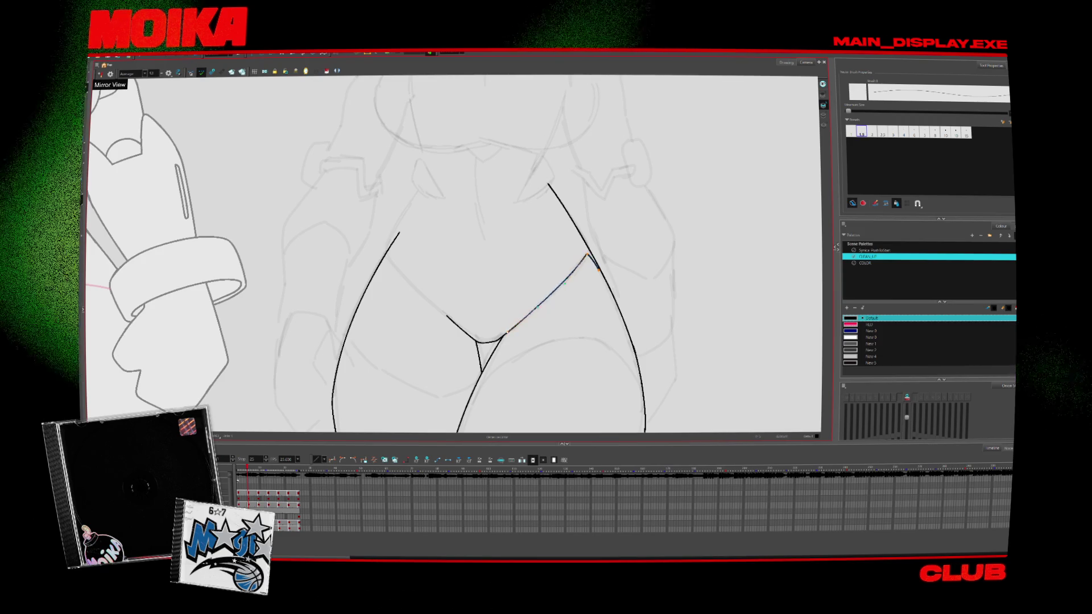
key(comma)
key(period)
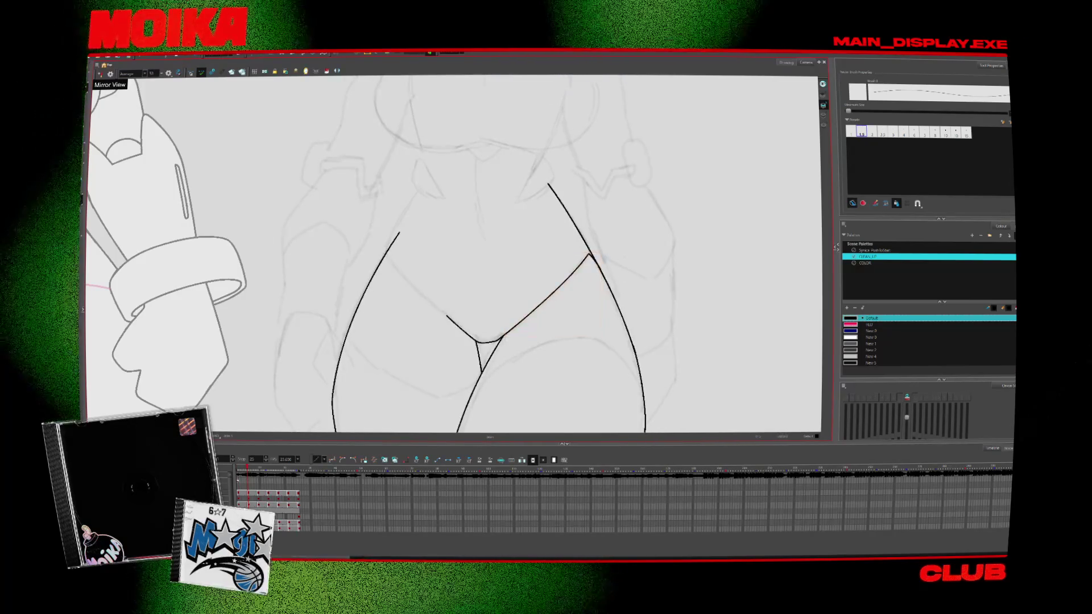
click(100, 74)
key(period)
key(comma)
key(period)
key(period)
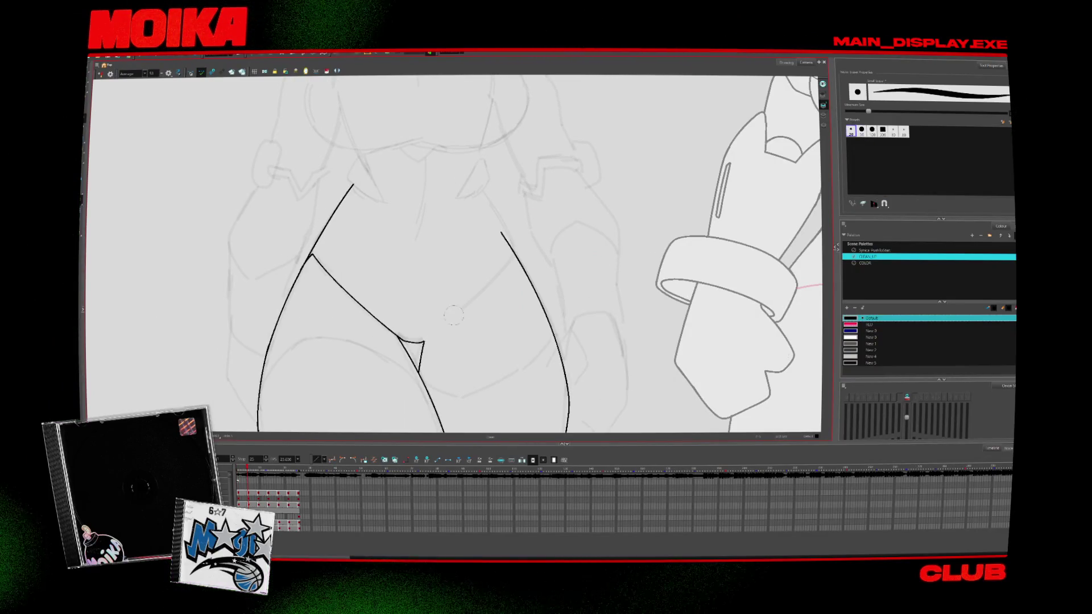
key(period)
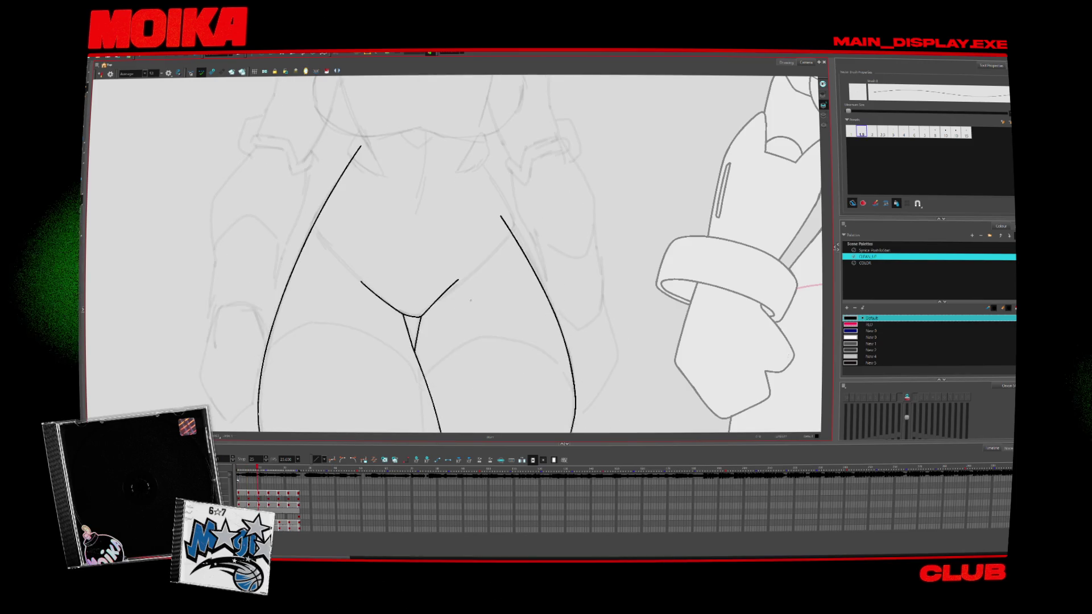
Extend the right inner-thigh line toward the hip, compare frames, then zoom out
drag(458, 280, 508, 232)
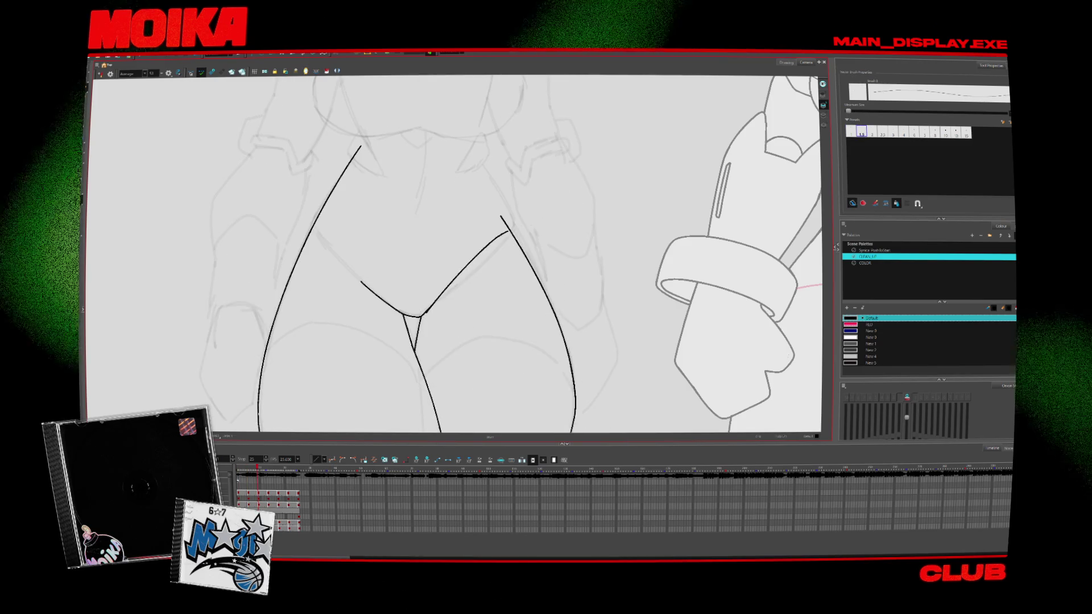
key(period)
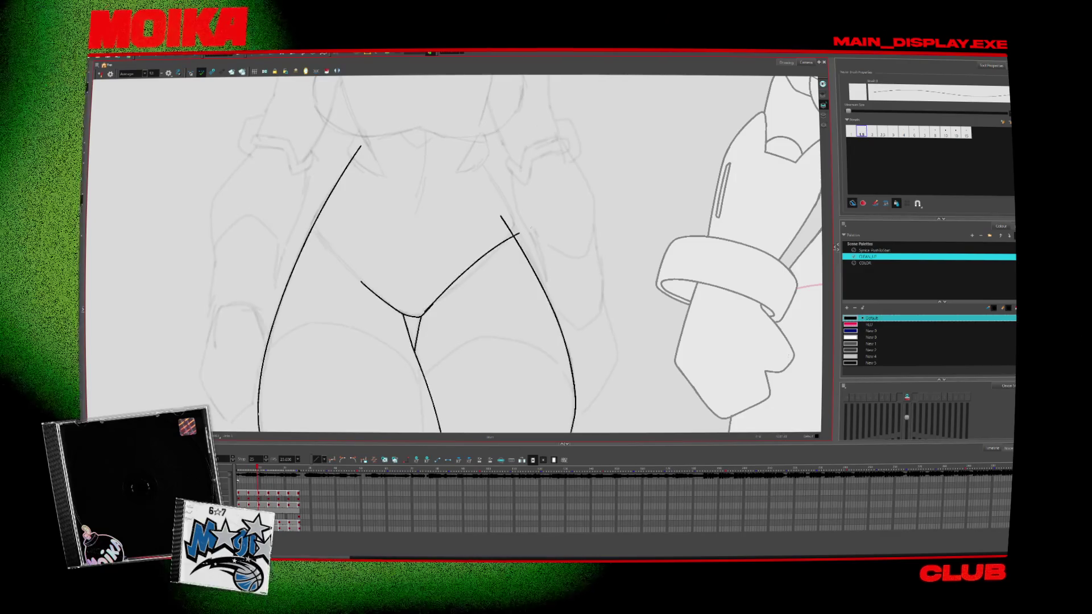
key(comma)
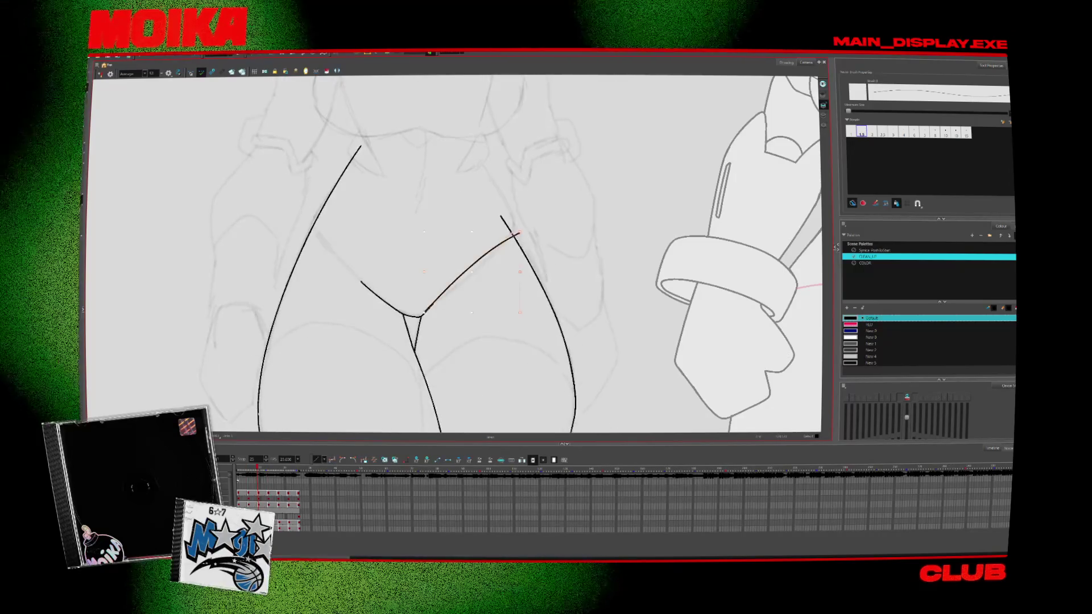
key(period)
key(period)
key(comma)
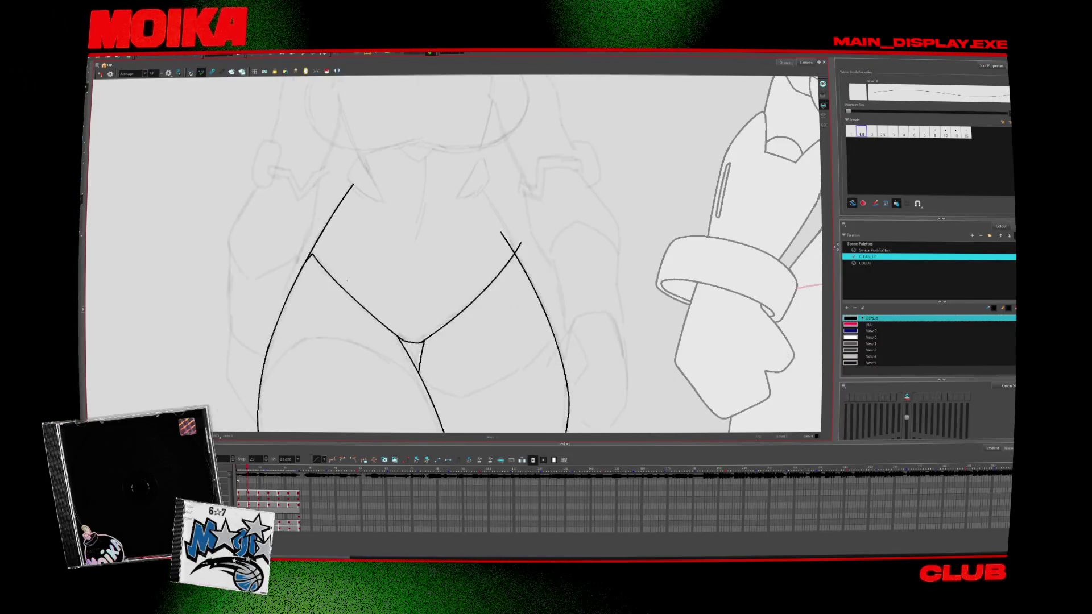
key(comma)
key(4)
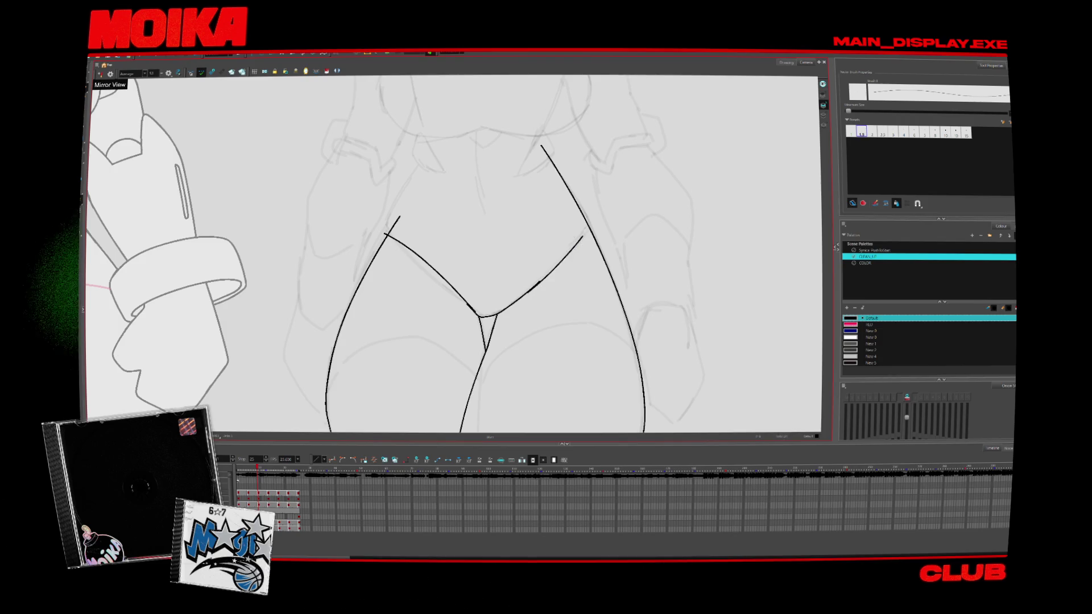
key(alt+z)
scroll(565, 277, down, 6)
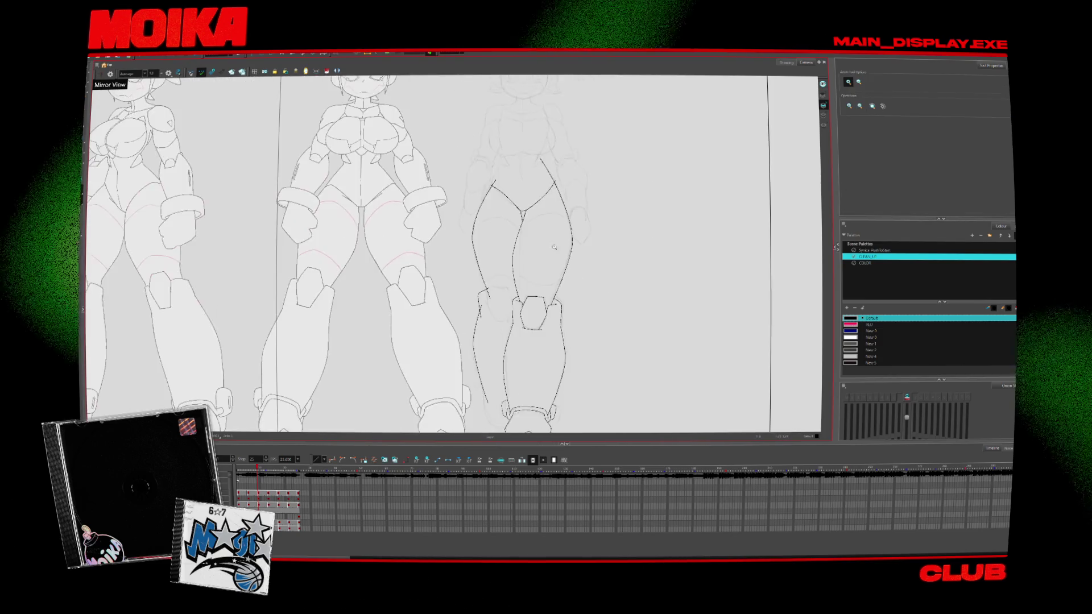
Zoom in twice on the right-hand character's inked hips and thighs
key(period)
key(comma)
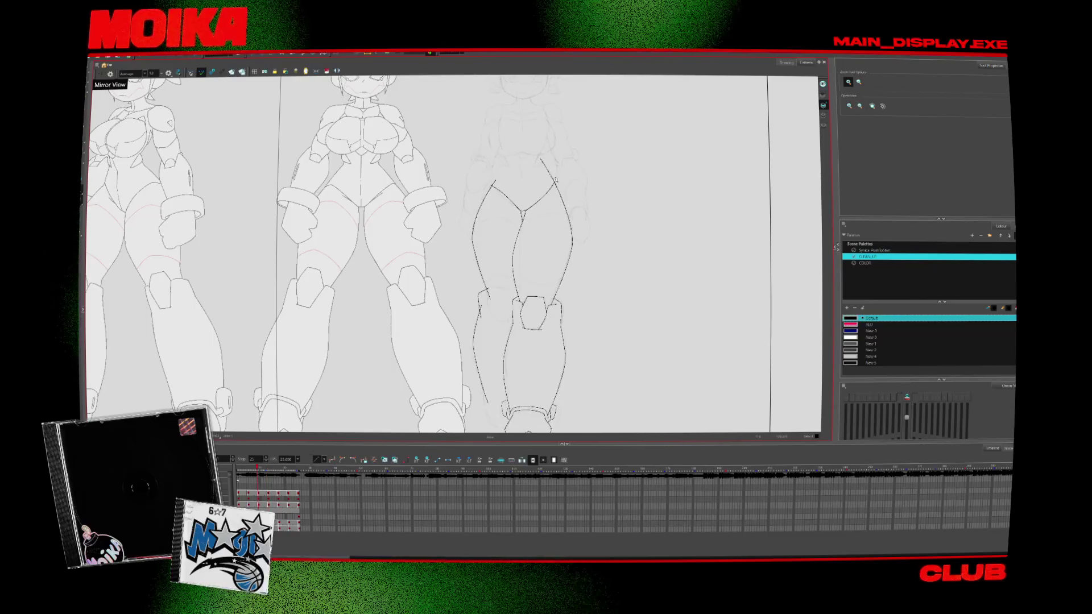
click(545, 194)
click(545, 195)
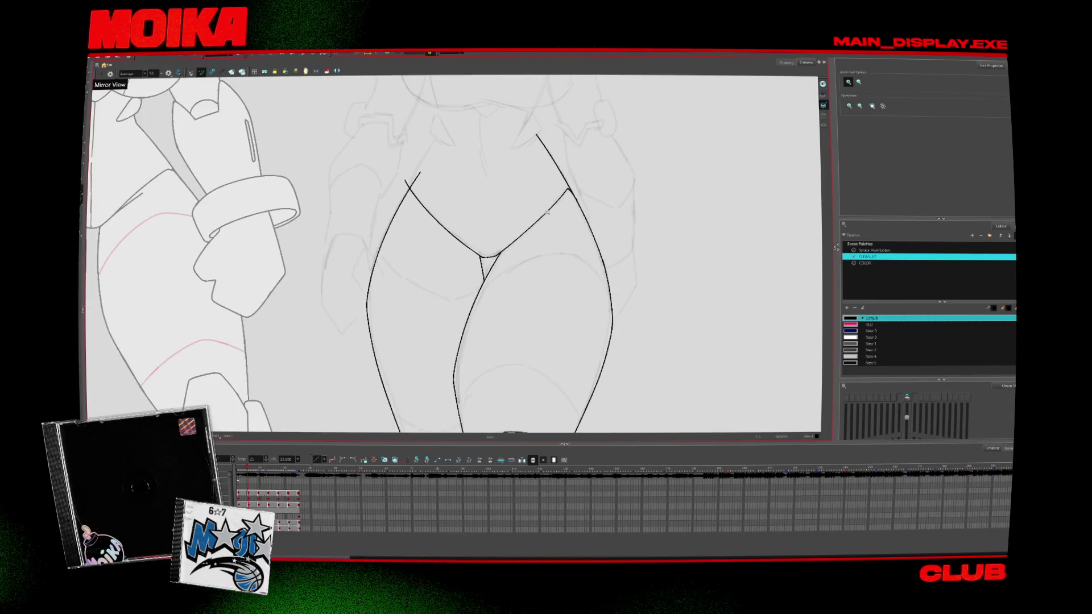
Undo the stray short stroke at the top of the right inner-thigh line
key(alt+b)
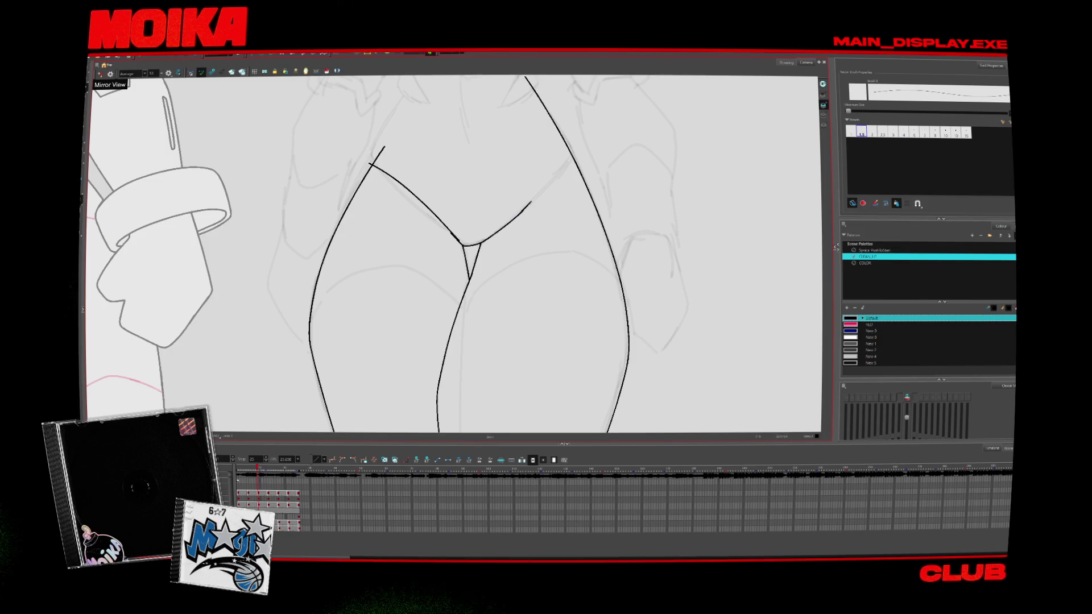
key(ctrl+z)
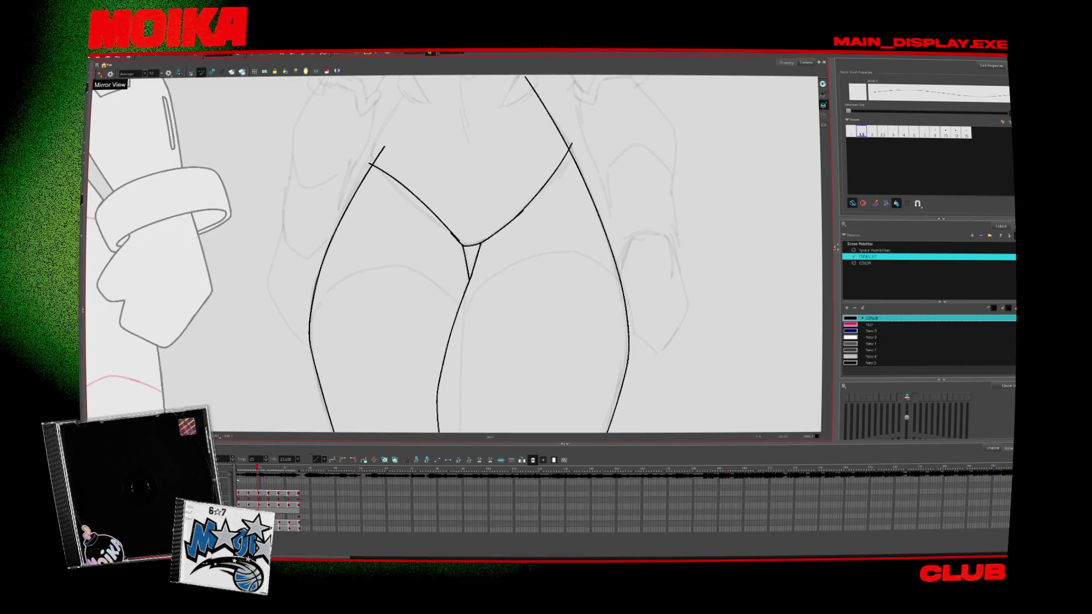
key(alt+s)
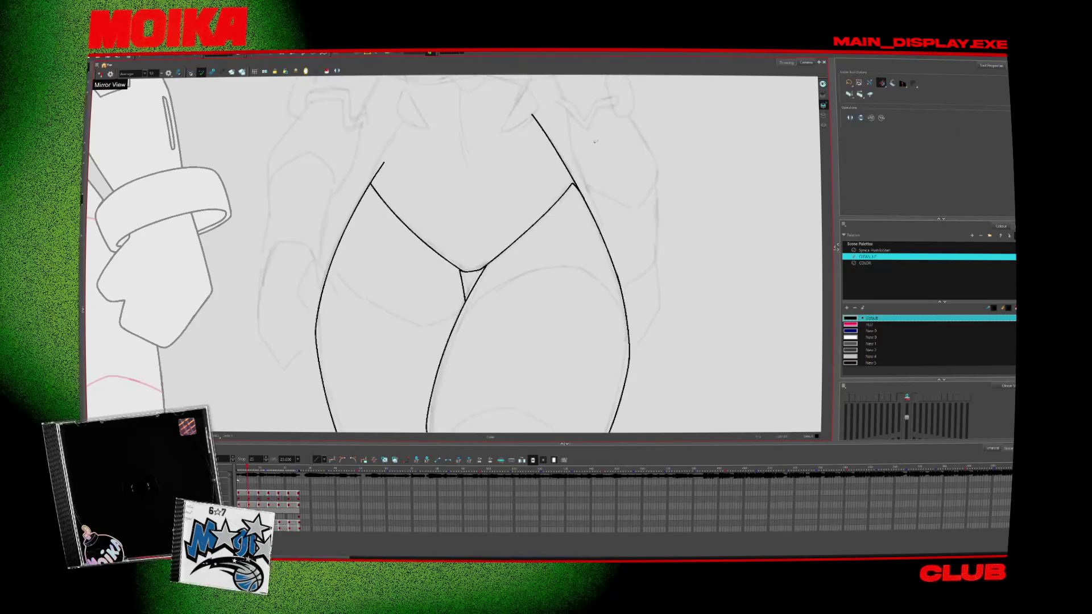
key(comma)
Zoom the view onto the knee pads
key(alt+z)
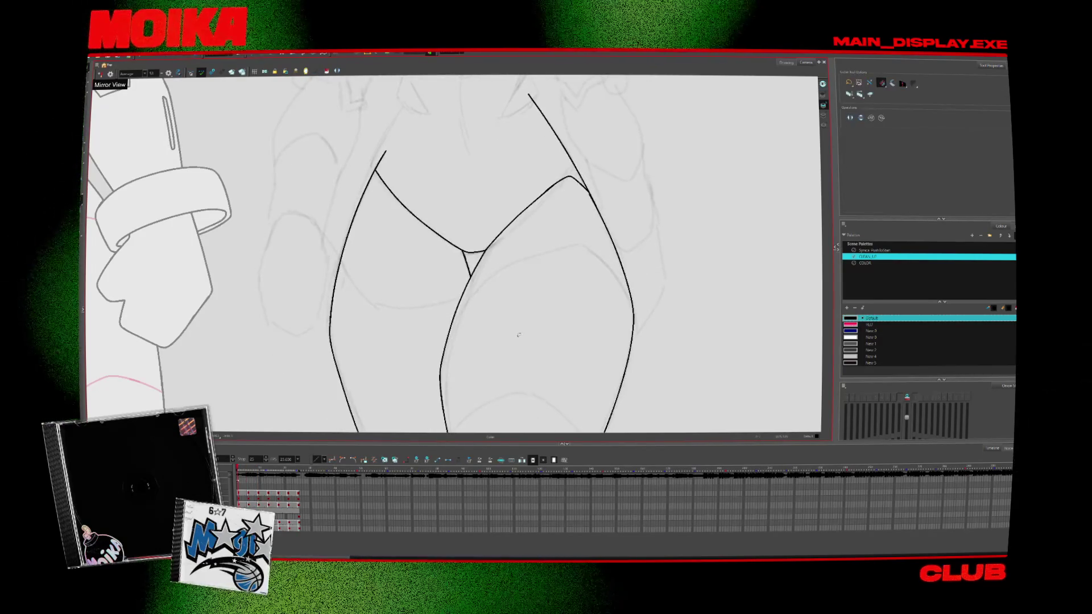
scroll(477, 271, down, 3)
scroll(478, 271, up, 5)
scroll(477, 271, up, 2)
key(alt+s)
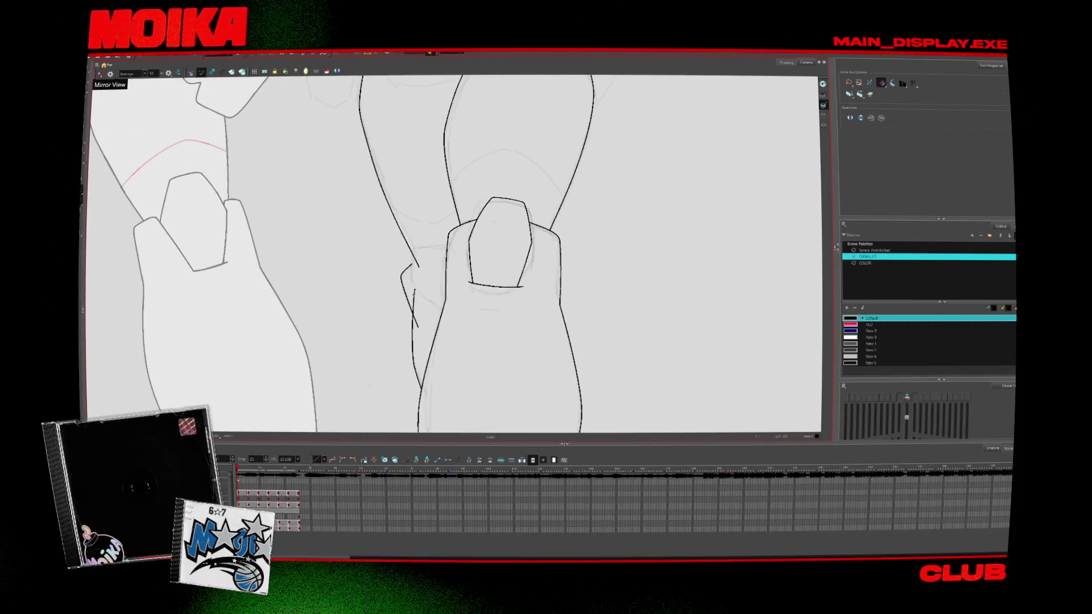
Ink the left knee pad's side and bottom outer edge over the onion-skinned sketch
key(period)
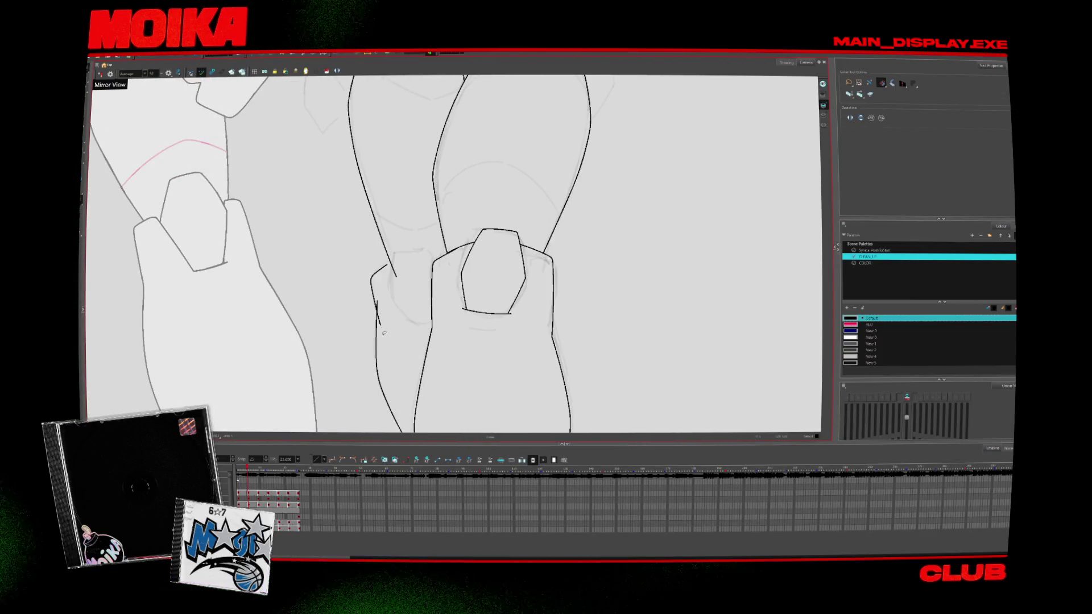
key(period)
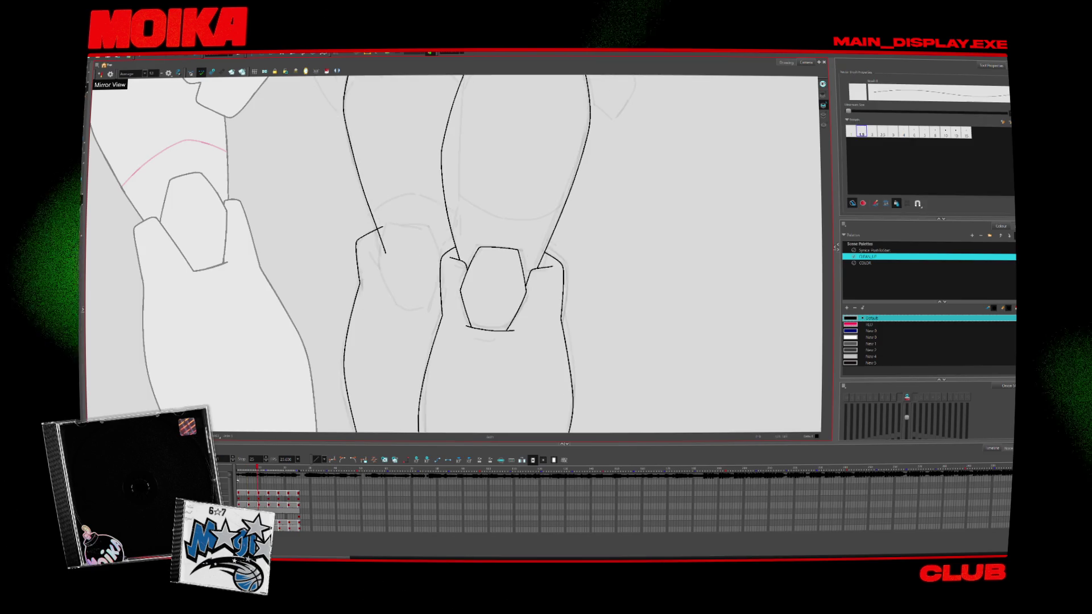
key(alt+b)
key(comma)
key(comma)
drag(412, 284, 428, 308)
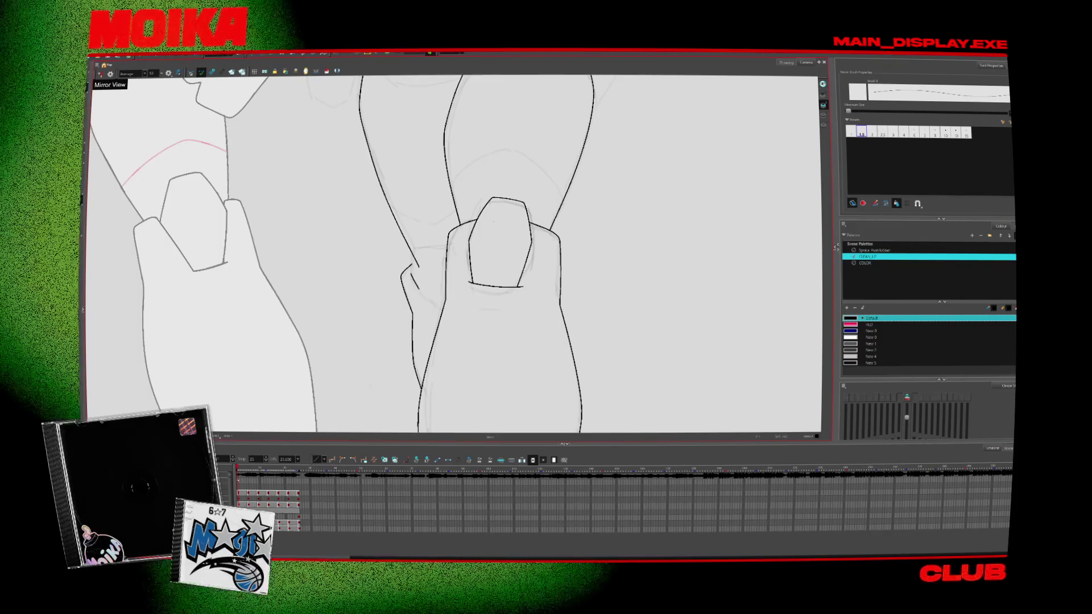
click(439, 291)
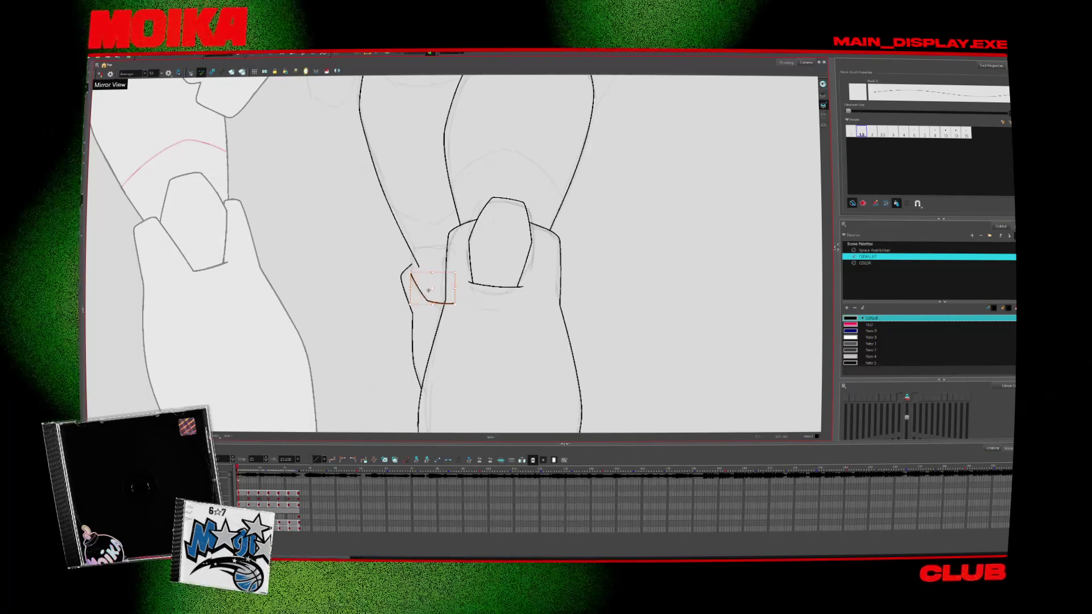
key(period)
drag(388, 285, 397, 307)
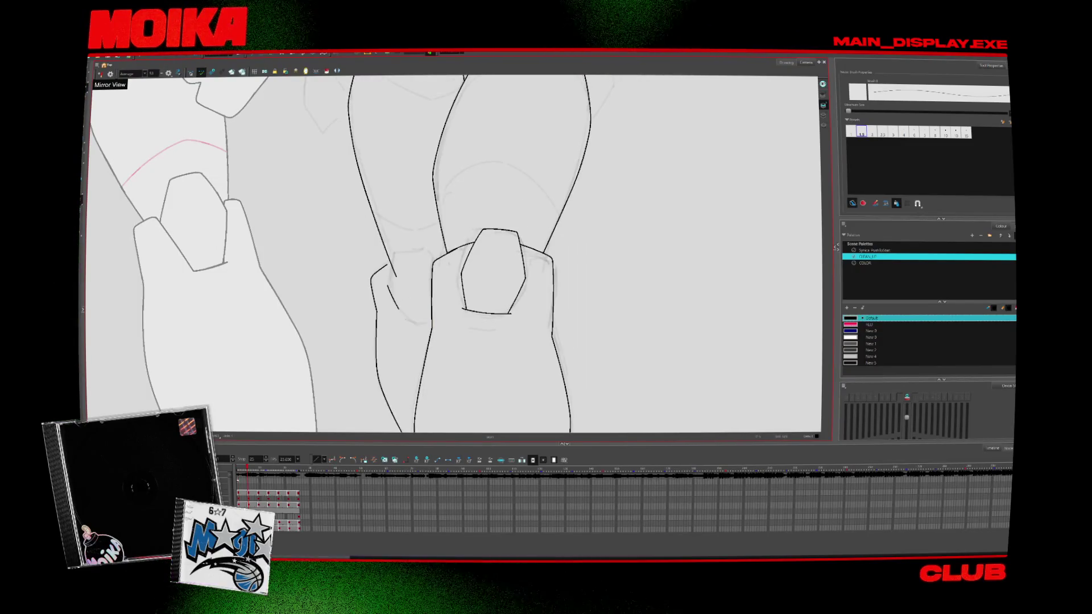
key(period)
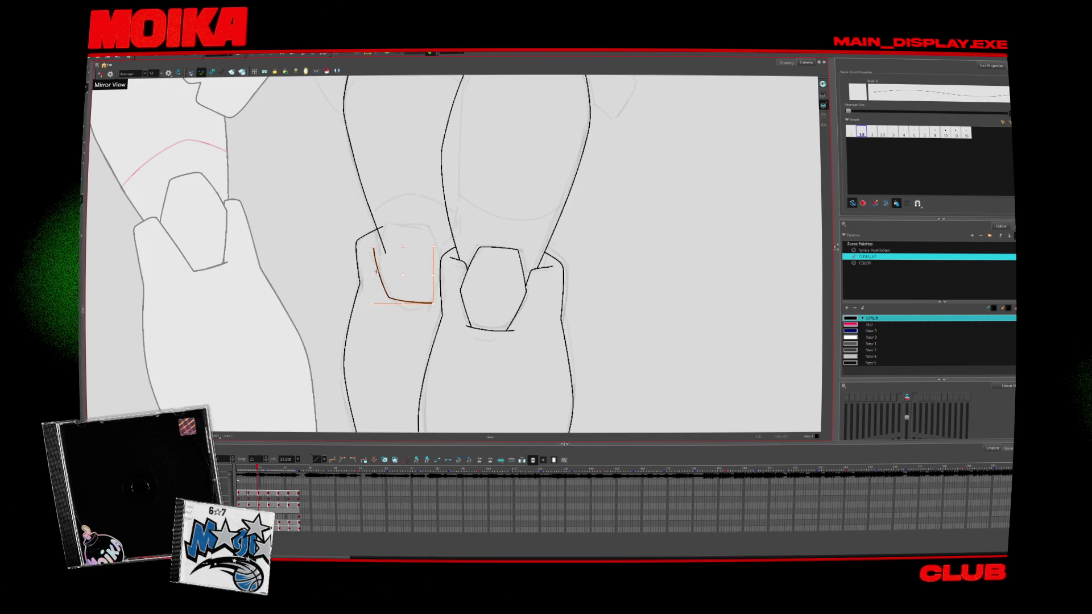
drag(372, 250, 435, 307)
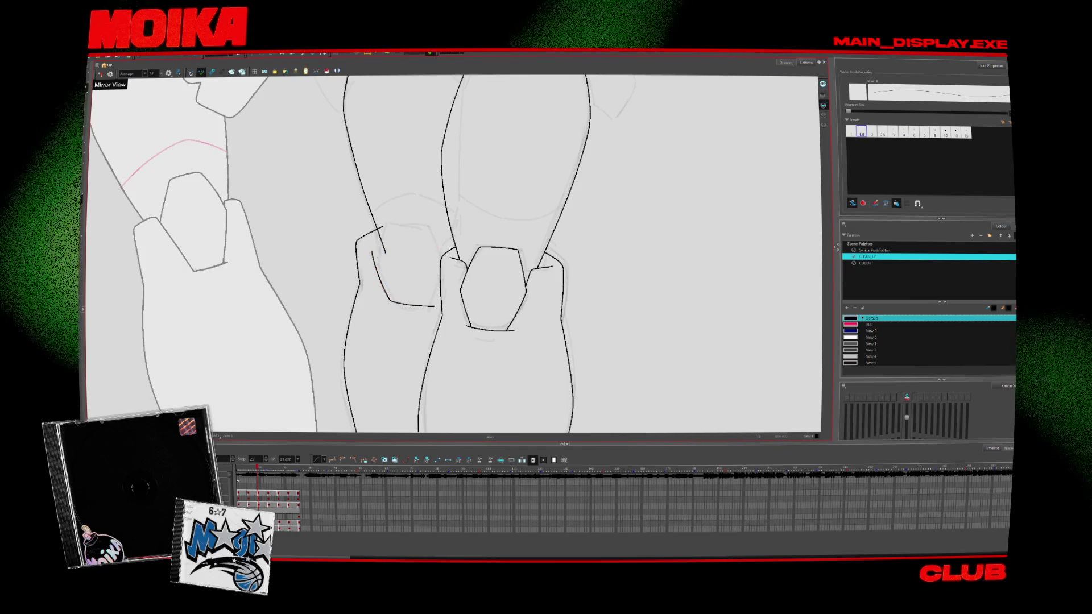
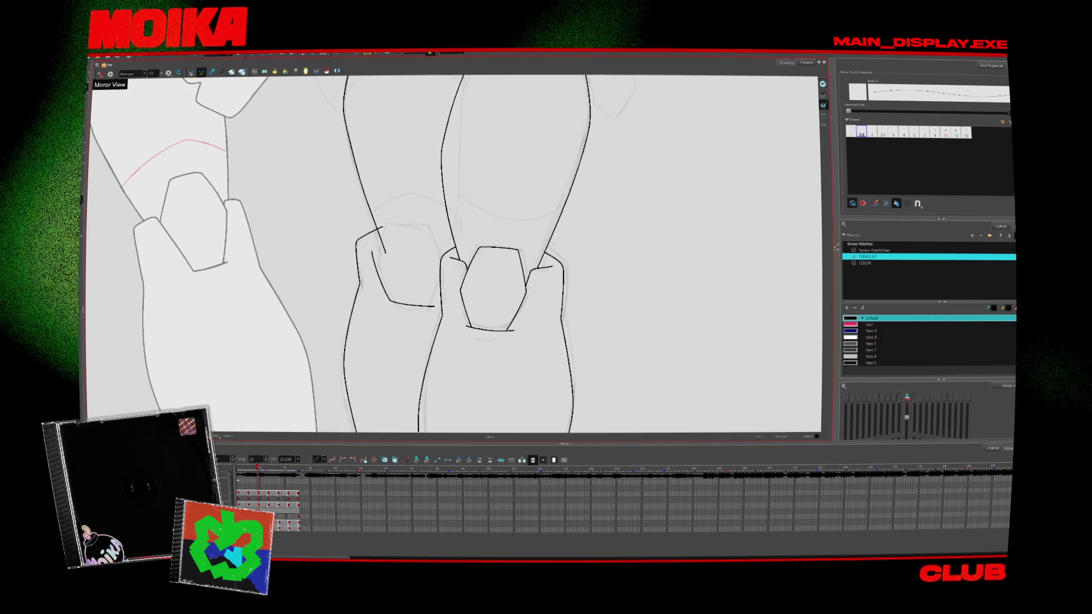
Erase the stray inner strokes beside the hand on a later drawing
key(Return)
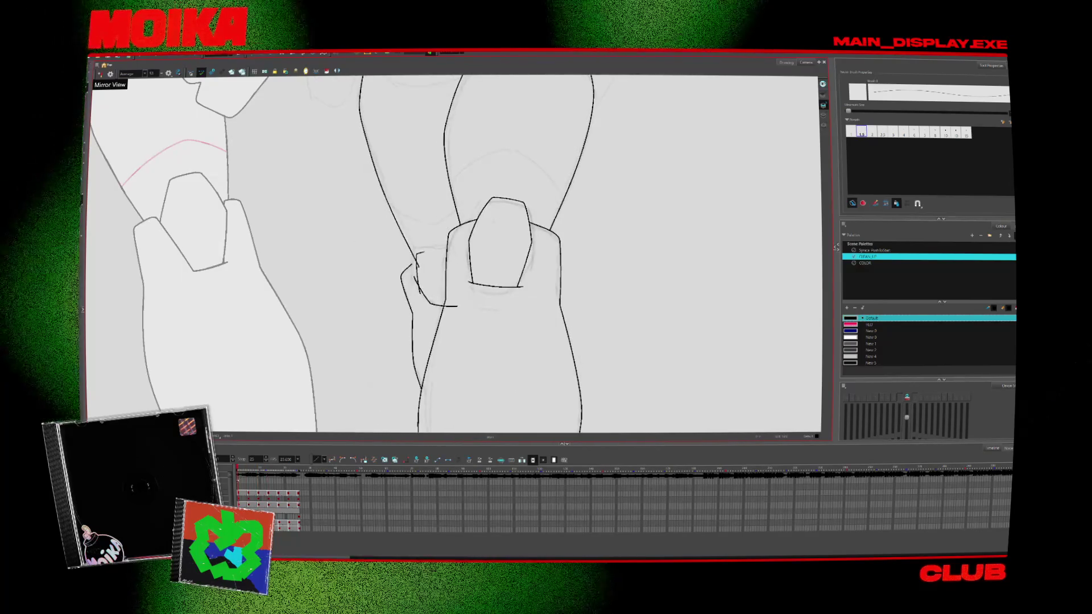
drag(420, 256, 422, 274)
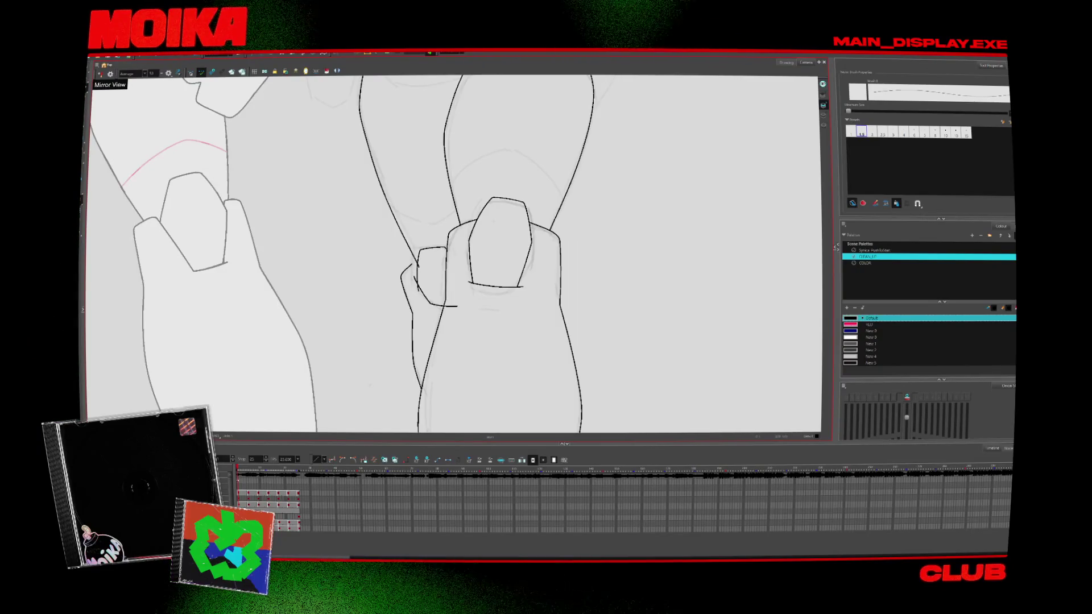
key(period)
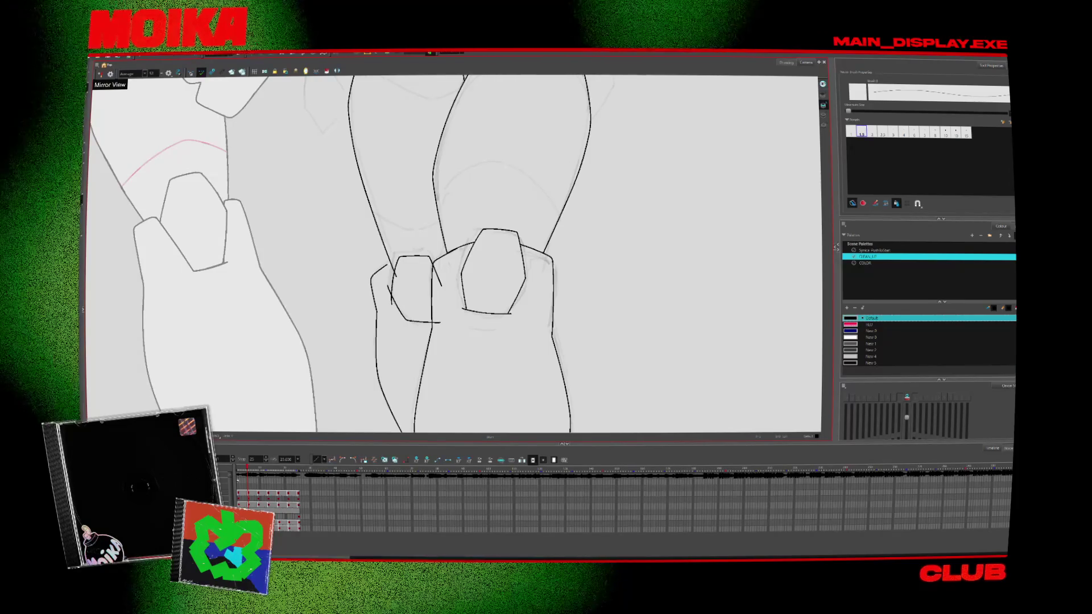
Move the left fist's top stroke slightly lower, then flip through the following drawings
click(416, 253)
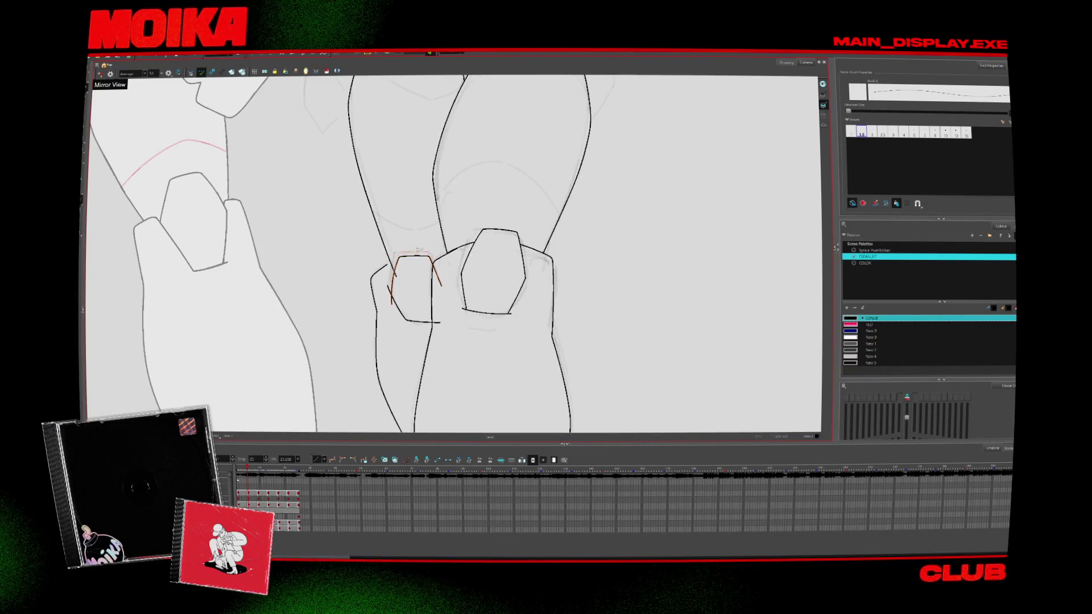
drag(415, 250, 415, 257)
click(415, 322)
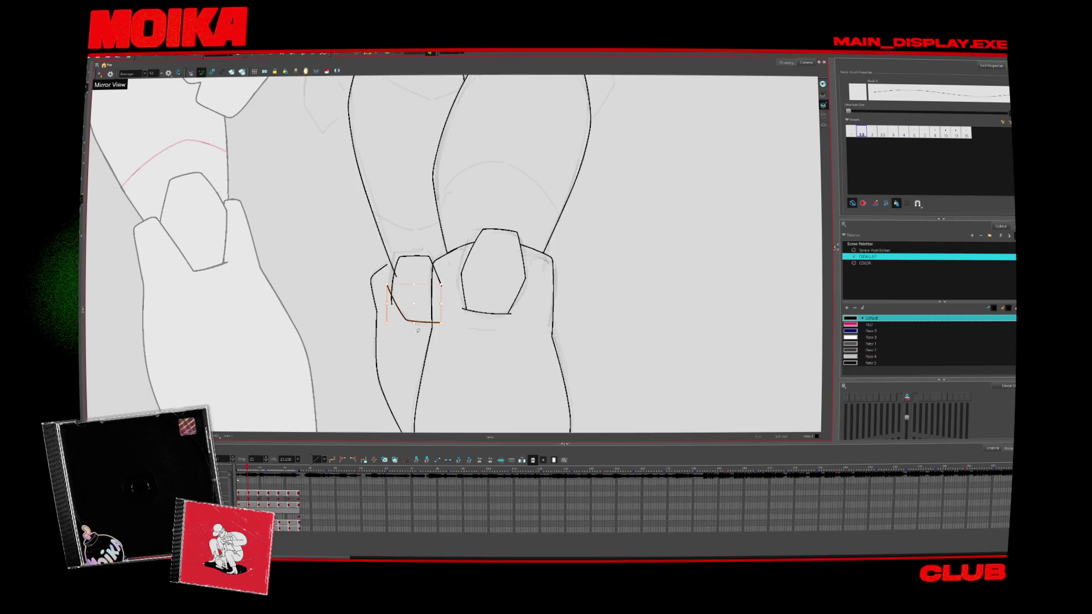
key(period)
key(period)
key(period)
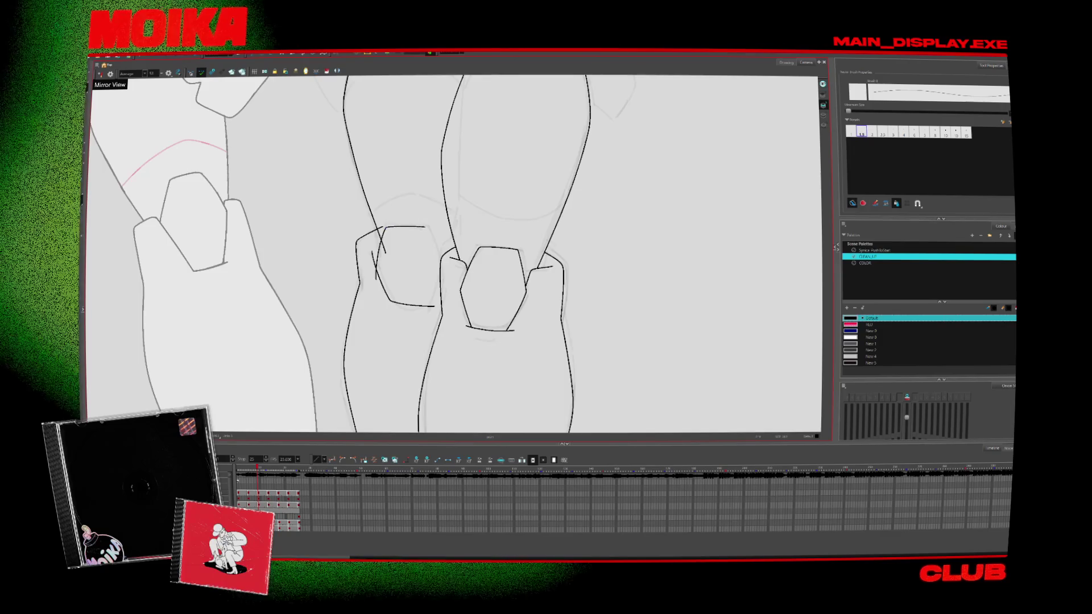
key(period)
key(period)
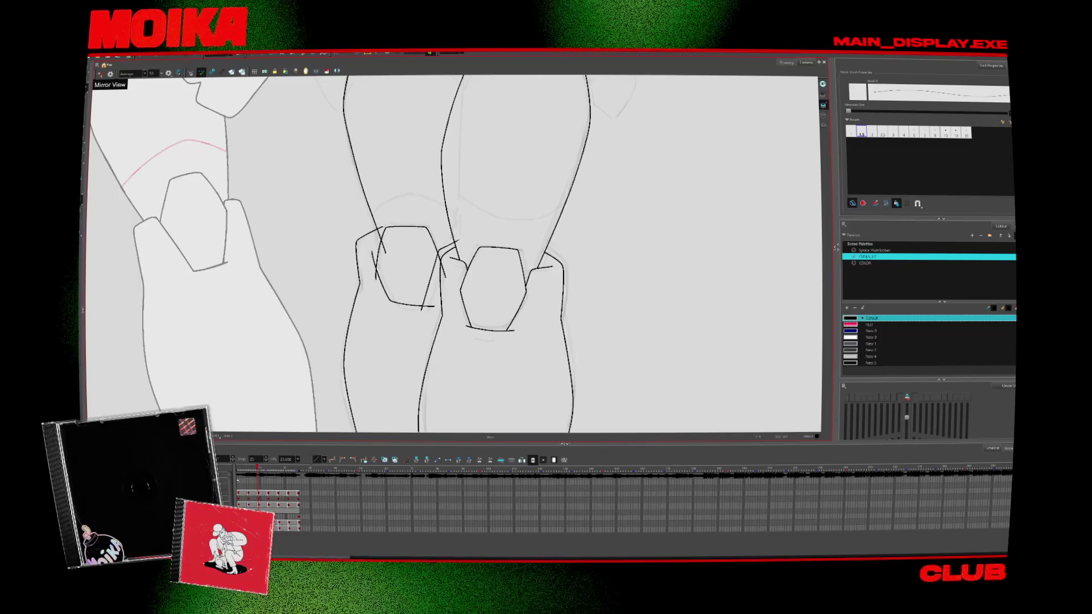
key(alt+s)
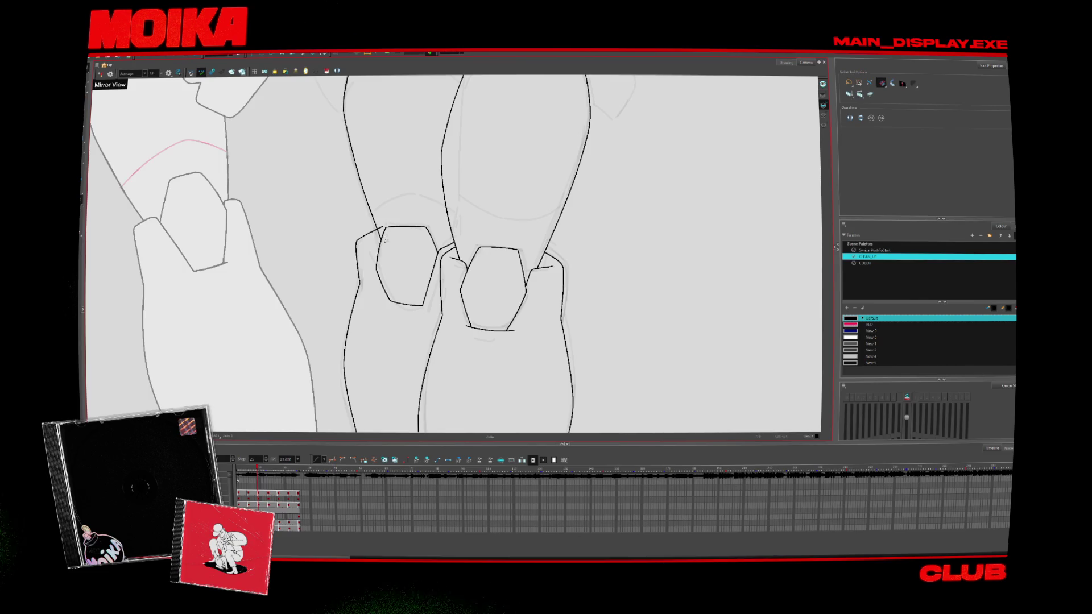
Step through the later hand drawings, switching between the Brush and Select tools
key(period)
key(alt+b)
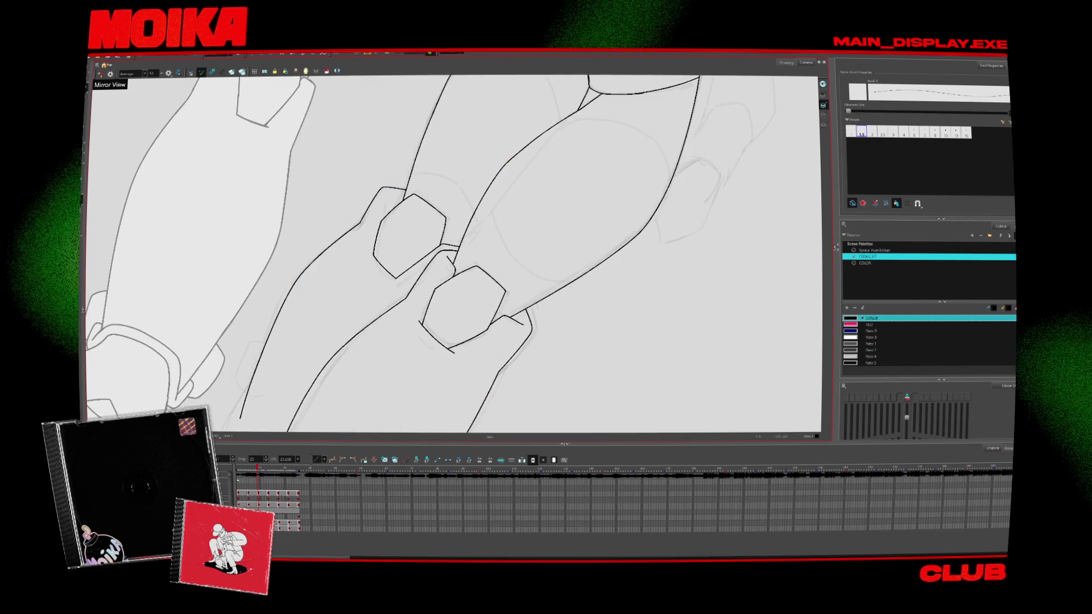
key(period)
key(period)
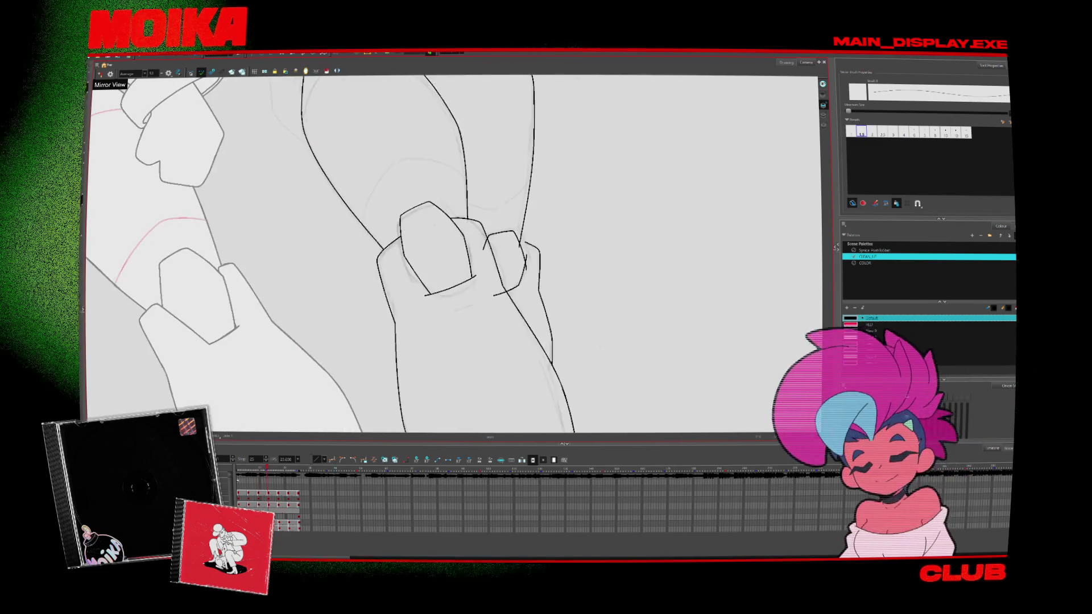
key(alt+s)
key(alt+b)
key(period)
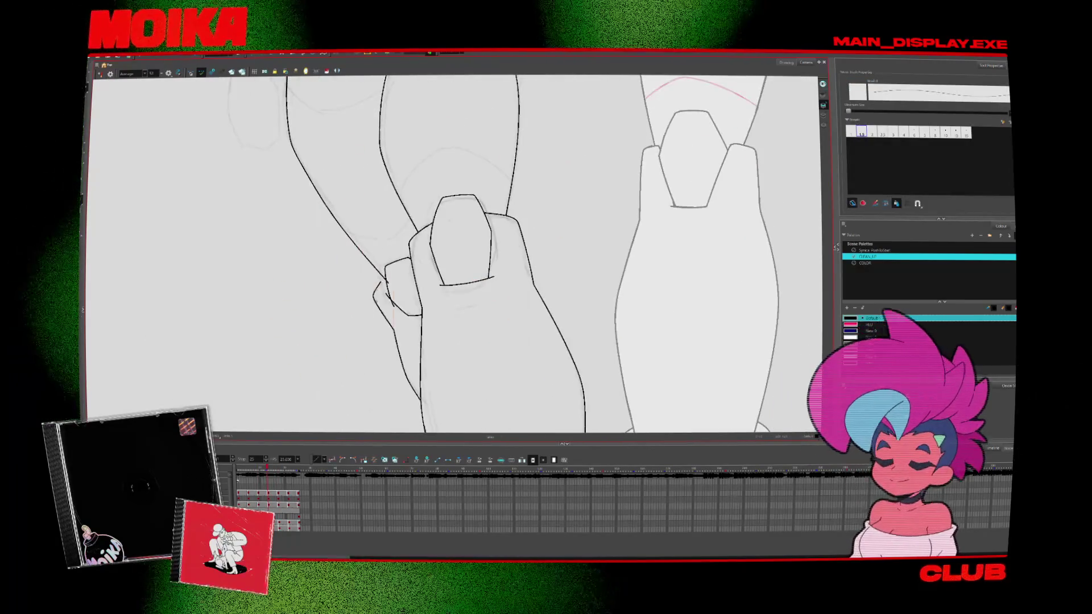
key(period)
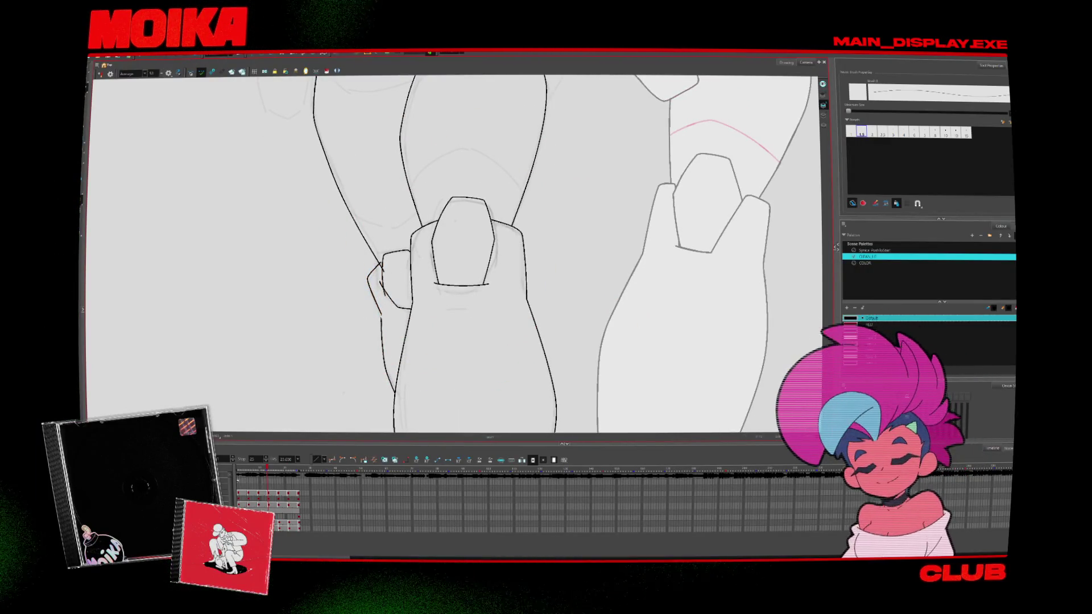
key(alt+s)
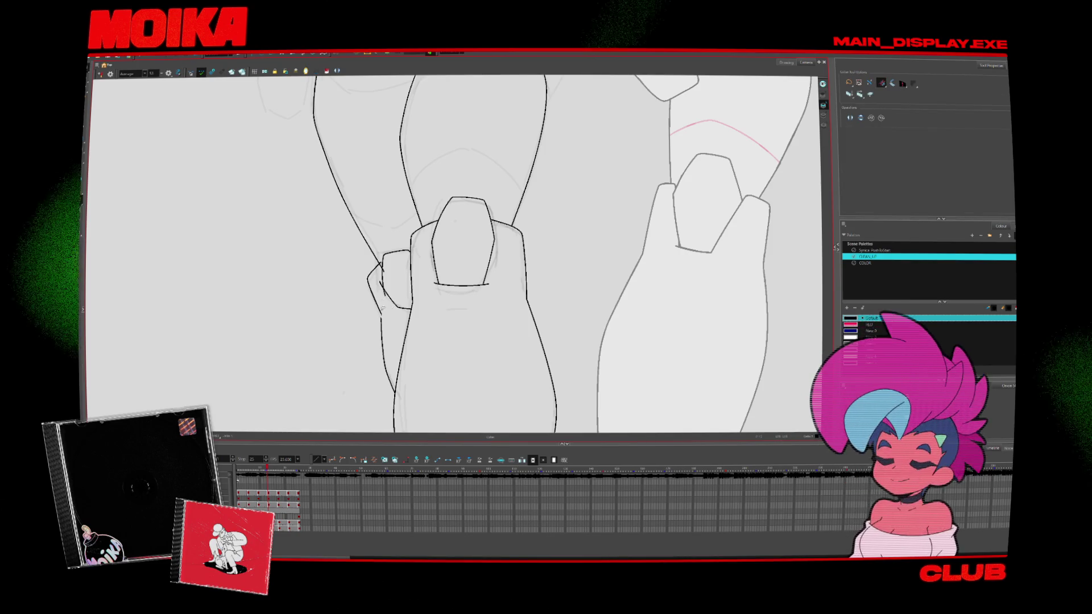
scroll(381, 305, up, 4)
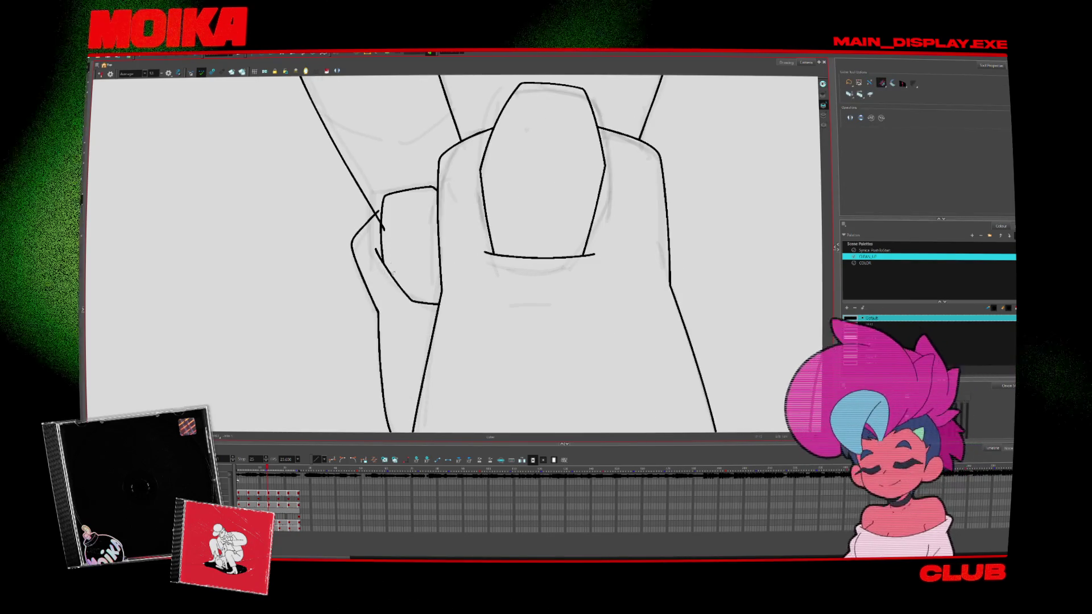
key(period)
key(comma)
Rotate the view and extend the curved hand stroke to meet the vertical line, then check the drawings
key(v)
key(v)
key(alt+b)
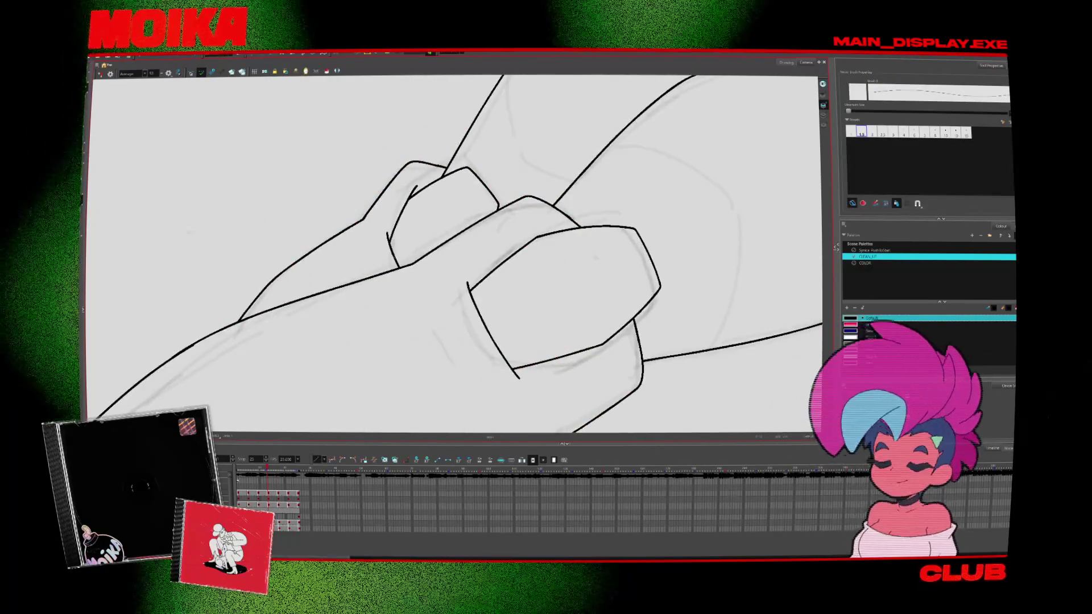
key(alt+s)
key(c)
key(c)
key(period)
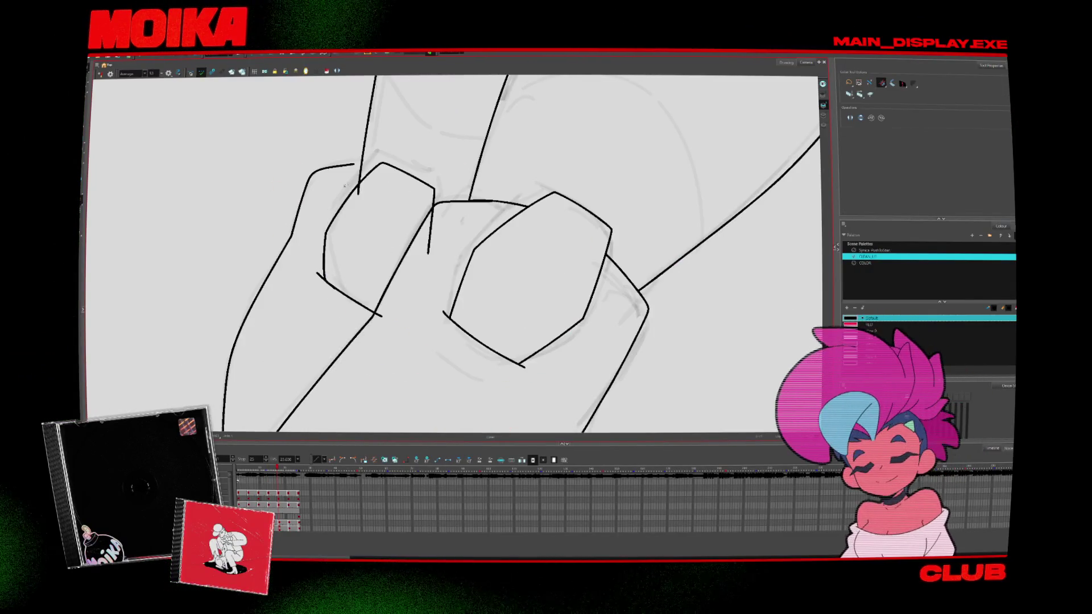
drag(348, 165, 360, 164)
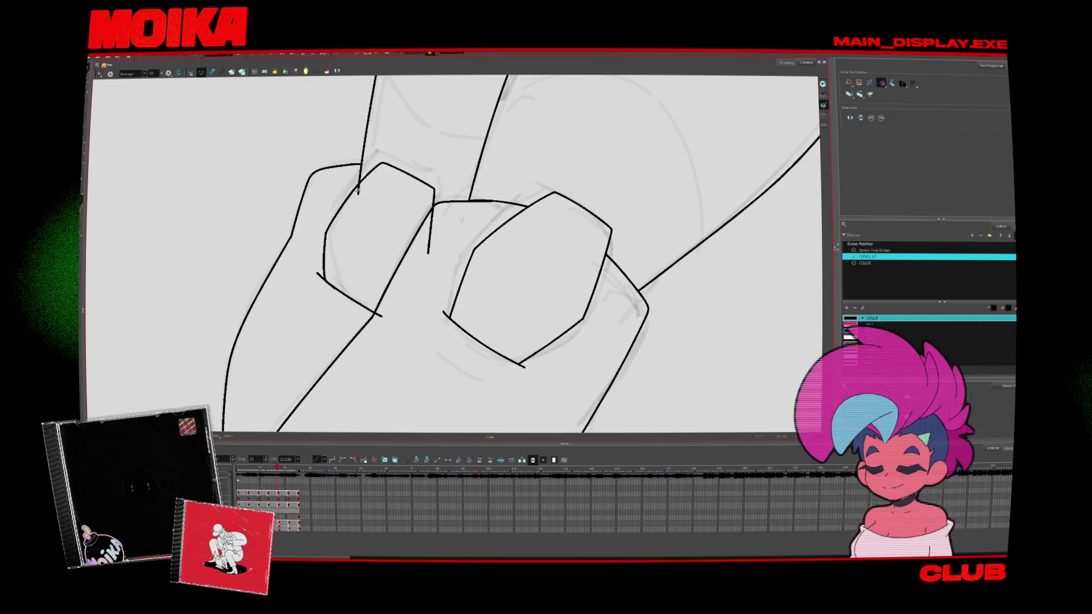
key(comma)
key(comma)
key(comma)
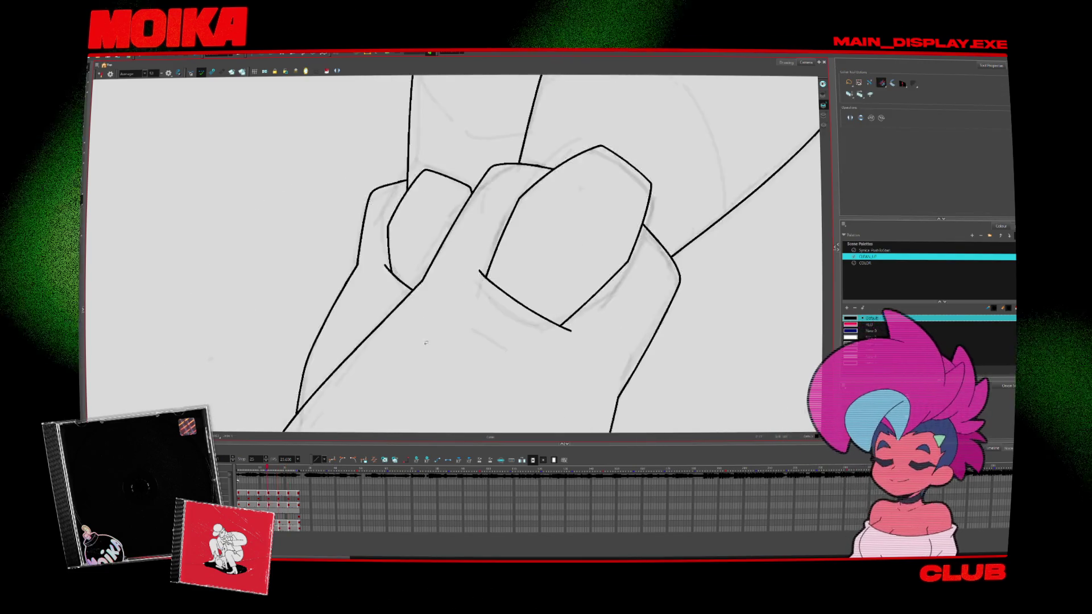
key(period)
key(period)
key(period)
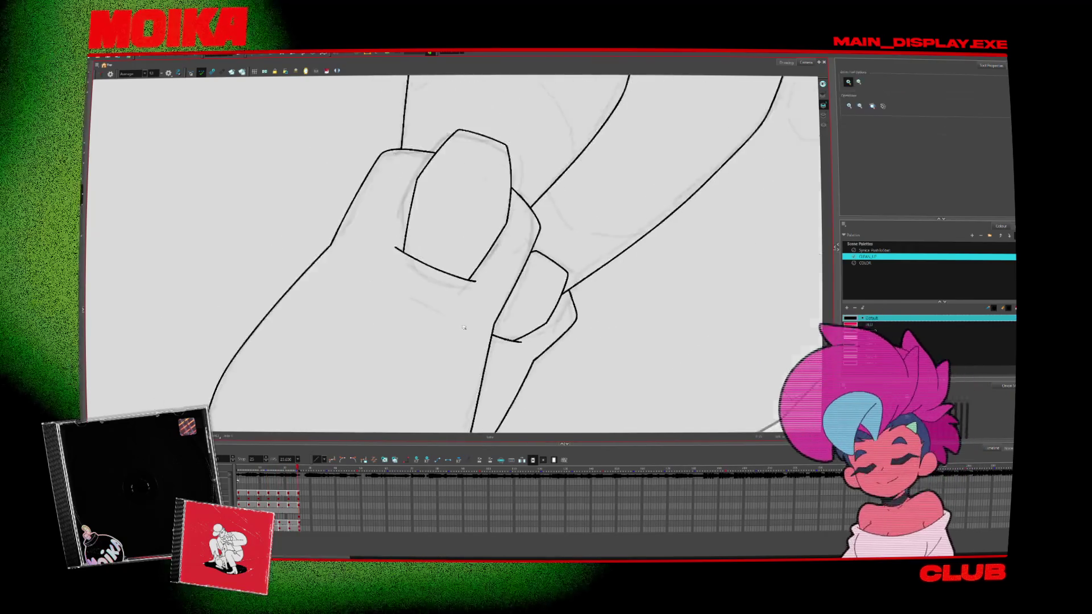
key(comma)
key(comma)
key(comma)
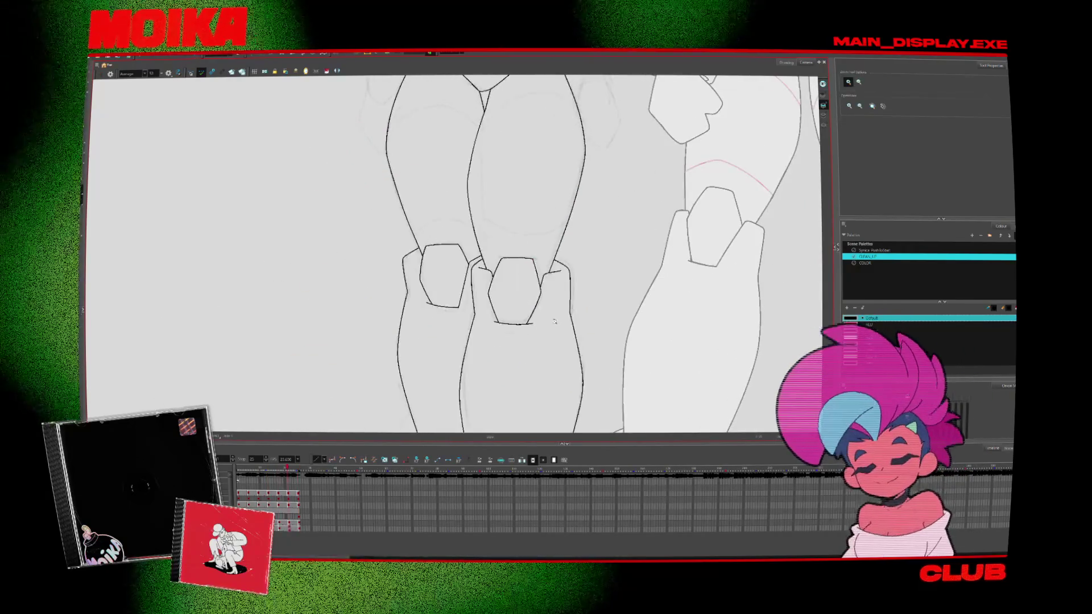
Flip between the blank and finished drawings to compare the sketches, ending on the frame with both figures
scroll(551, 324, down, 5)
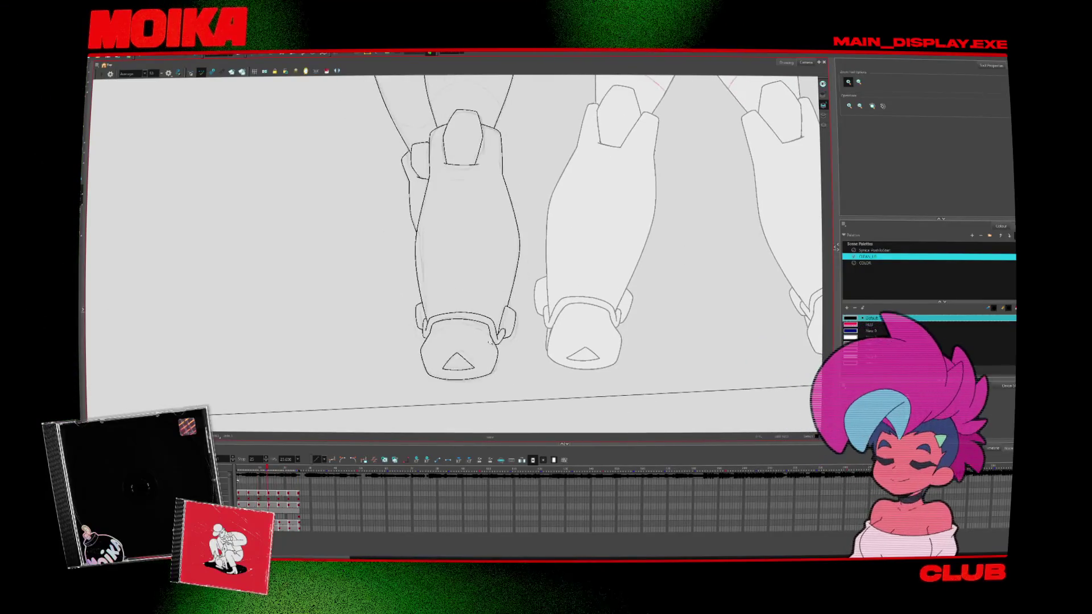
scroll(507, 312, up, 6)
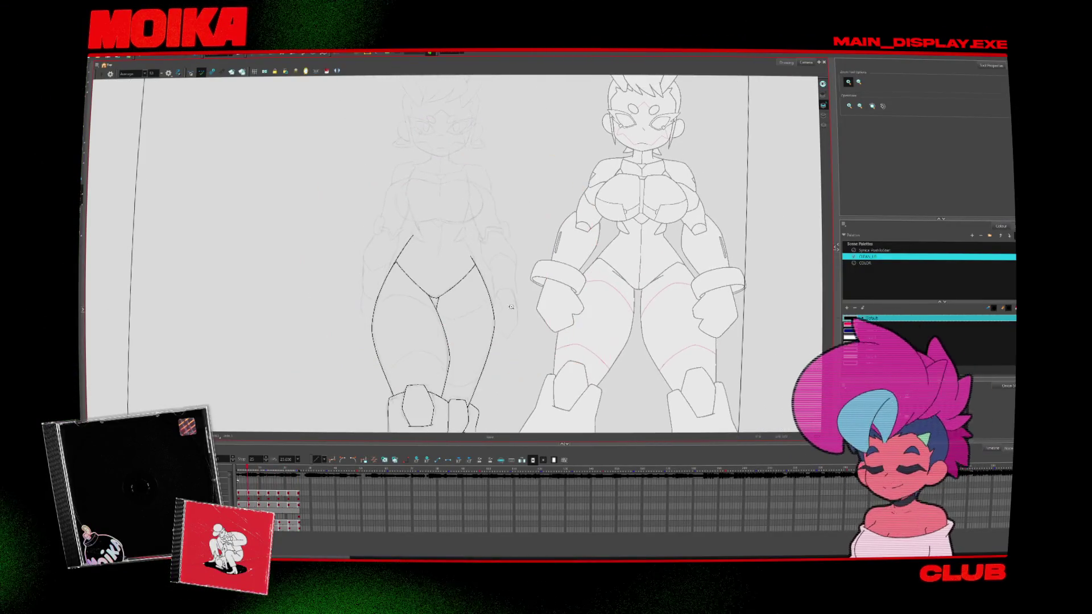
key(comma)
key(comma)
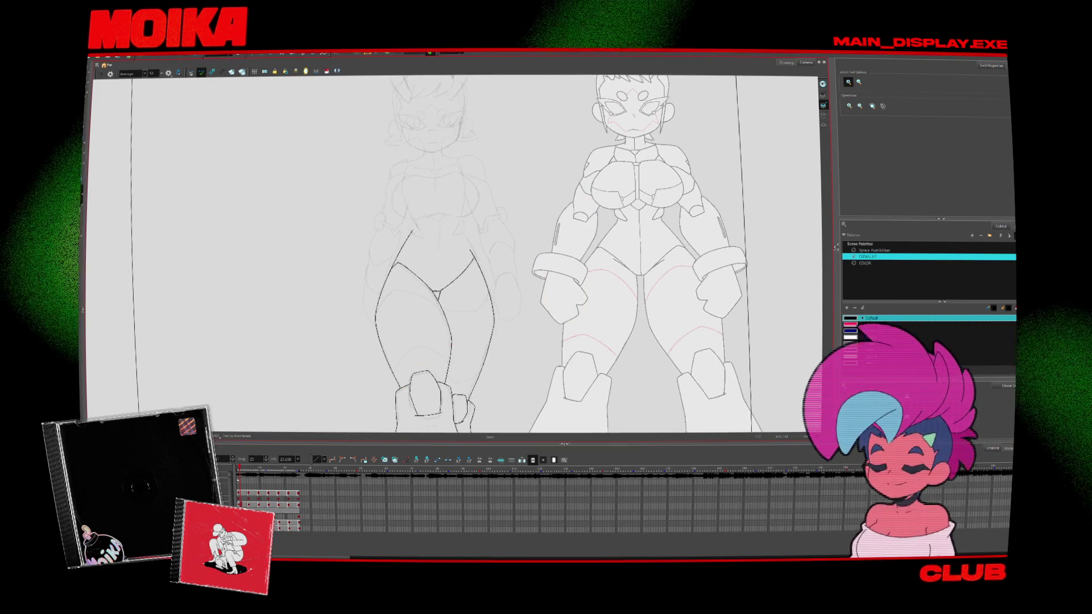
key(comma)
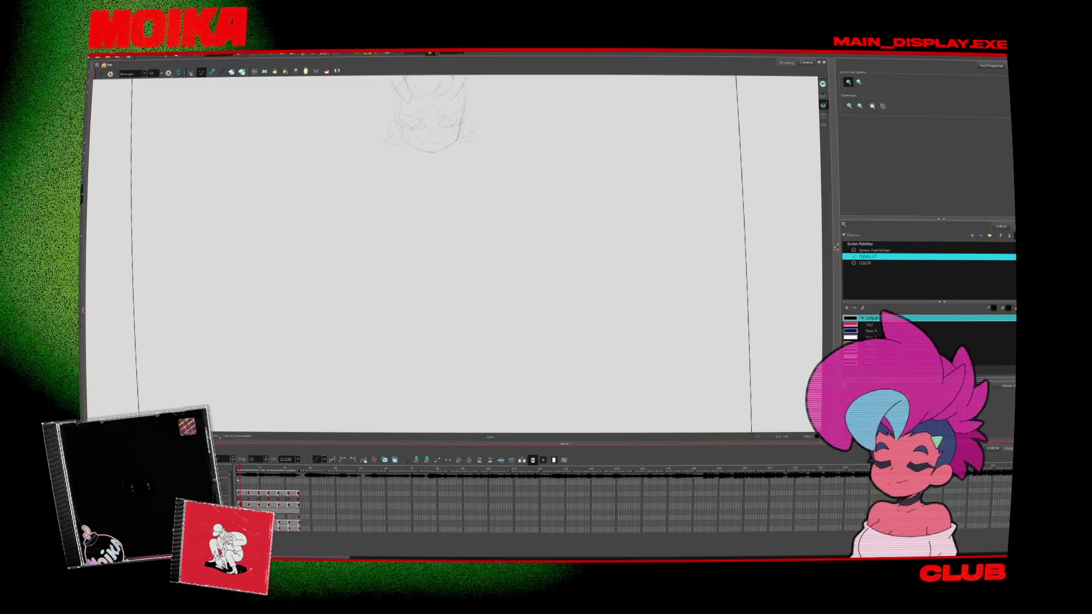
key(period)
key(comma)
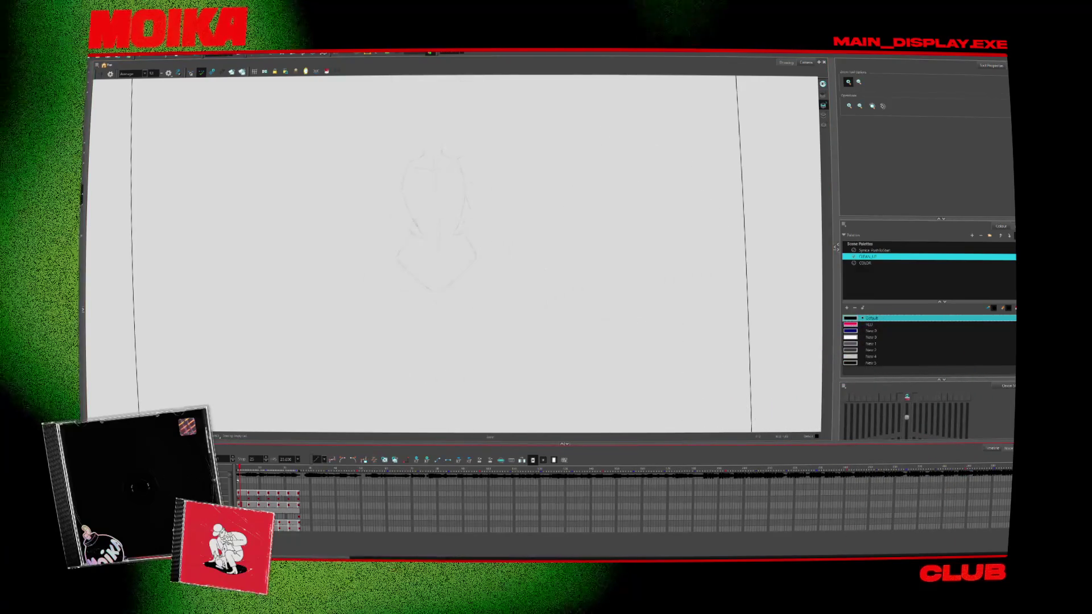
key(period)
key(period)
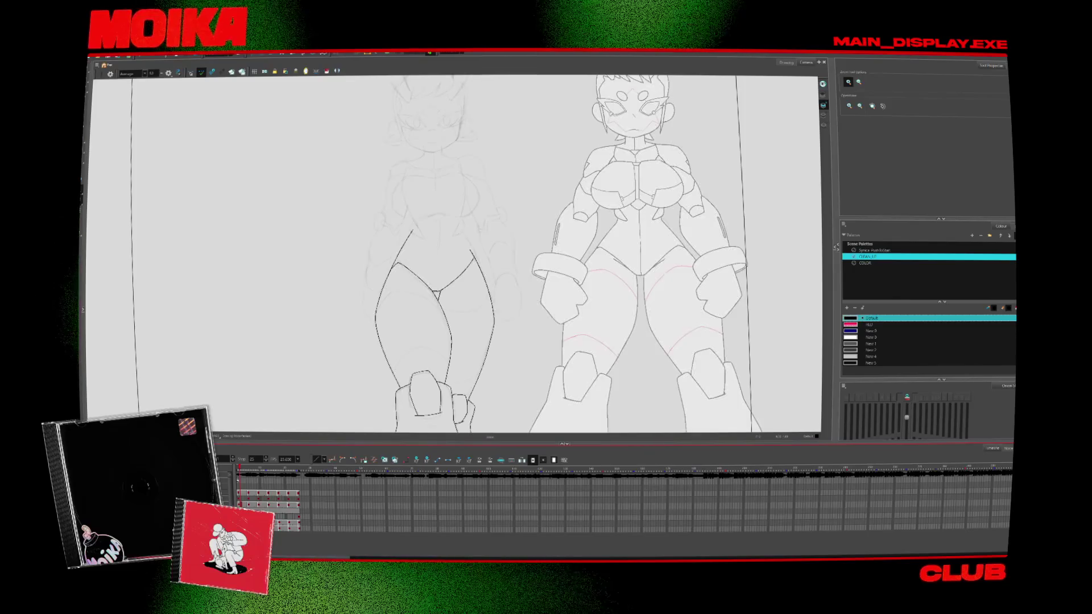
key(comma)
key(period)
key(comma)
key(period)
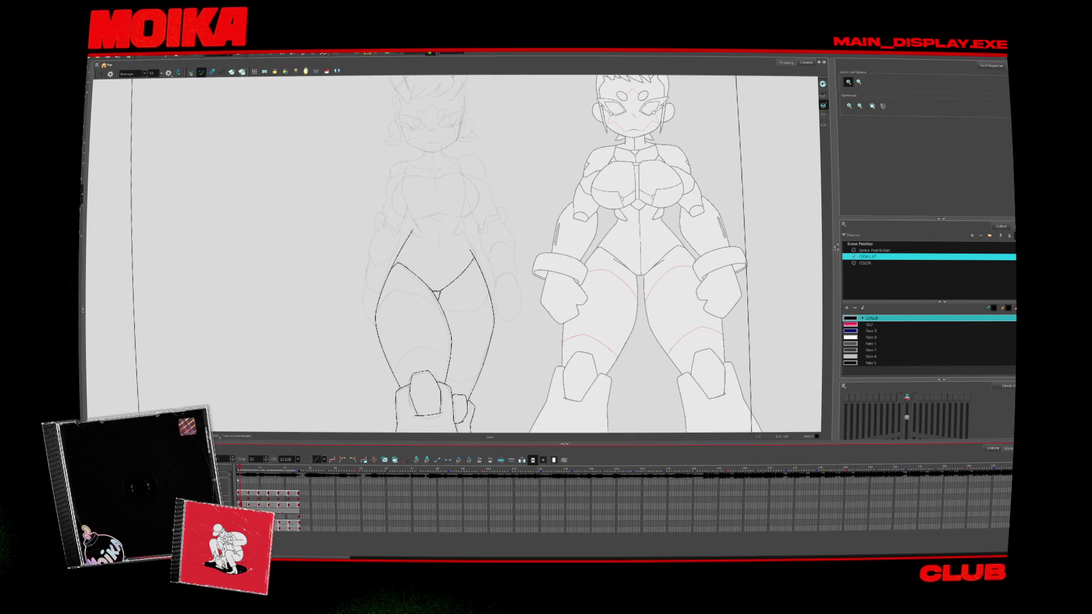
key(period)
key(comma)
key(comma)
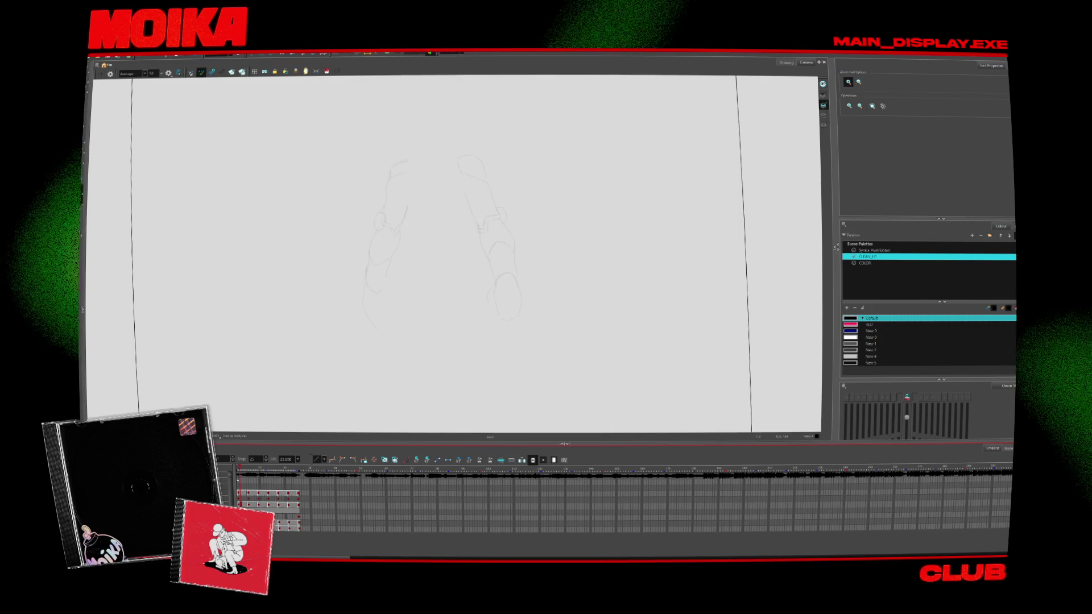
key(period)
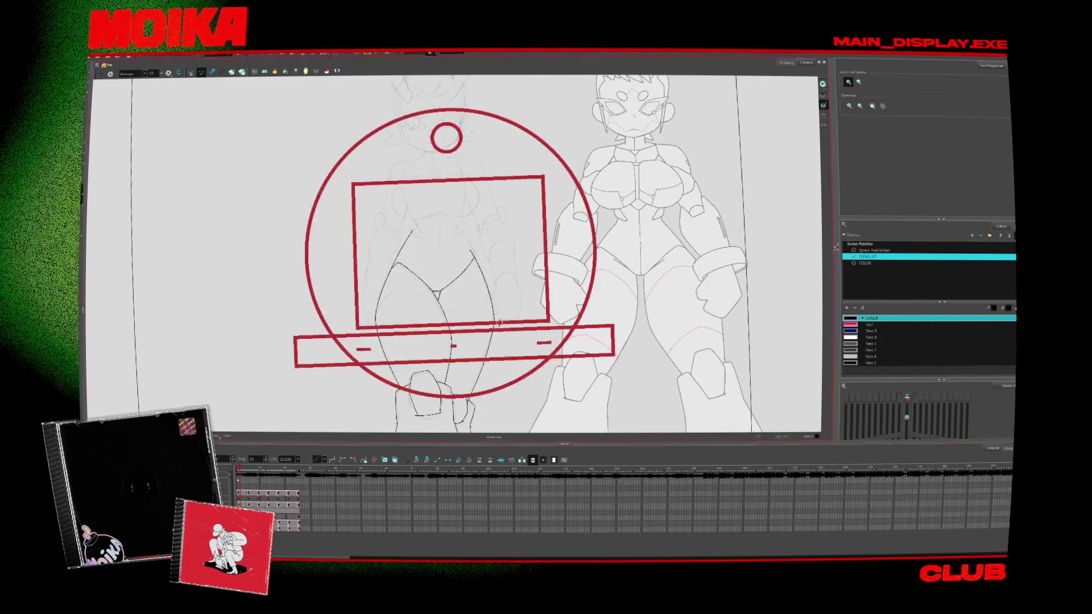
Zoom in on the sketch's hips and legs and return to the Brush tool
click(495, 289)
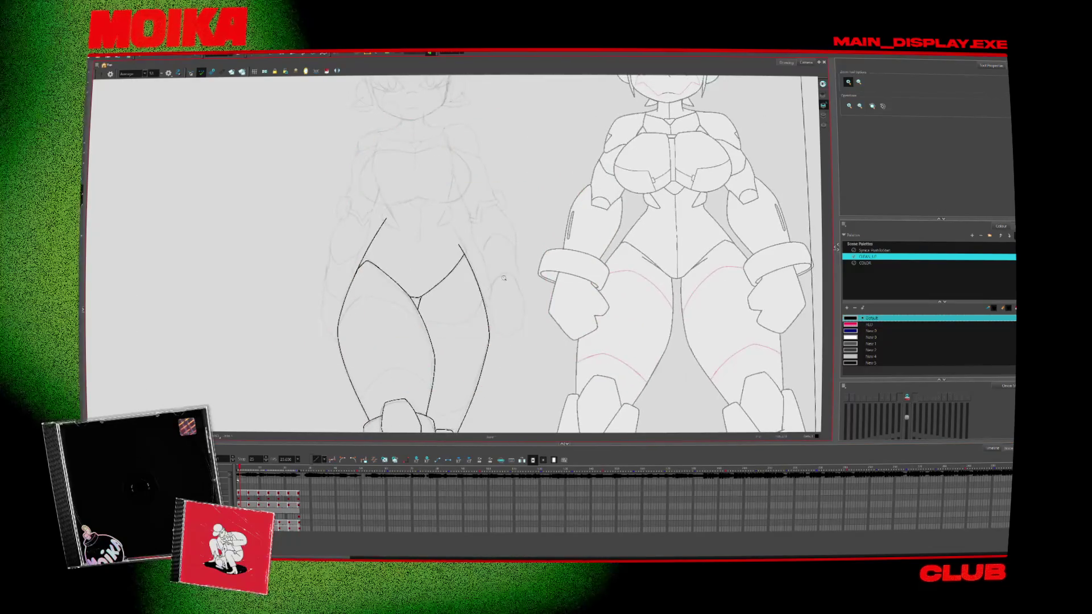
scroll(503, 278, up, 3)
key(alt+b)
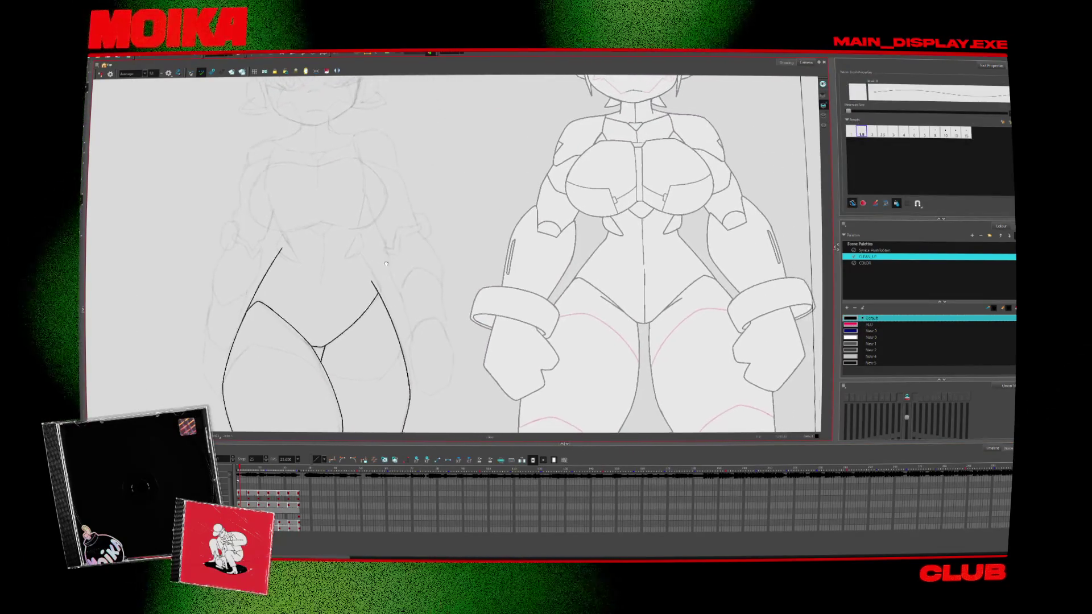
Ink curved hook arm contours beside the hips on successive drawings, restoring the longer stroke
drag(400, 247, 425, 237)
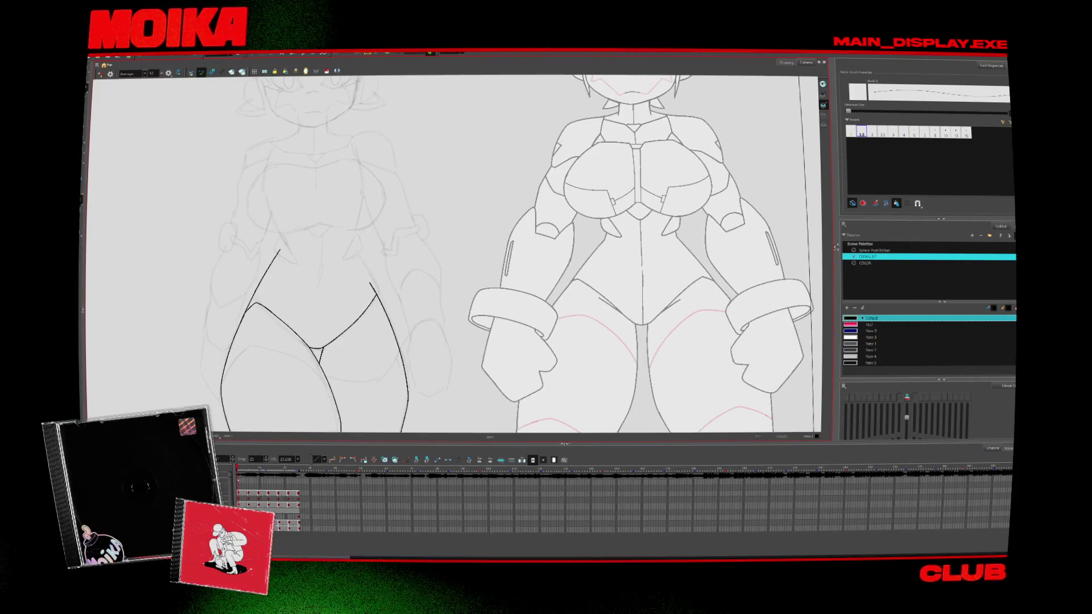
key(period)
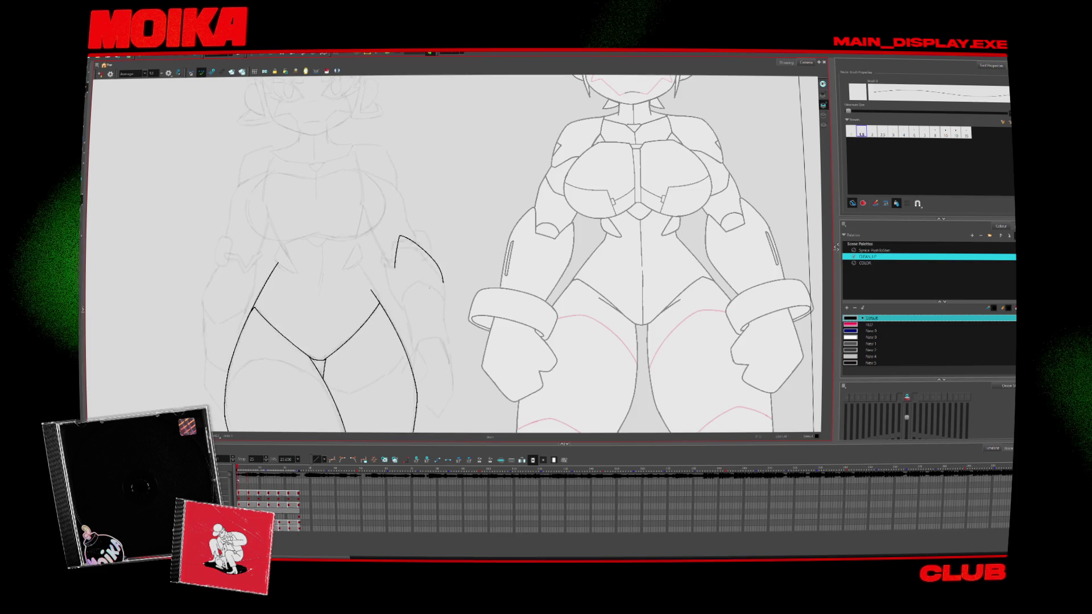
key(period)
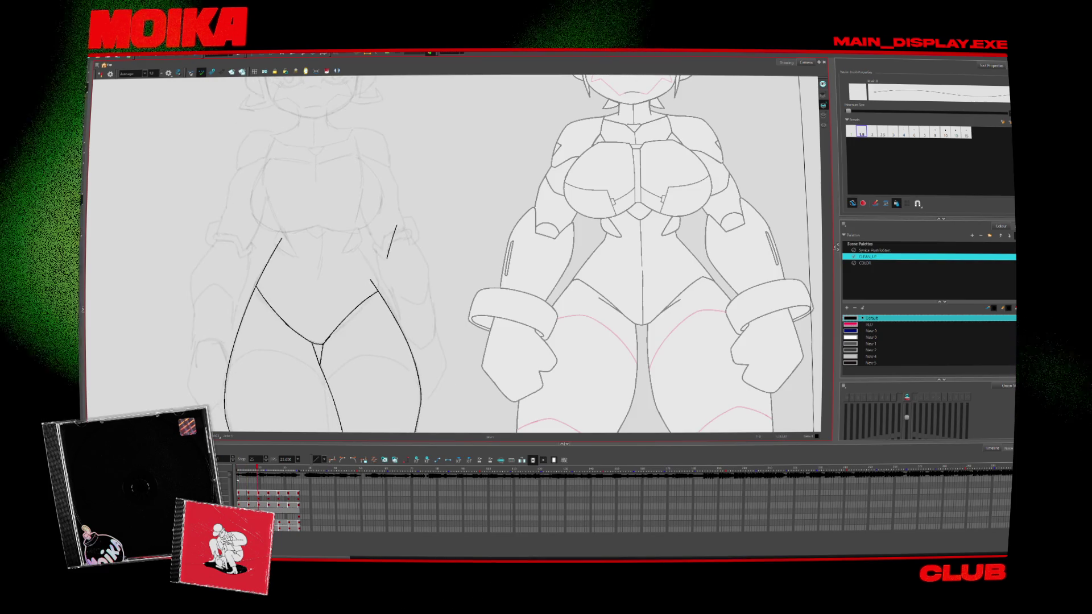
drag(387, 259, 426, 283)
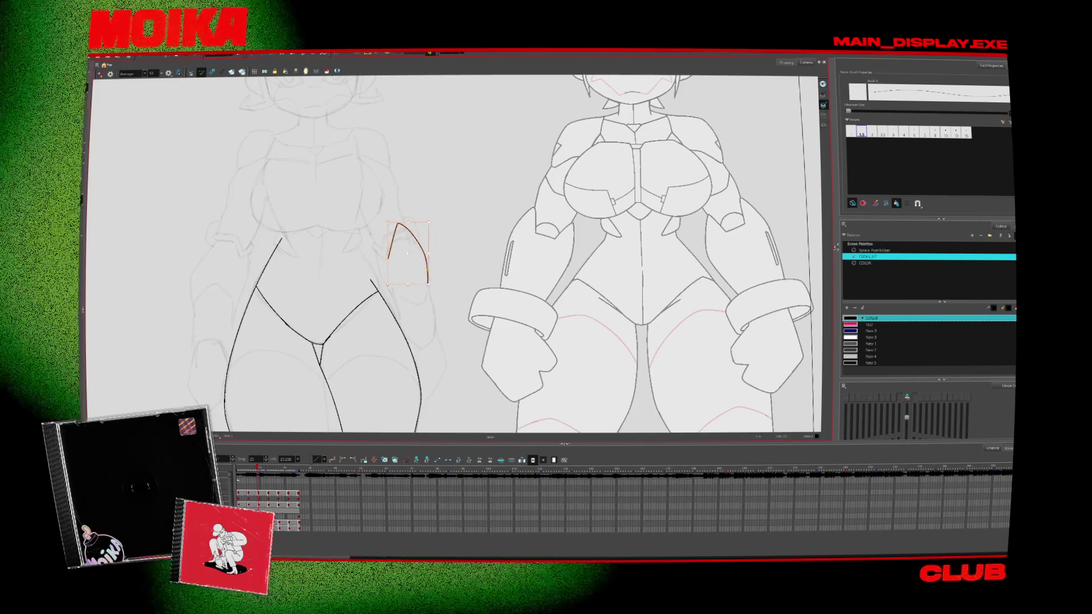
key(period)
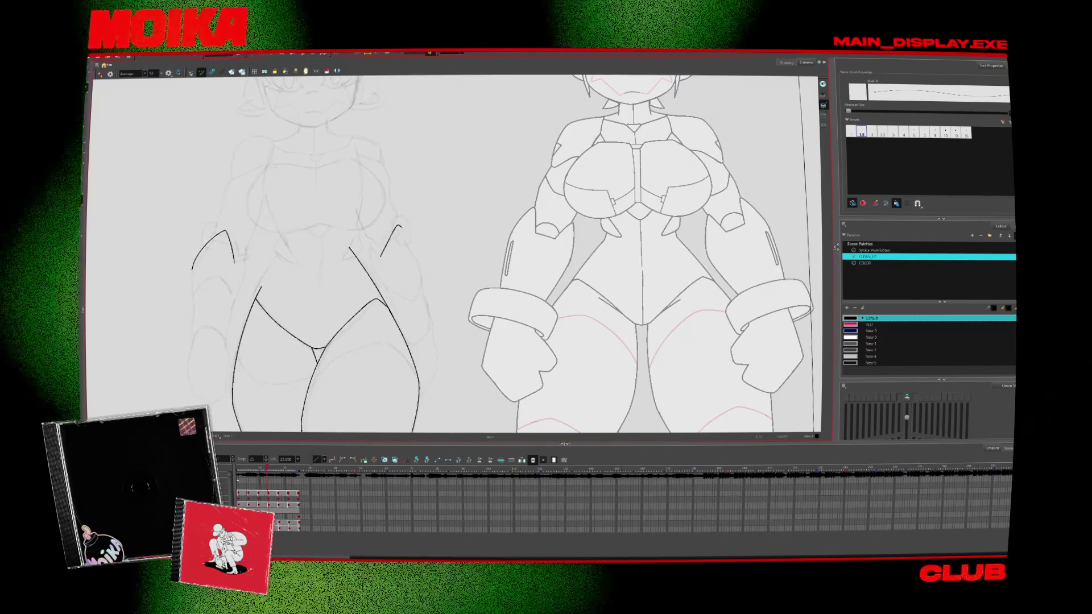
mouse_move(400, 228)
mouse_down()
mouse_move(420, 277)
mouse_move(404, 233)
mouse_up()
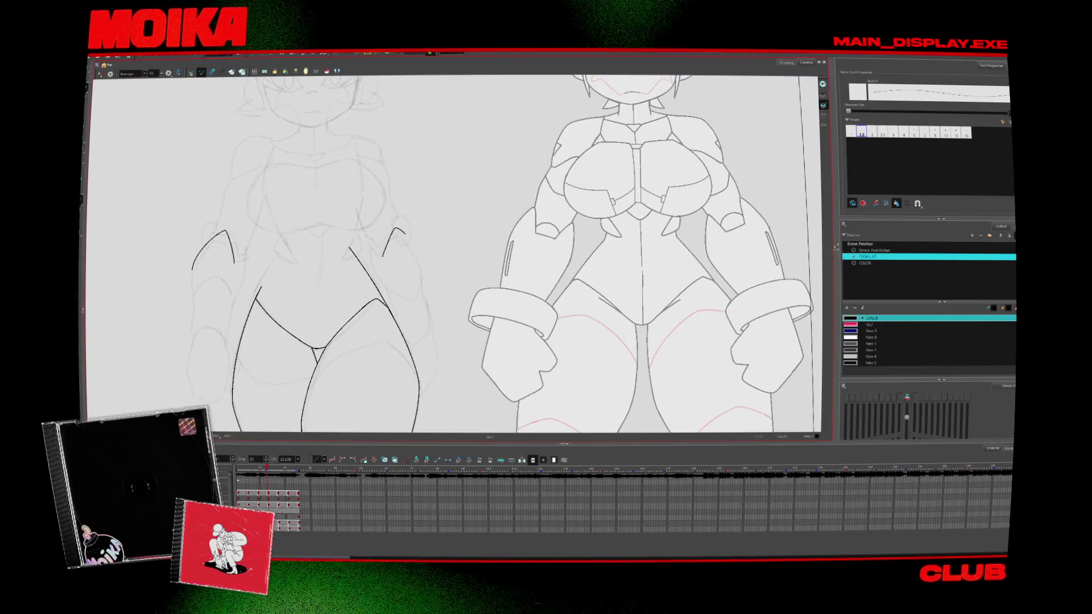
key(comma)
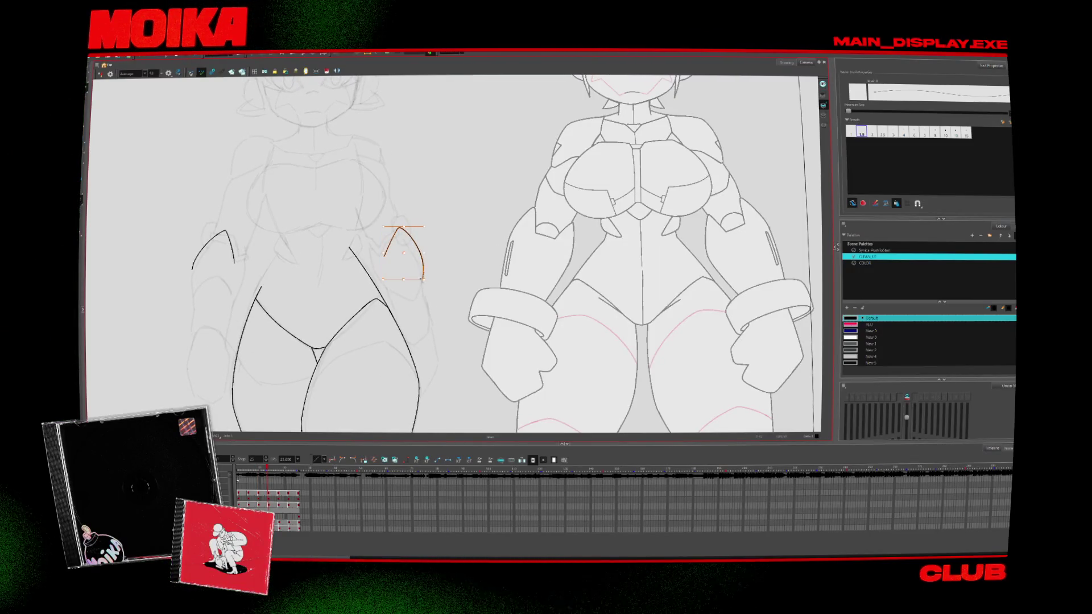
key(period)
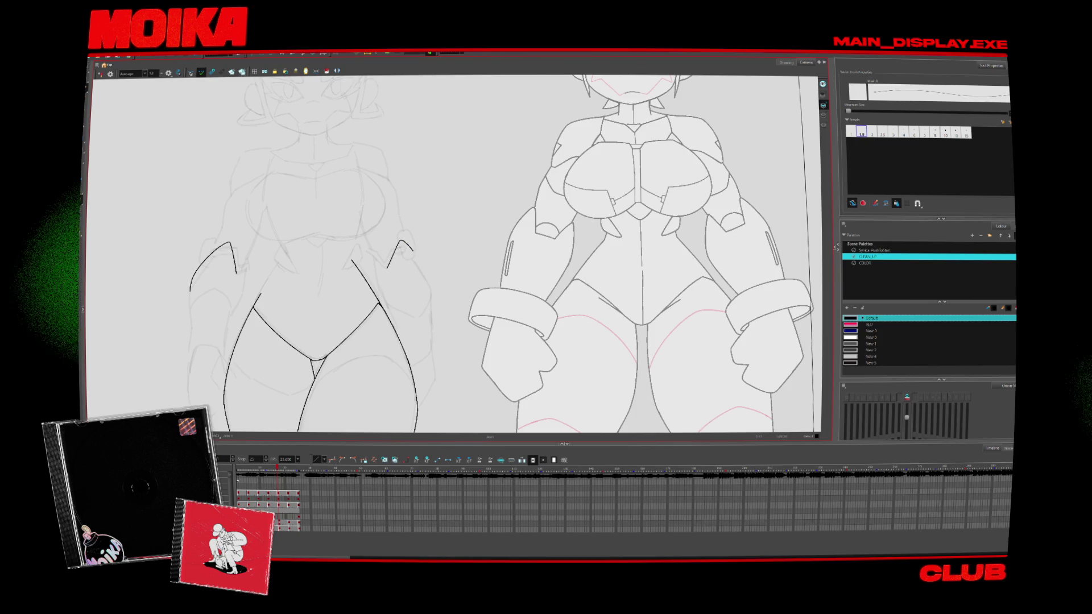
key(period)
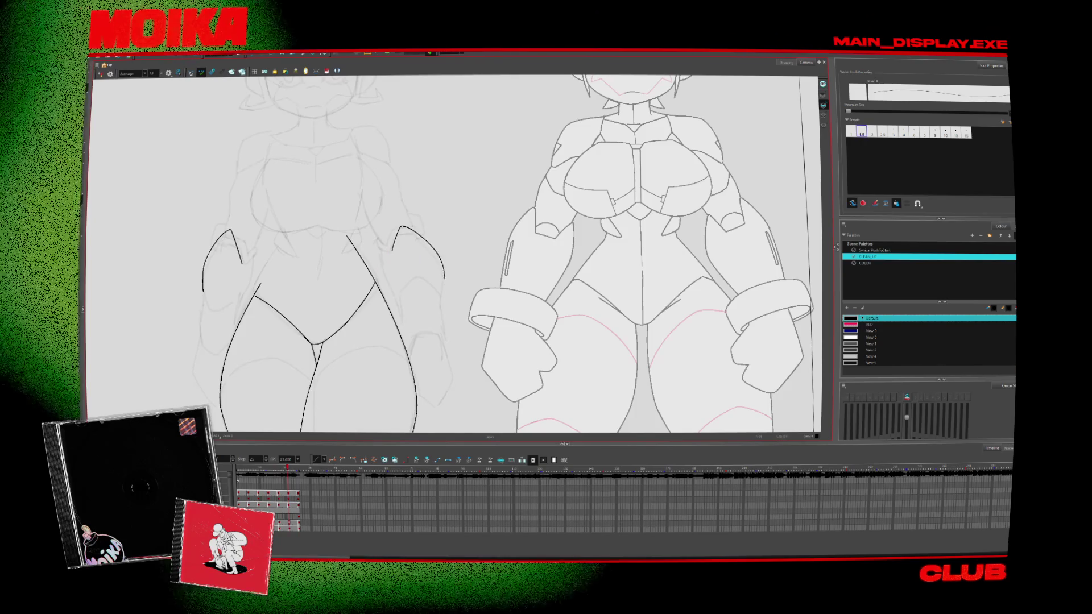
key(comma)
key(period)
key(period)
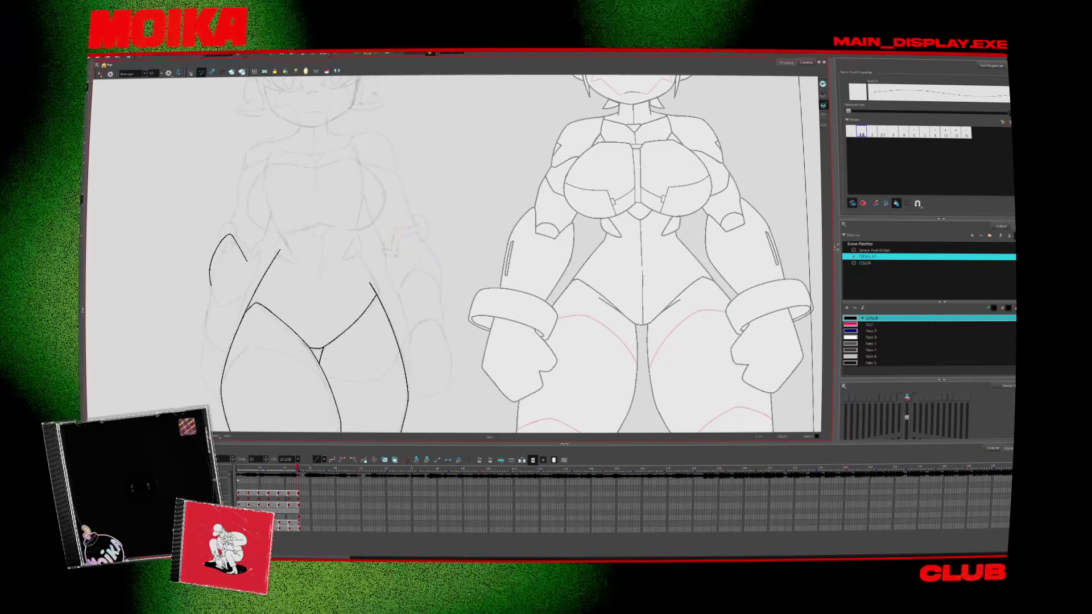
key(ctrl+v)
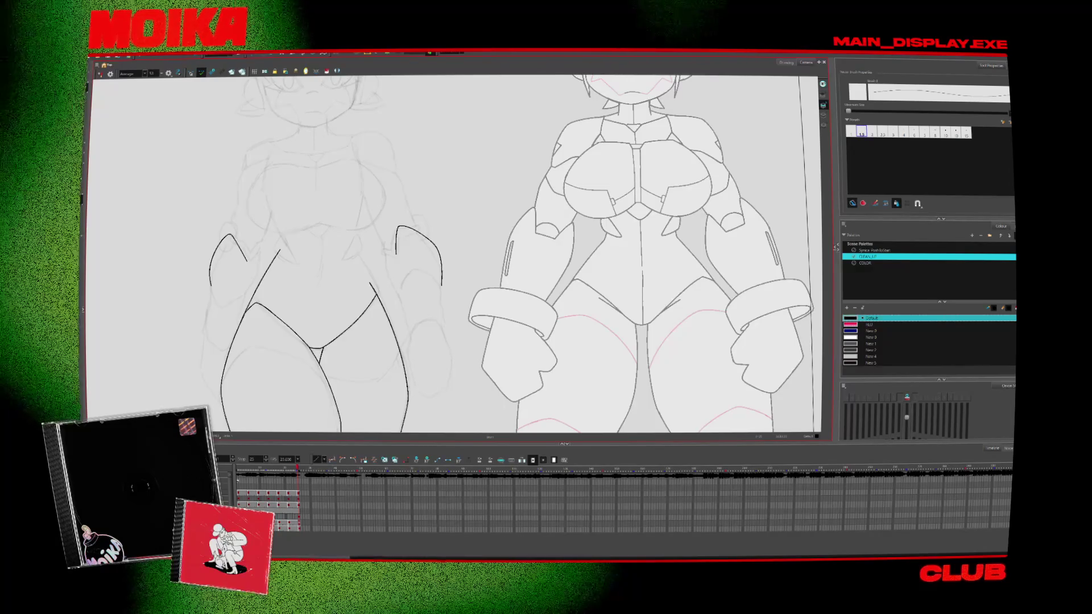
Select the right arm contour stroke for adjustment
key(alt+s)
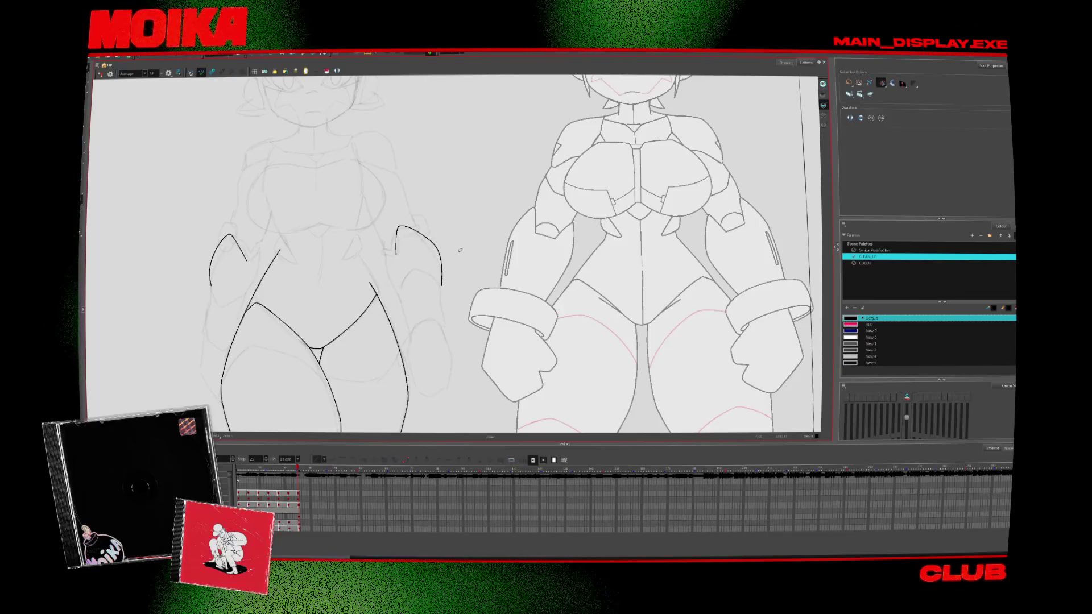
key(alt+b)
scroll(455, 256, down, 2)
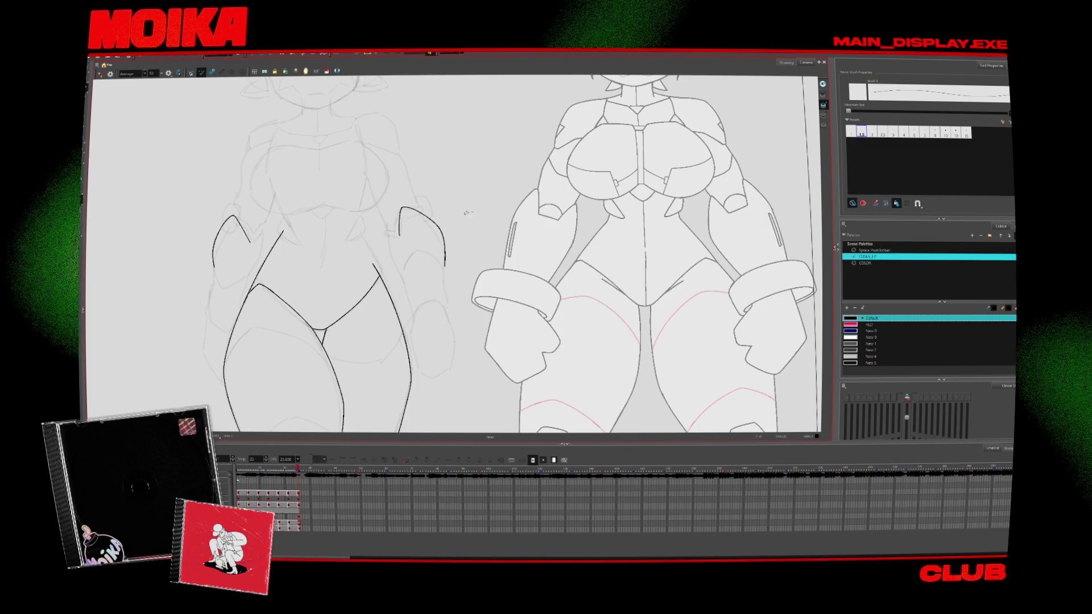
click(427, 233)
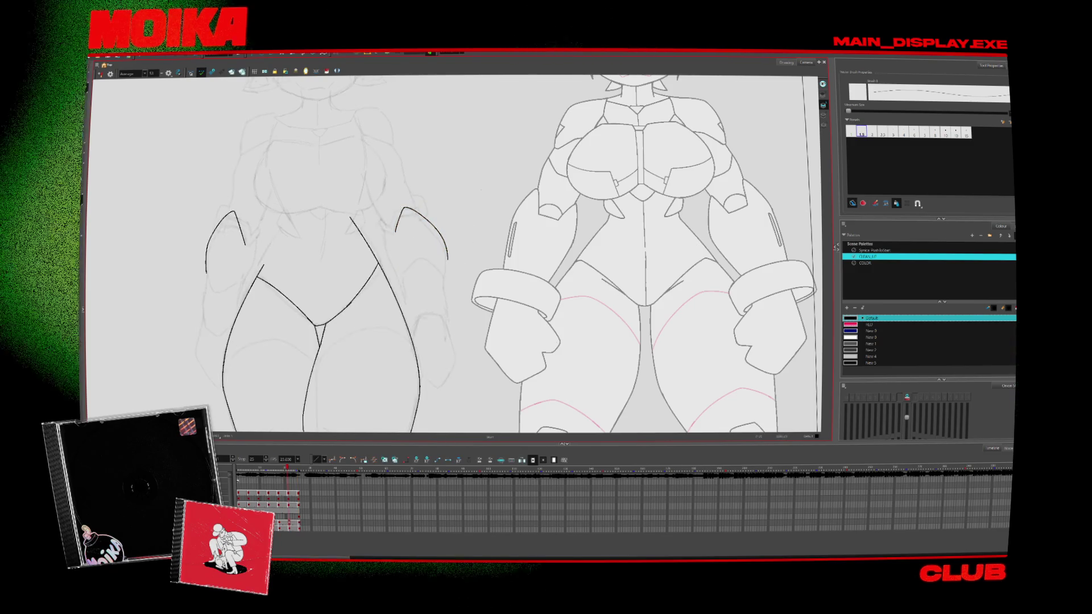
click(445, 263)
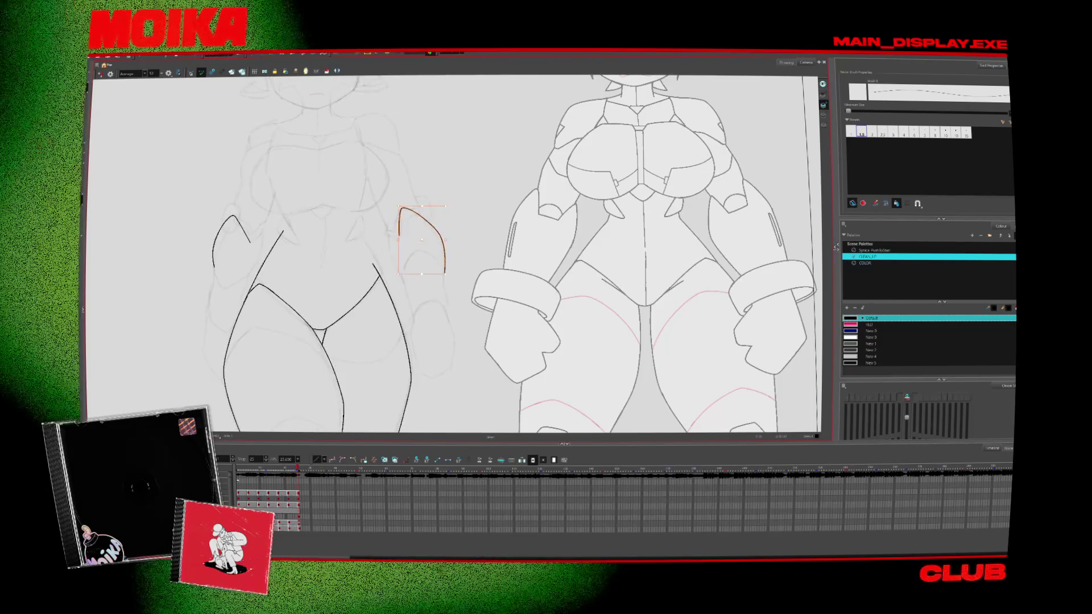
click(452, 218)
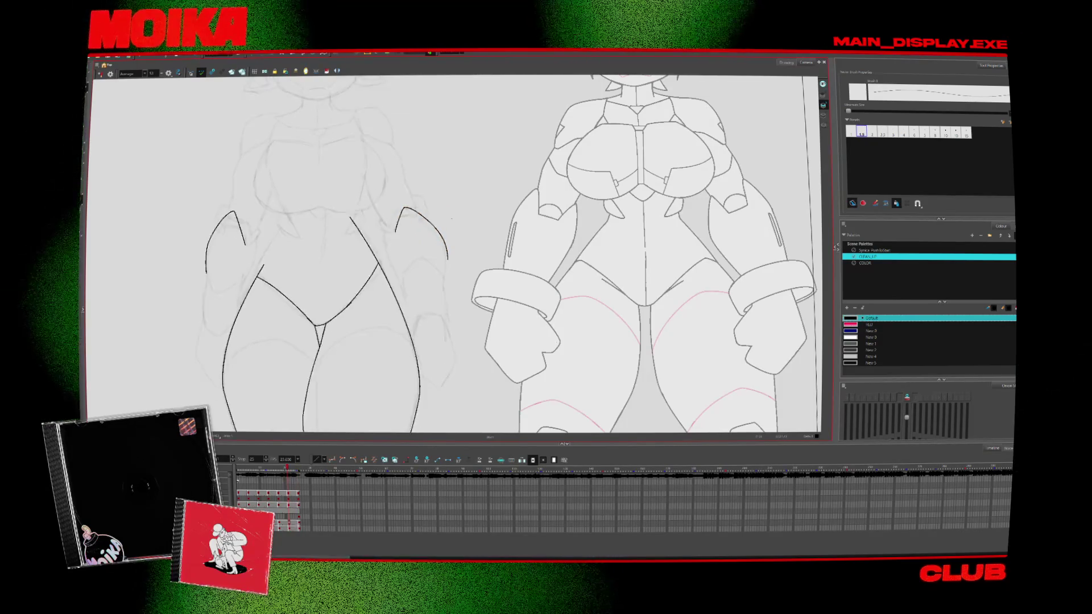
click(444, 259)
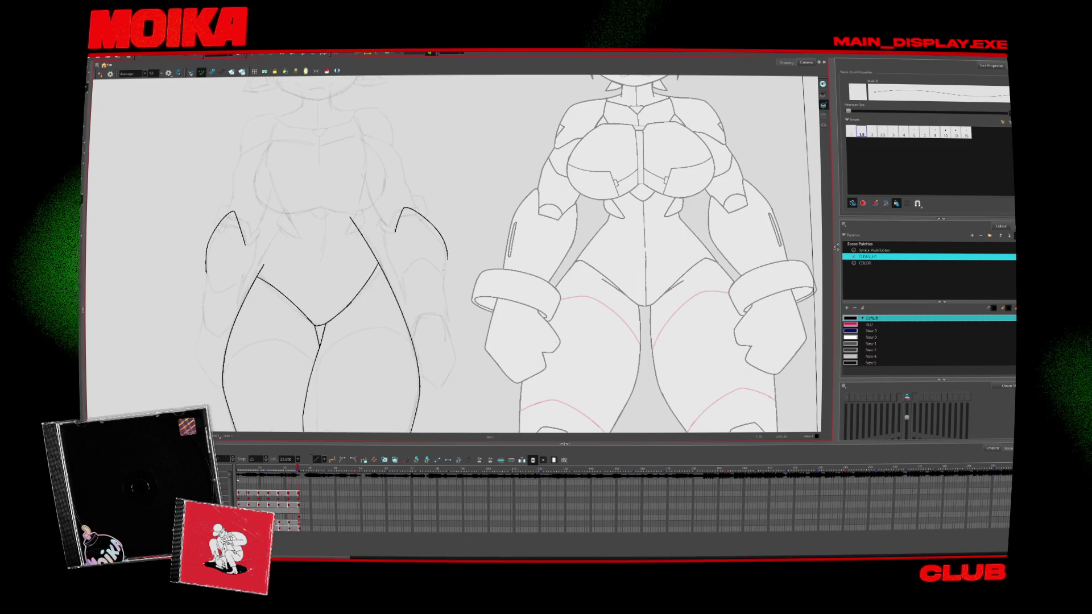
Compare neighbouring frames and play the animation from the start
key(comma)
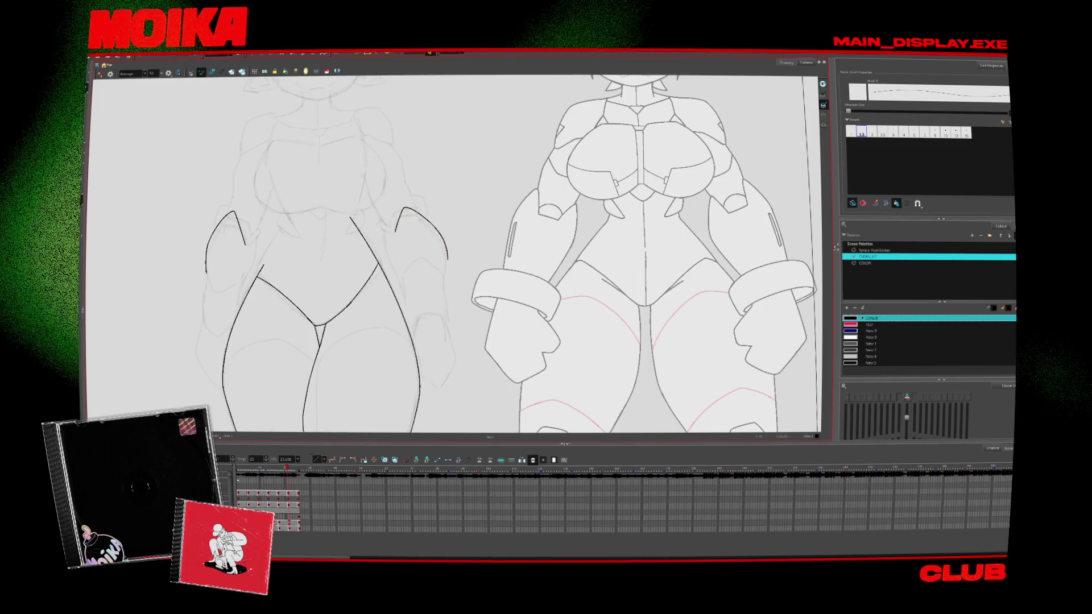
key(period)
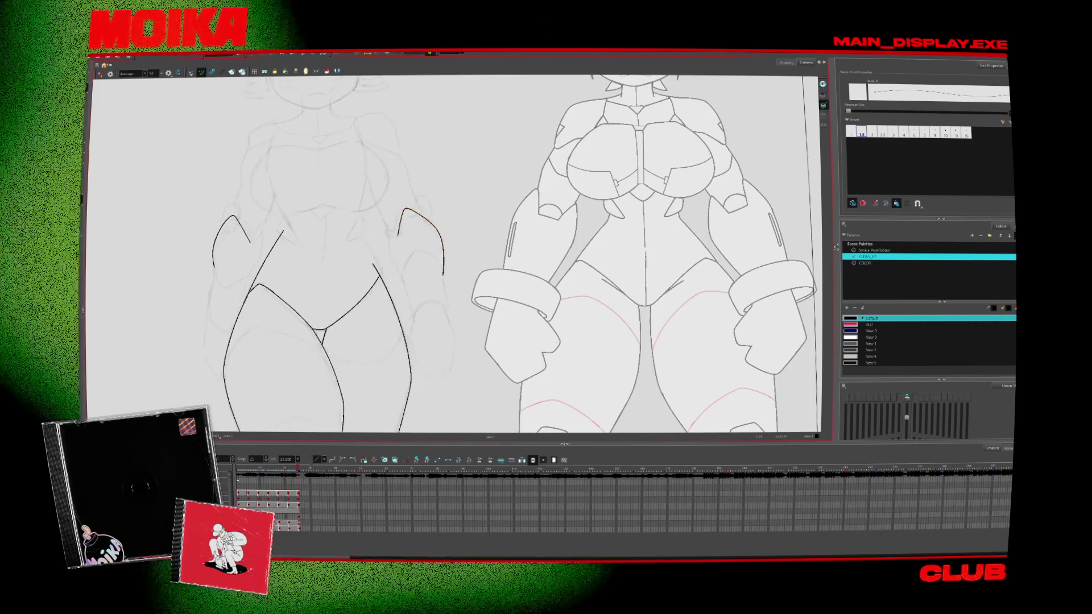
key(comma)
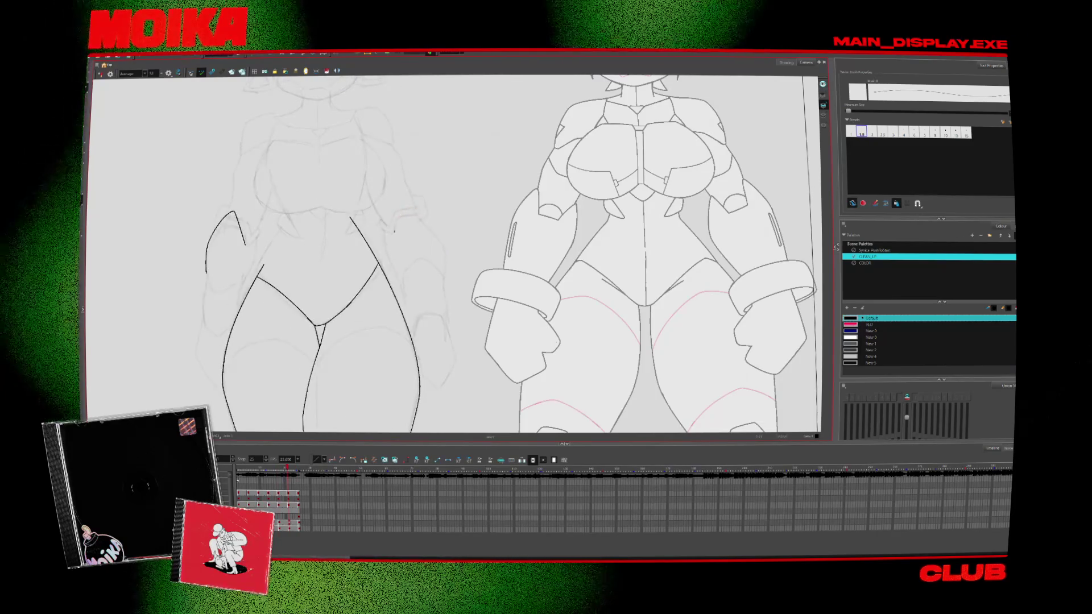
key(period)
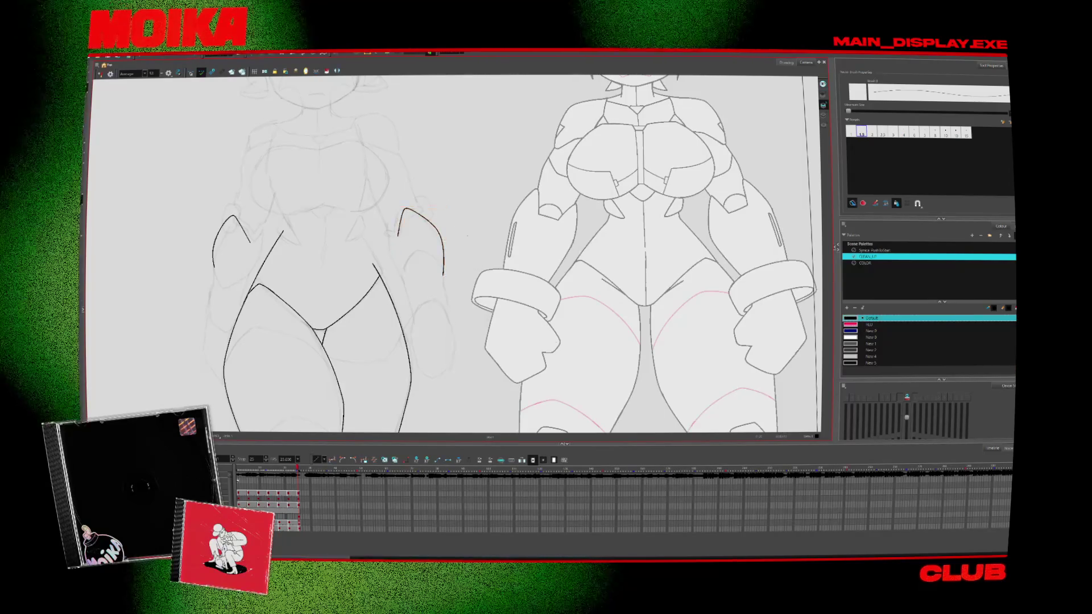
key(Return)
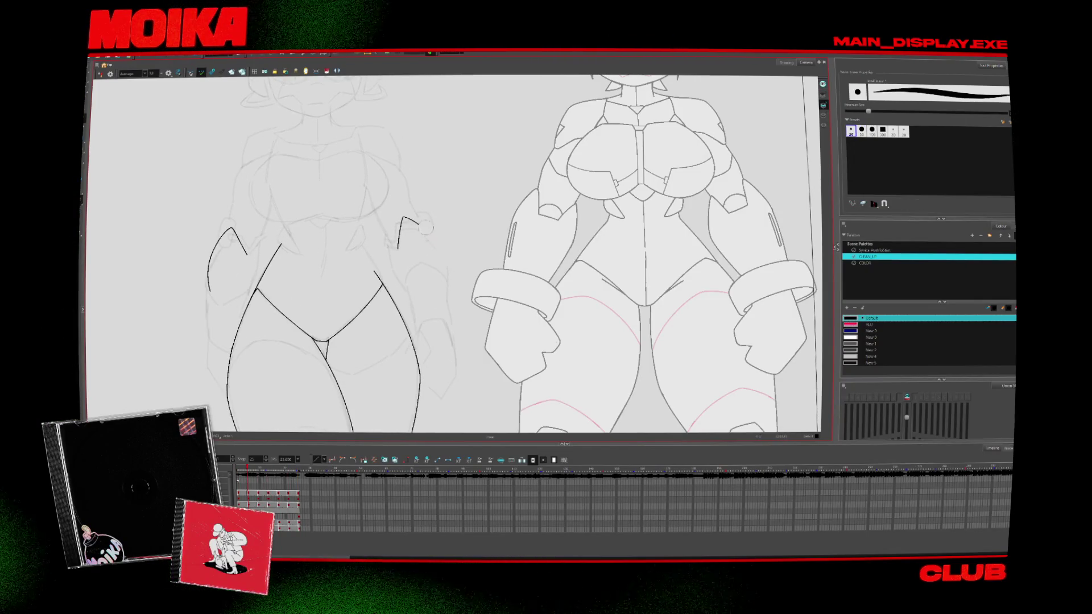
With the view mirrored, nudge the arm stroke slightly left, then restore the normal view and Brush
click(101, 75)
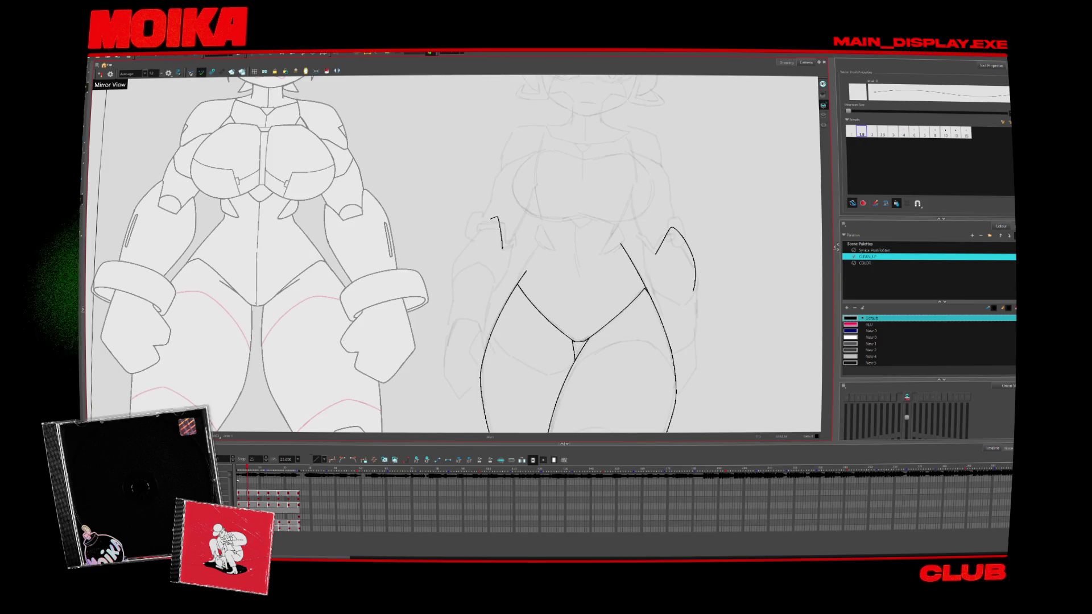
key(alt+z)
click(482, 227)
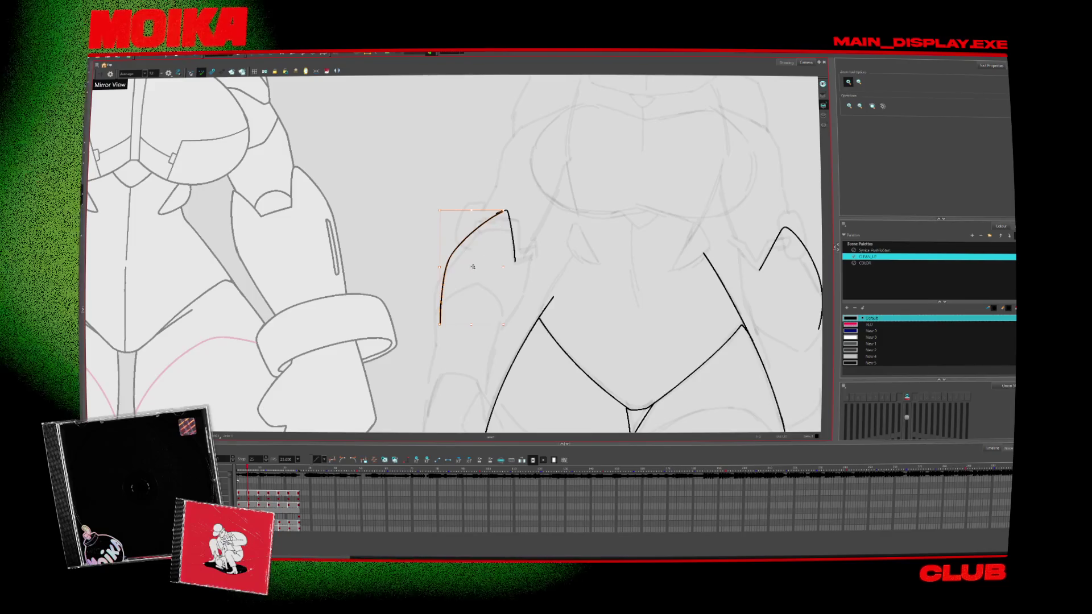
drag(478, 267, 476, 267)
scroll(476, 268, down, 3)
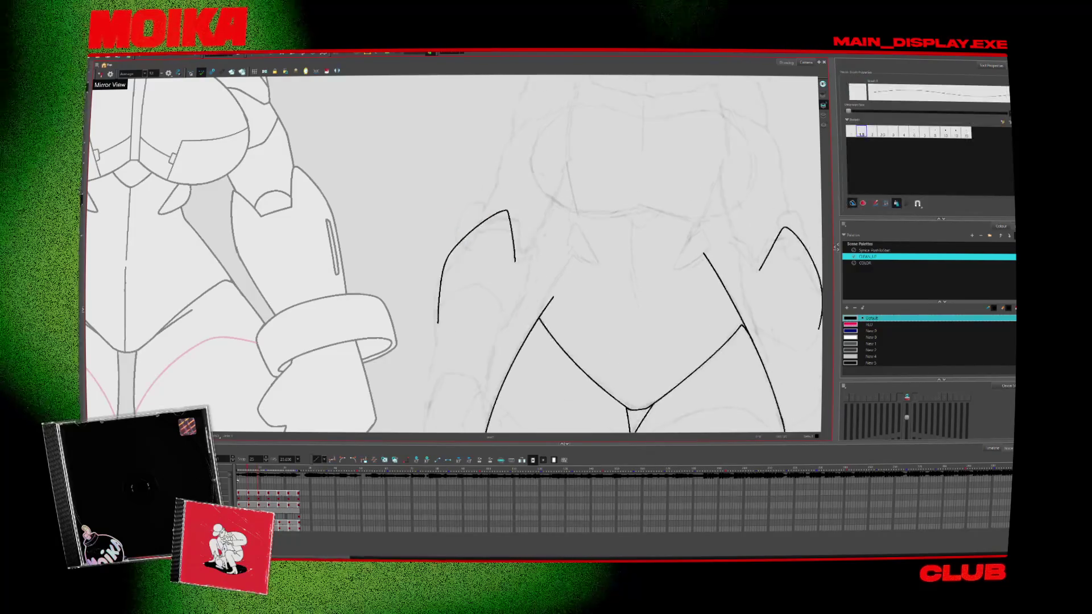
key(4)
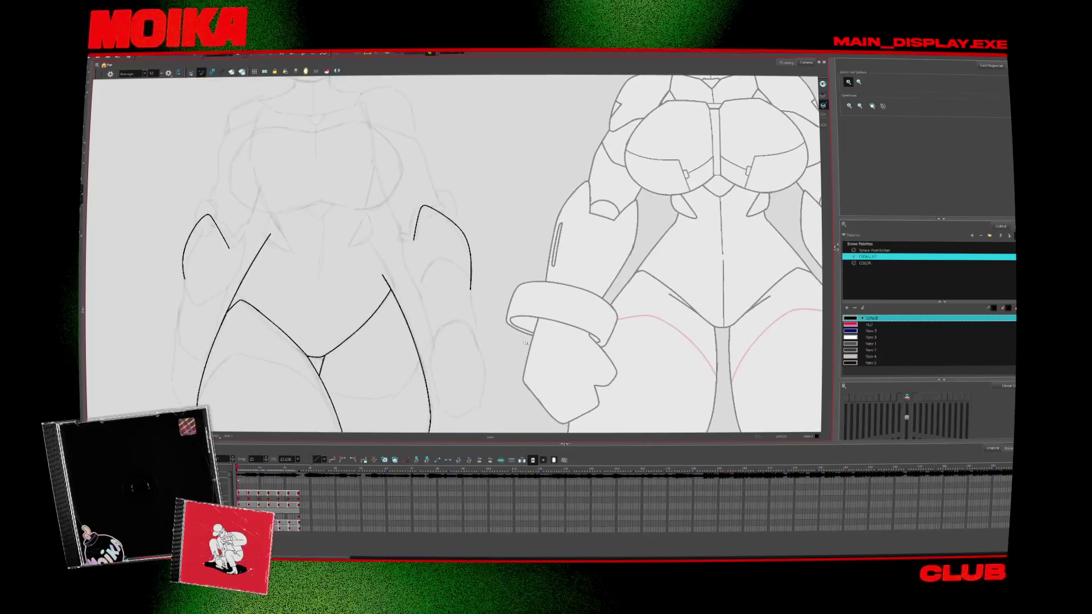
key(alt+b)
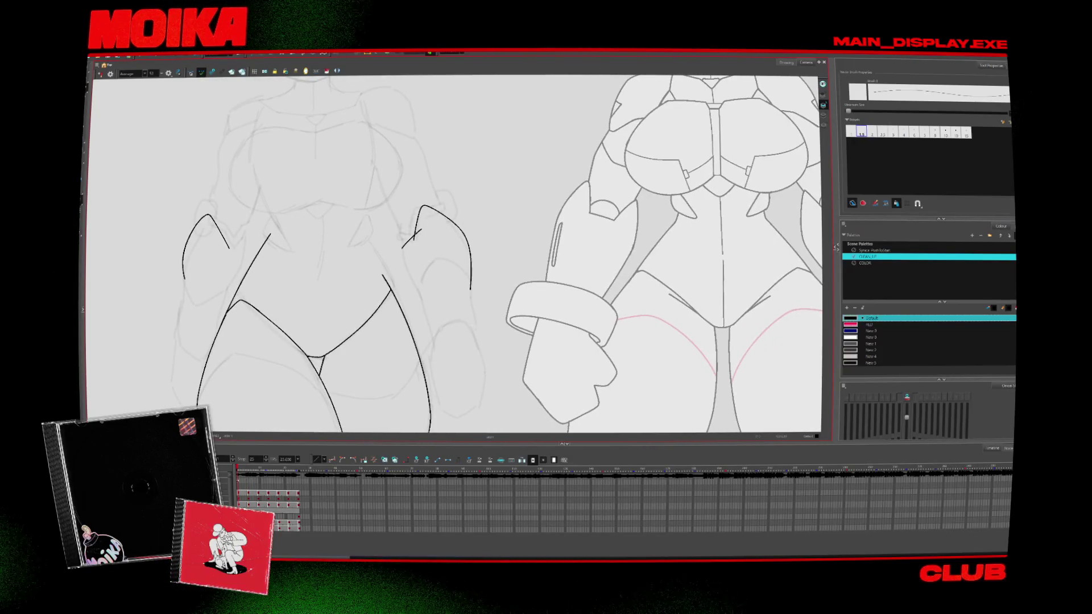
Step forward through the later drawings of the hip and arm line art
key(period)
key(comma)
key(period)
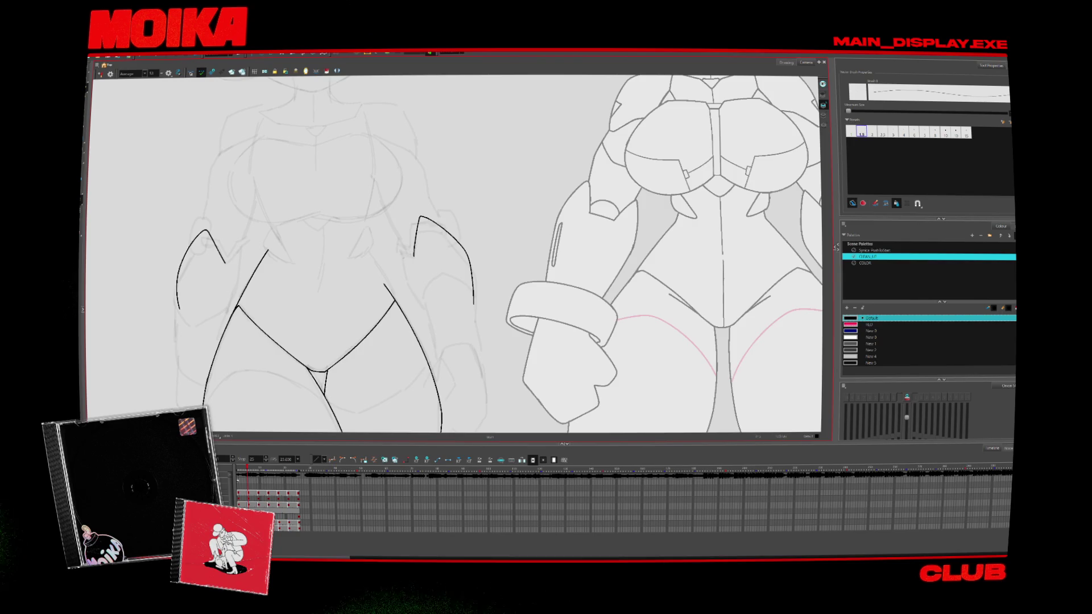
key(period)
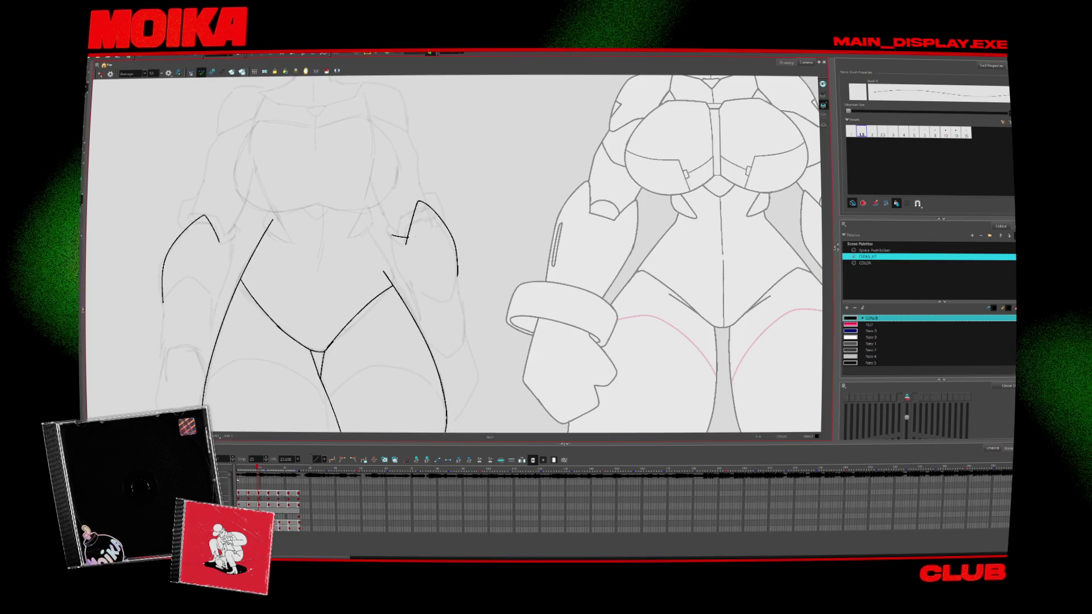
key(period)
key(period)
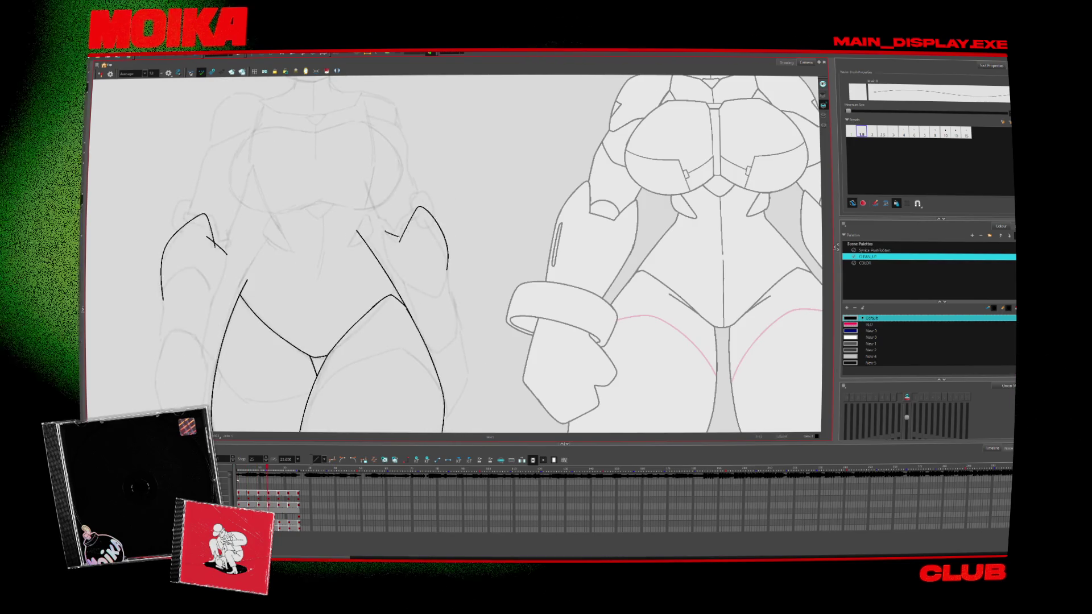
key(period)
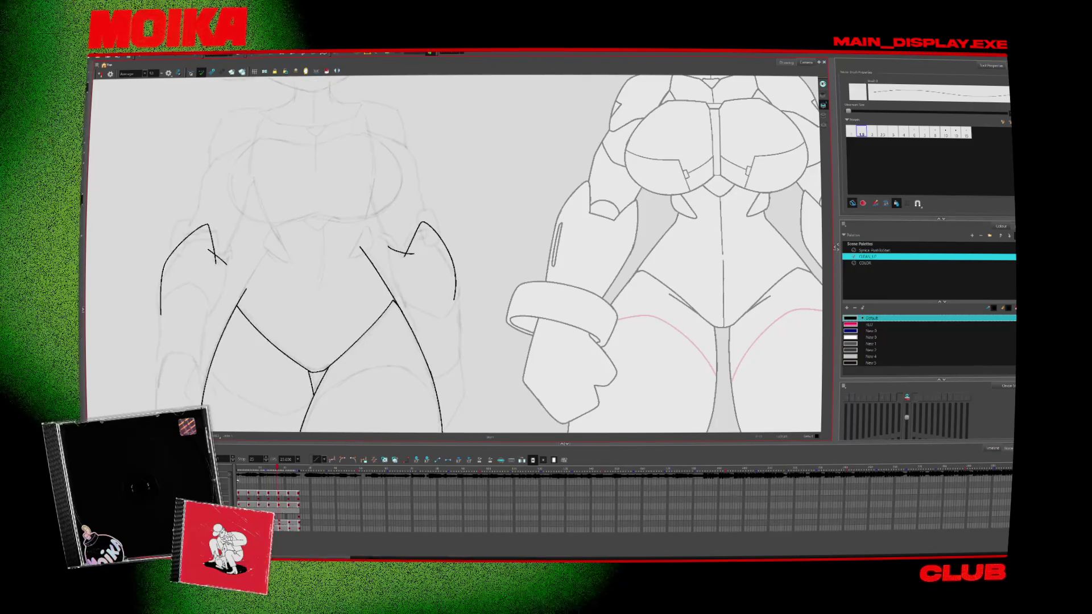
key(period)
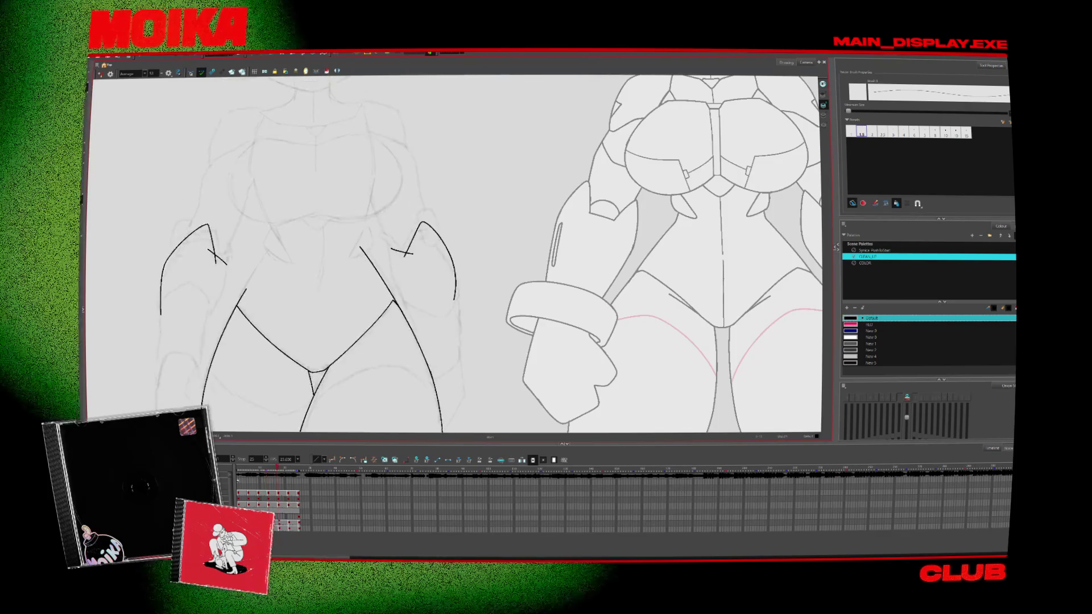
key(.)
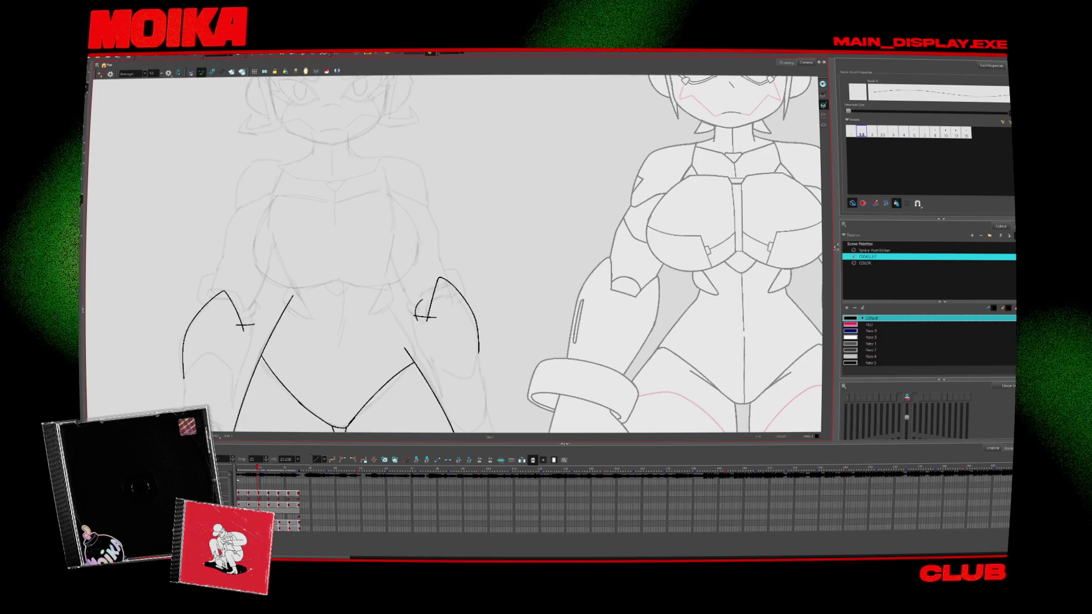
click(101, 74)
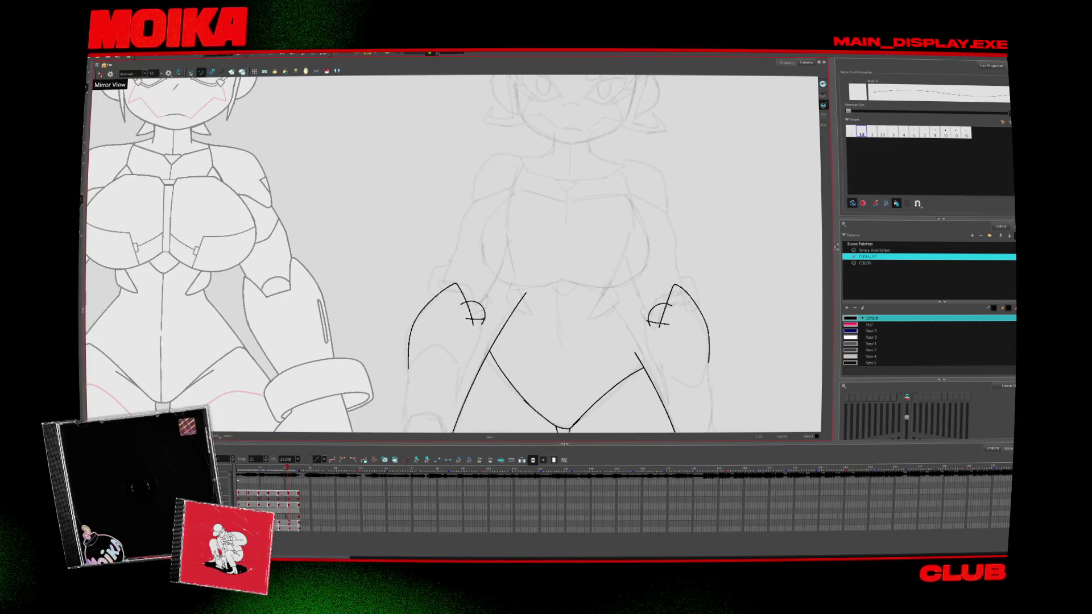
Draw a small elbow curve on the right-hand arm of the next drawing
click(101, 74)
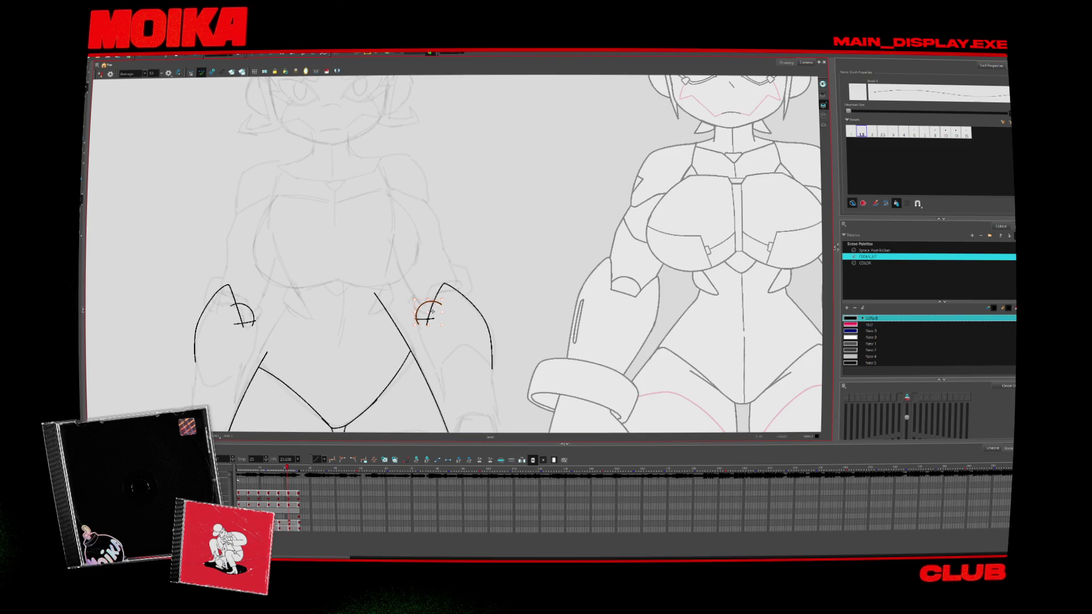
key(period)
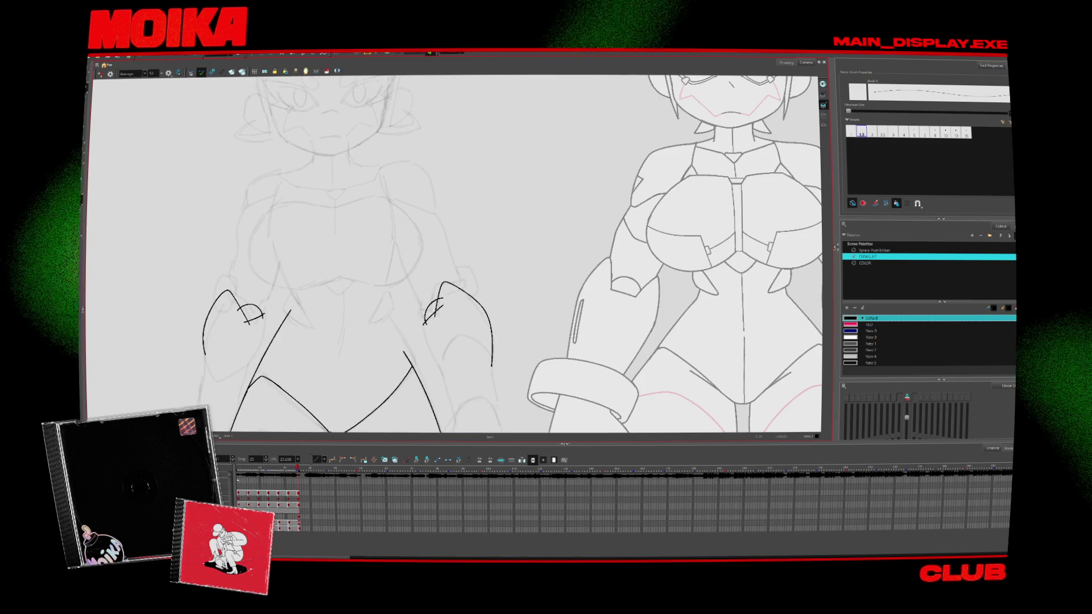
drag(441, 300, 426, 322)
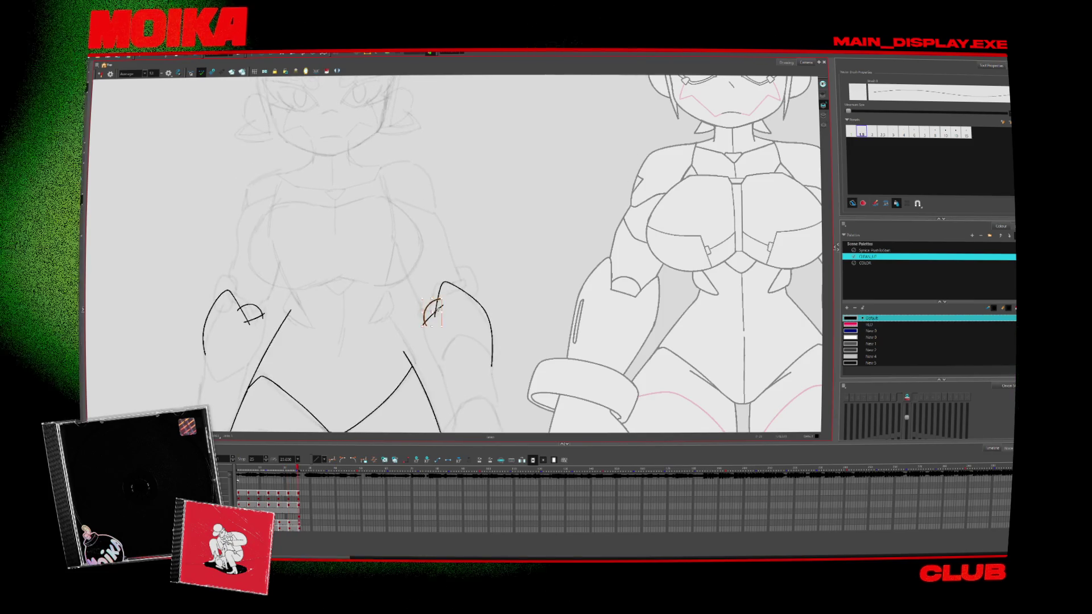
Play the animation to review the new elbow stroke, then stop playback
key(Return)
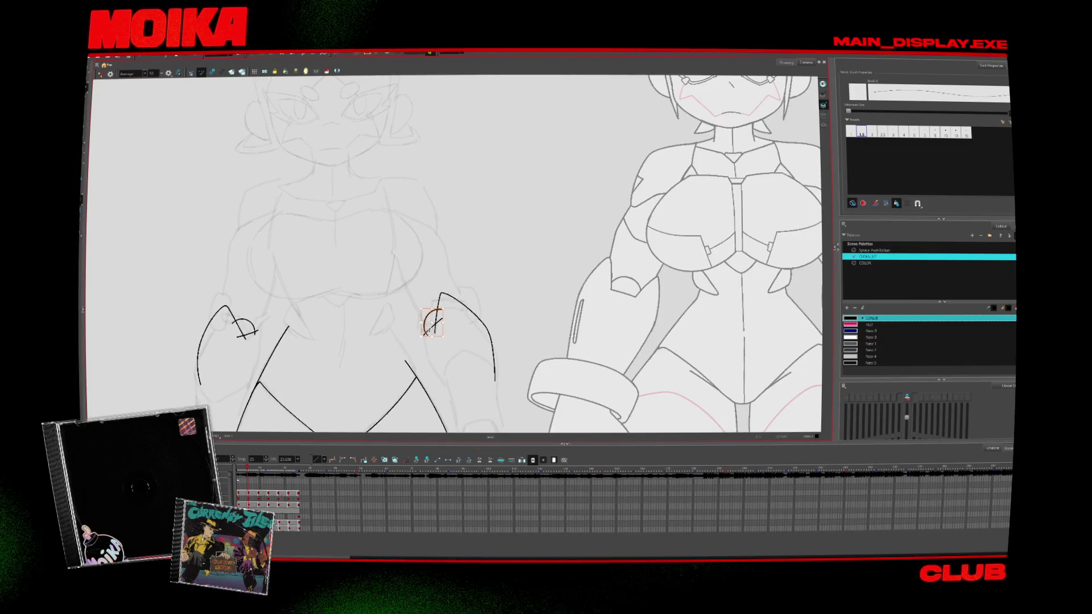
key(Return)
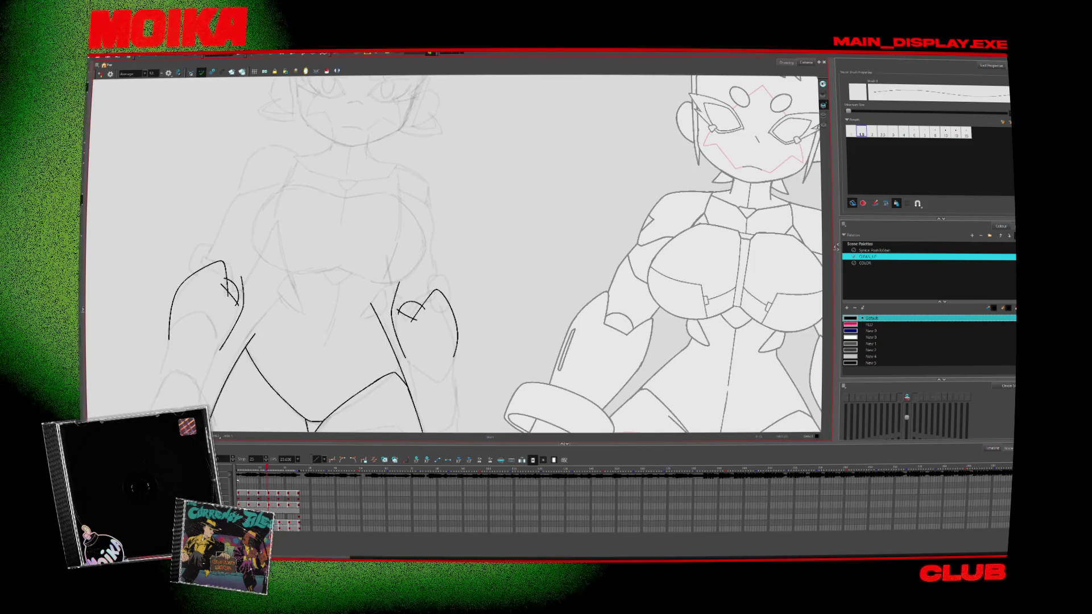
key(Return)
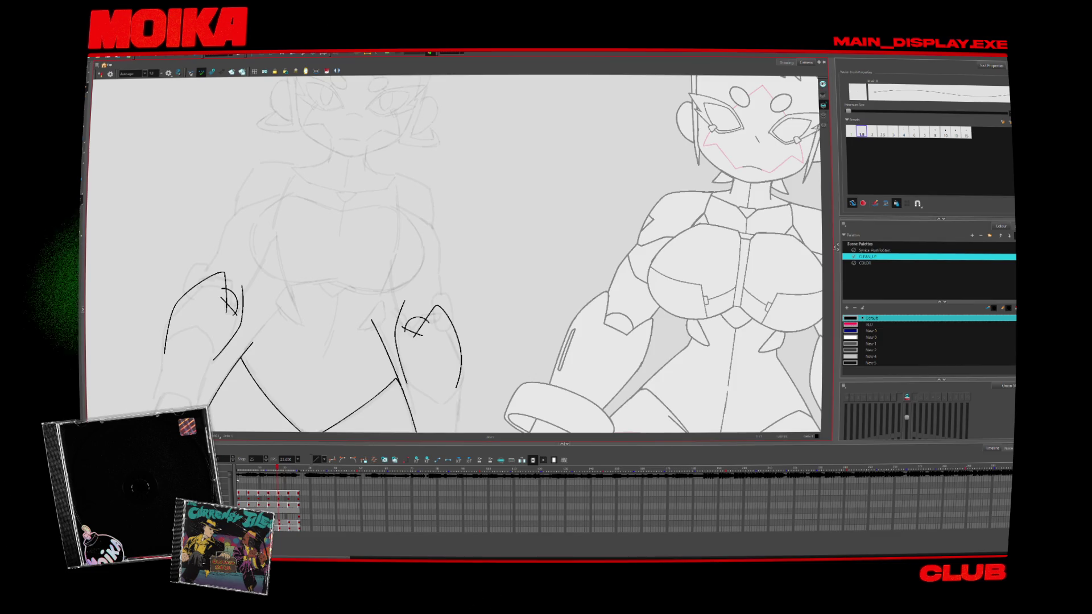
In mirrored view, bend the elbow mark's cross into a slanted line and cycle frames to check
click(100, 75)
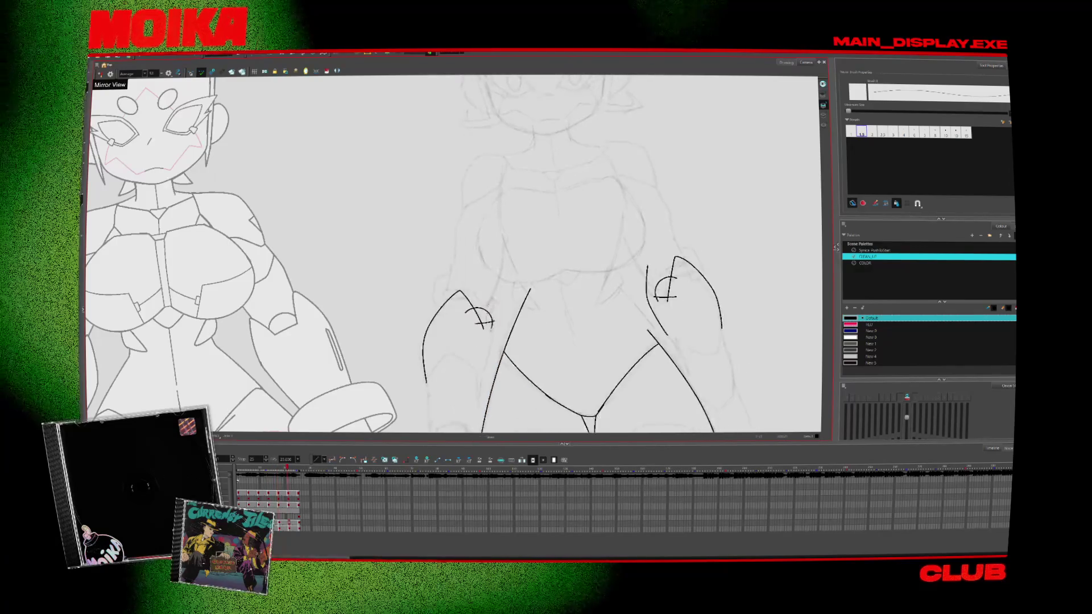
click(482, 320)
drag(489, 321, 487, 322)
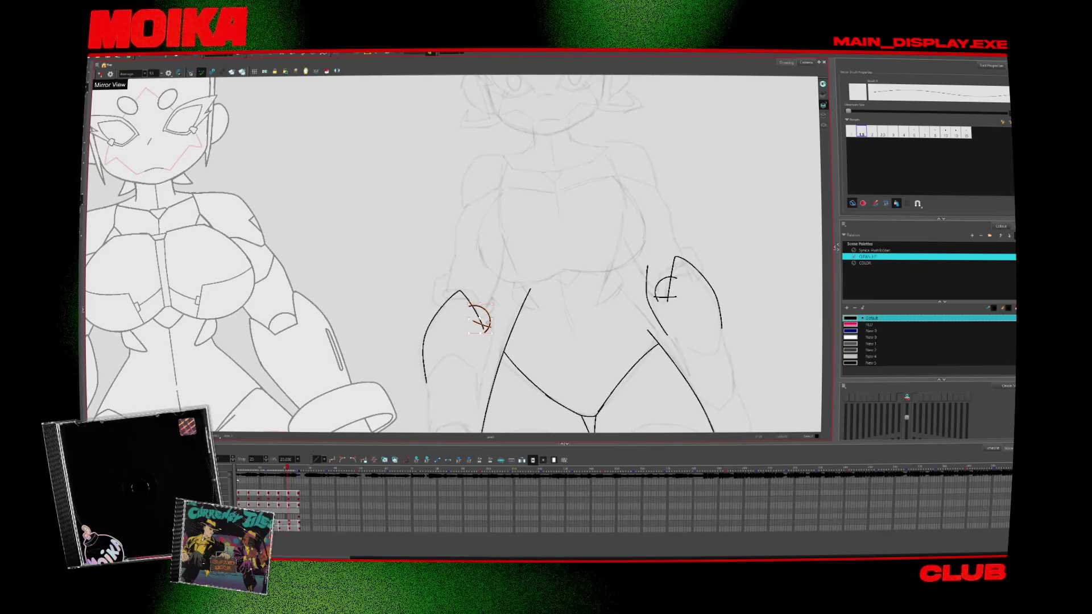
key(Return)
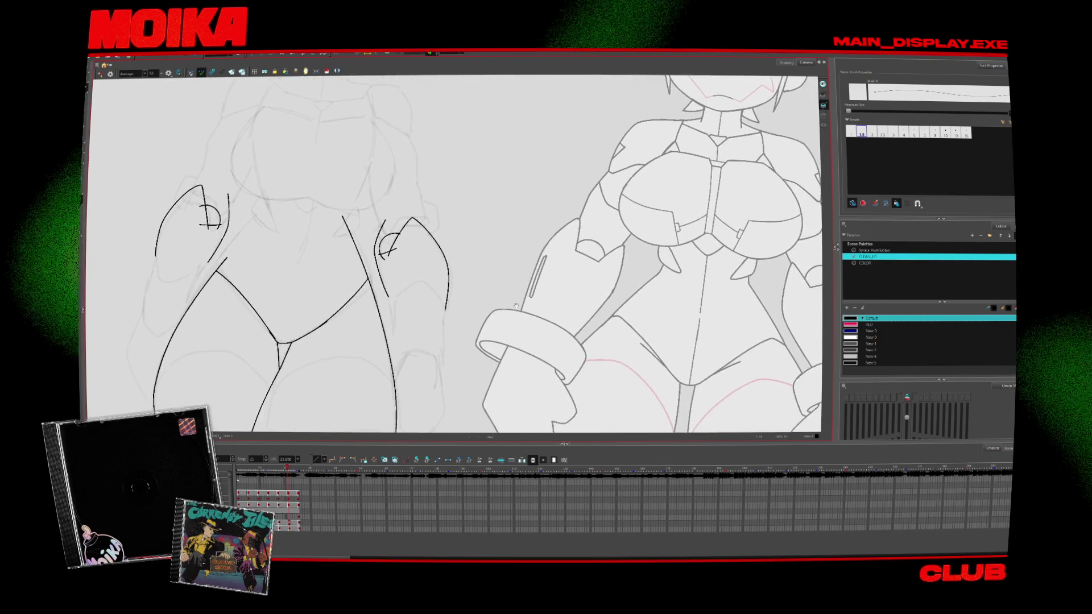
key(period)
key(period)
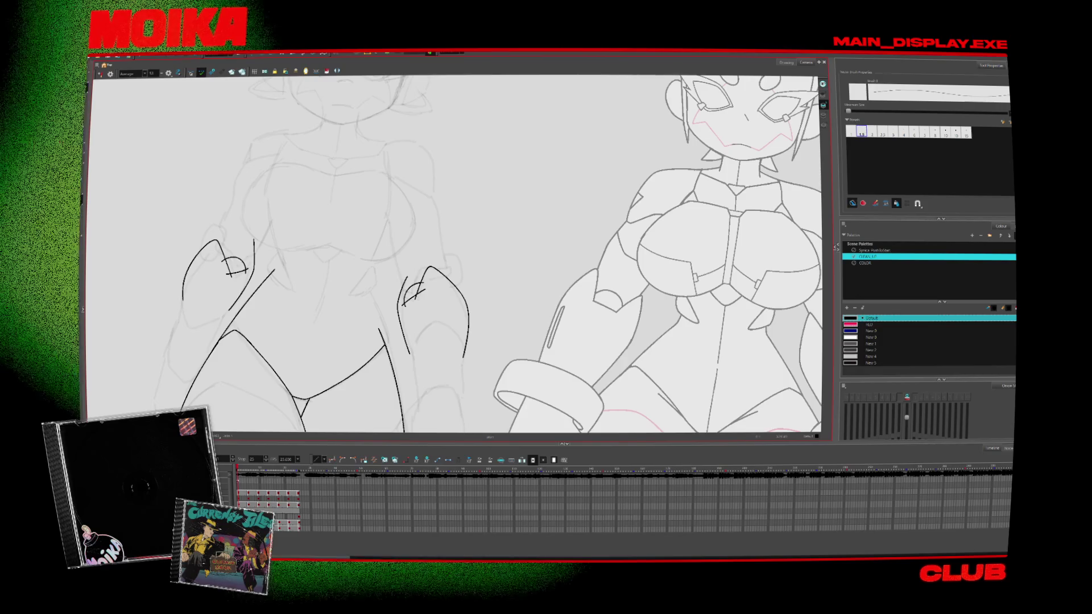
click(467, 318)
Recentre the sketch and select the left arm's outer stroke, switching to the Pencil
drag(569, 256, 604, 256)
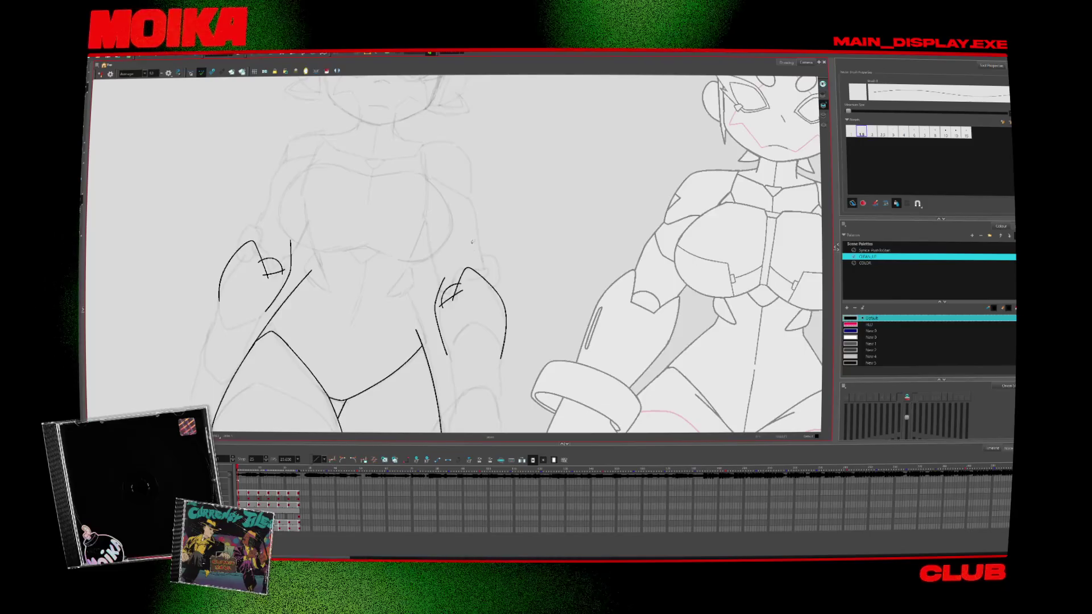
drag(512, 256, 609, 248)
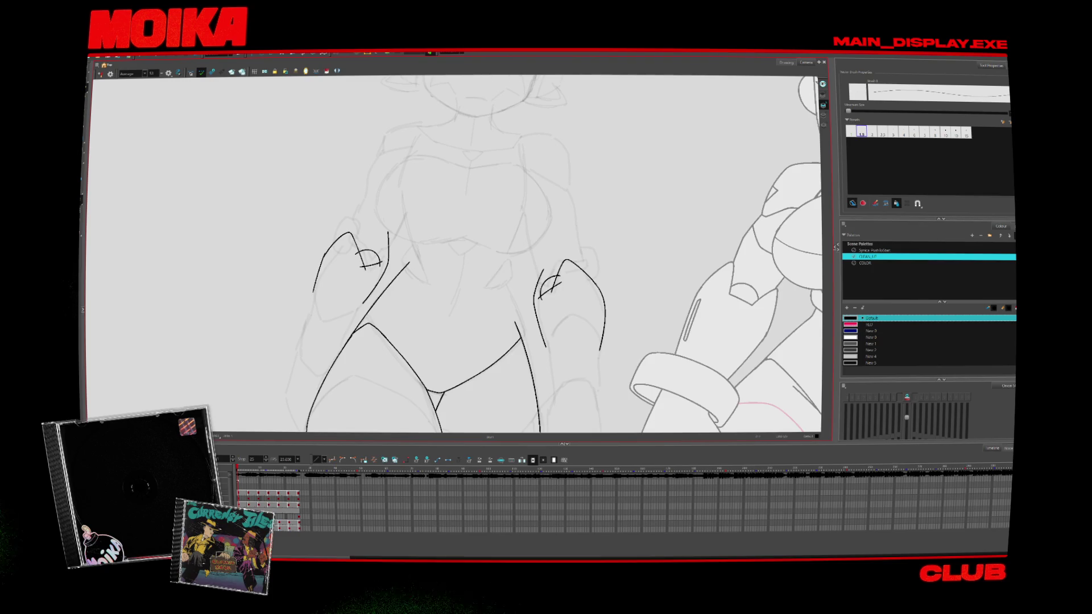
click(334, 248)
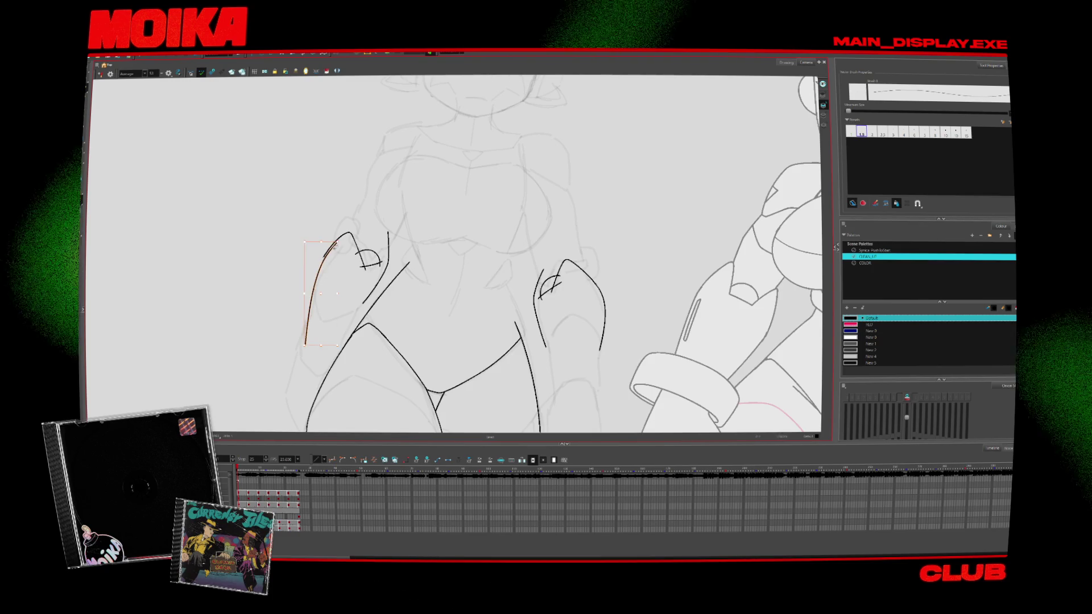
key(alt+b)
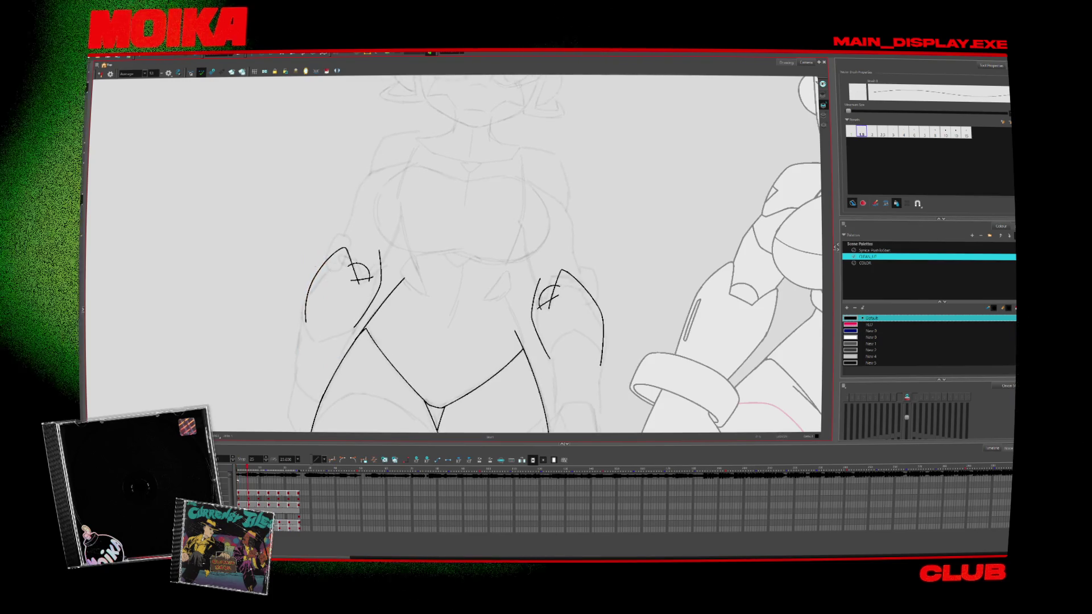
key(period)
key(alt+slash)
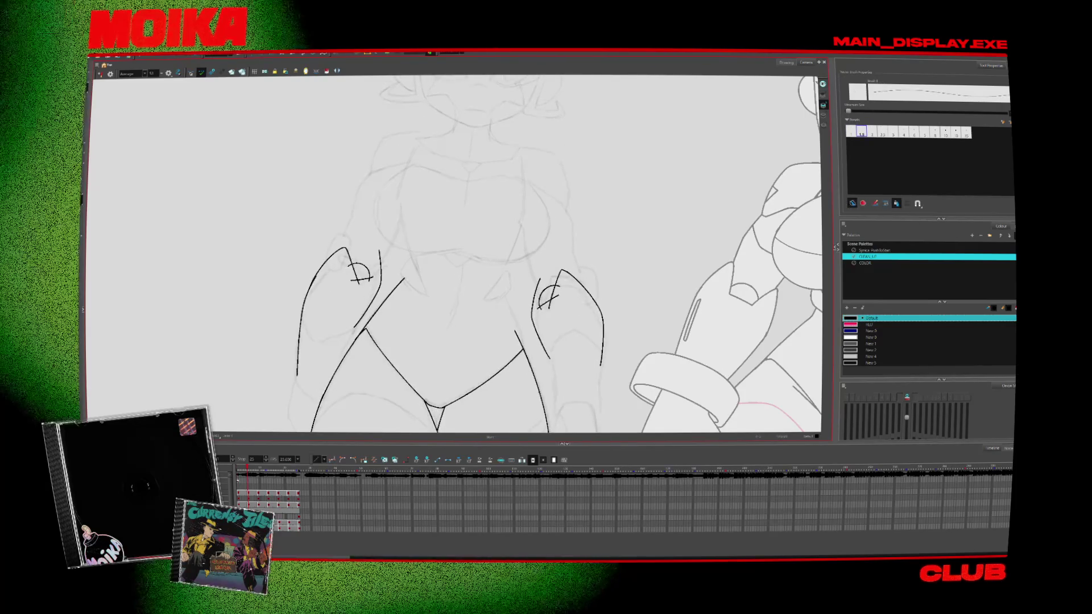
Step through the later drawings and mirror the canvas view to check the line art
key(period)
key(period)
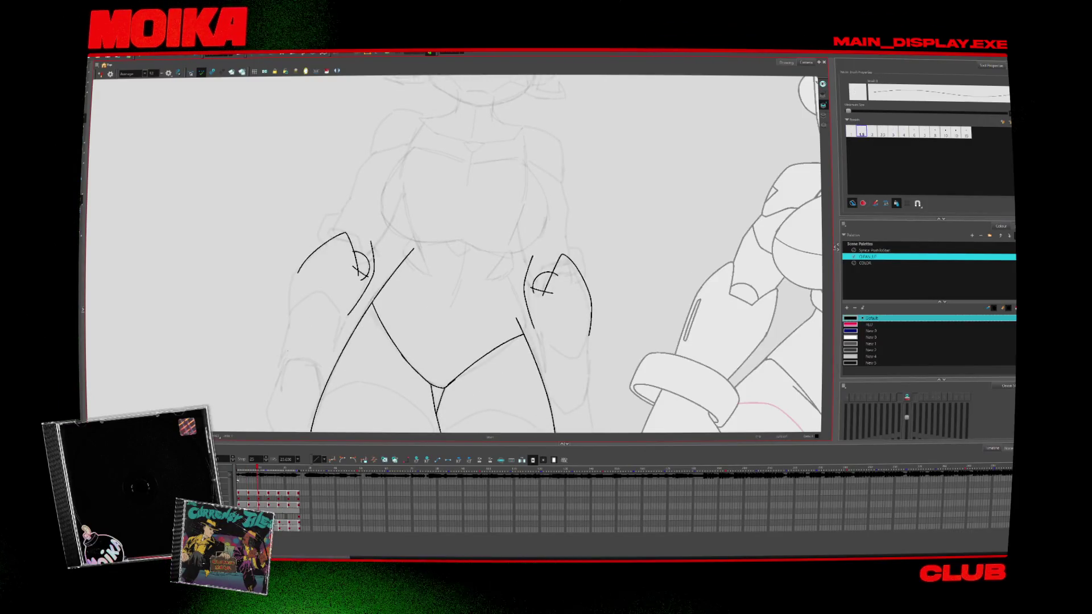
key(comma)
key(comma)
key(comma)
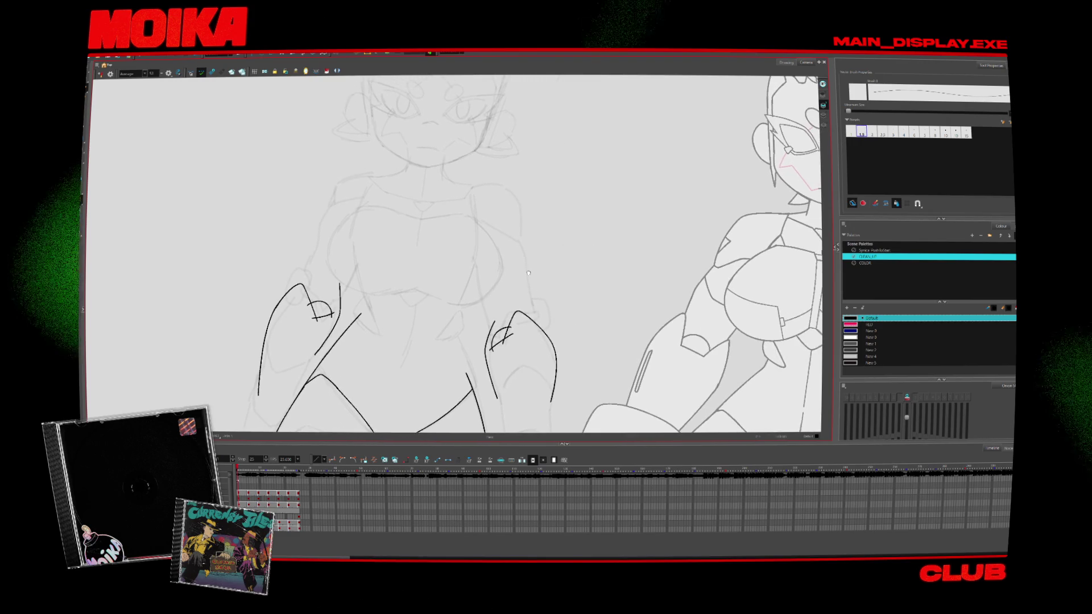
key(comma)
key(comma)
key(period)
key(period)
key(period)
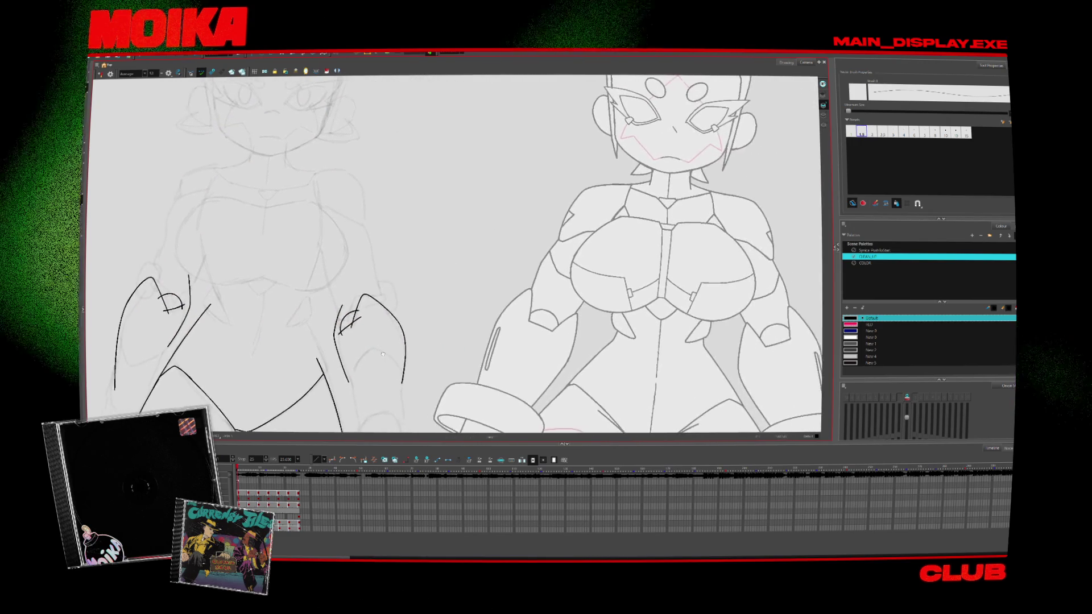
key(period)
key(period)
key(period)
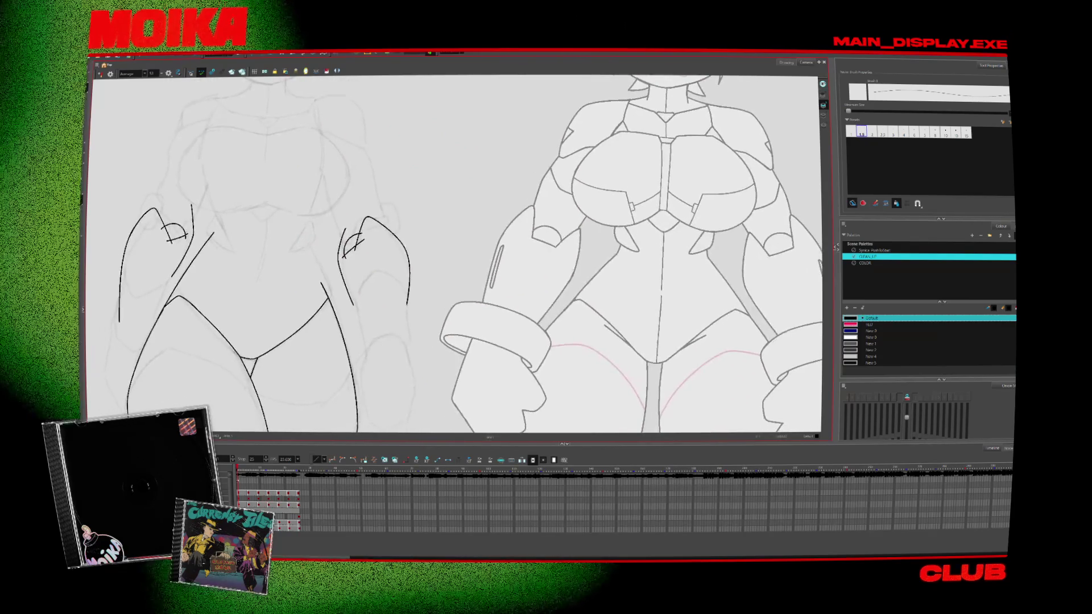
key(period)
key(period)
key(period)
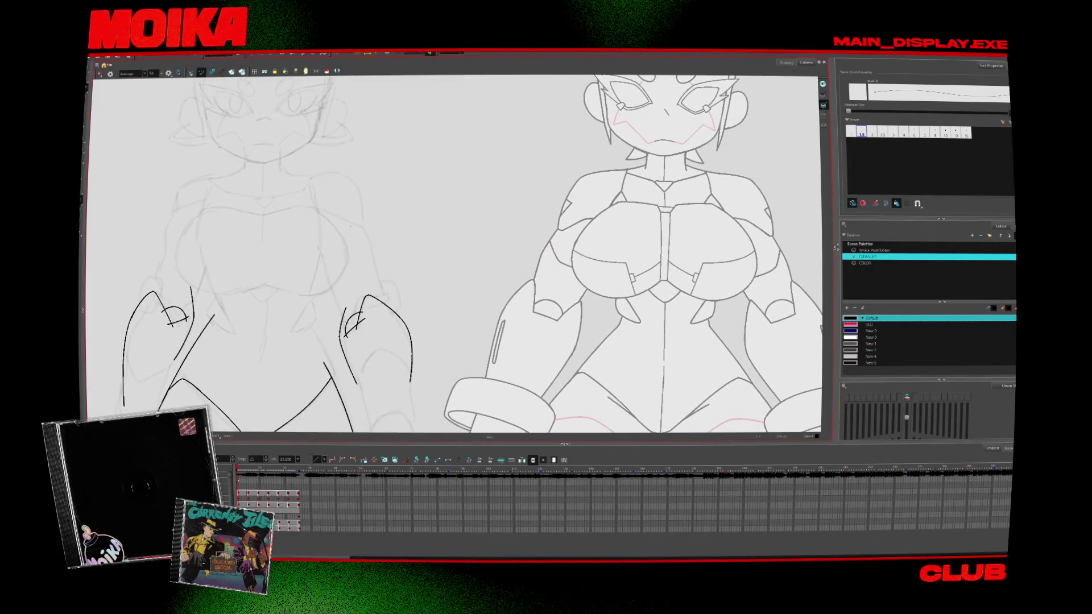
key(period)
key(period)
key(period)
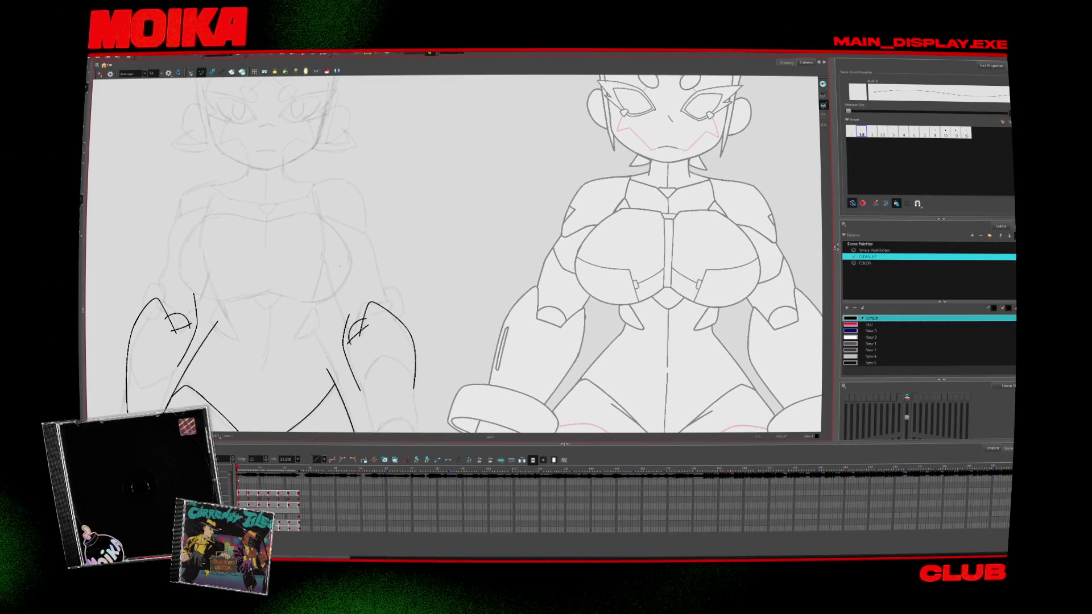
key(4)
key(period)
key(period)
key(period)
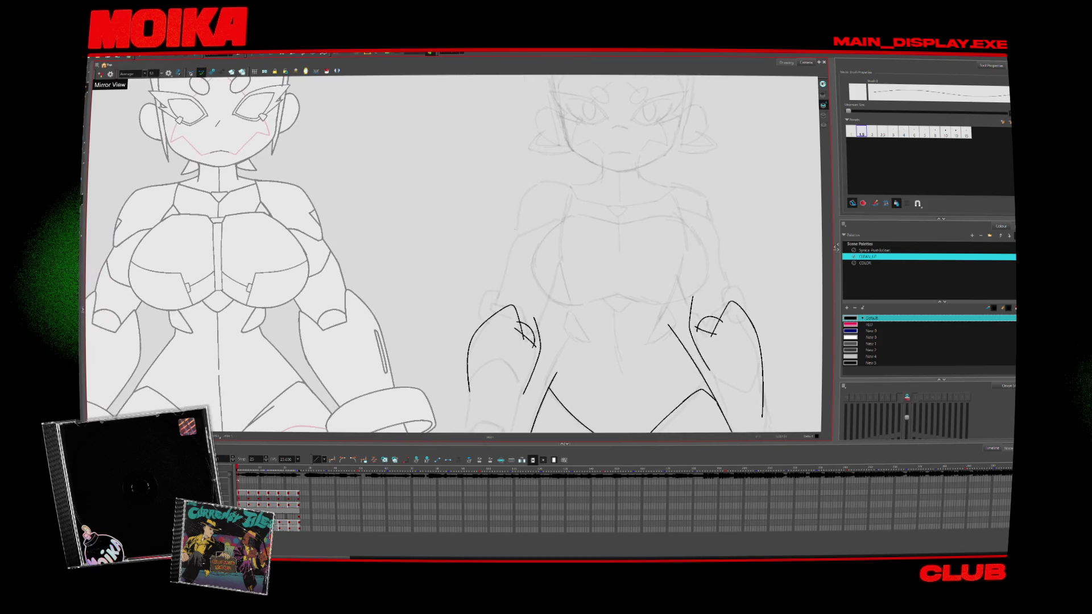
Undo the stray and curved arm strokes on the early drawings
key(ctrl+z)
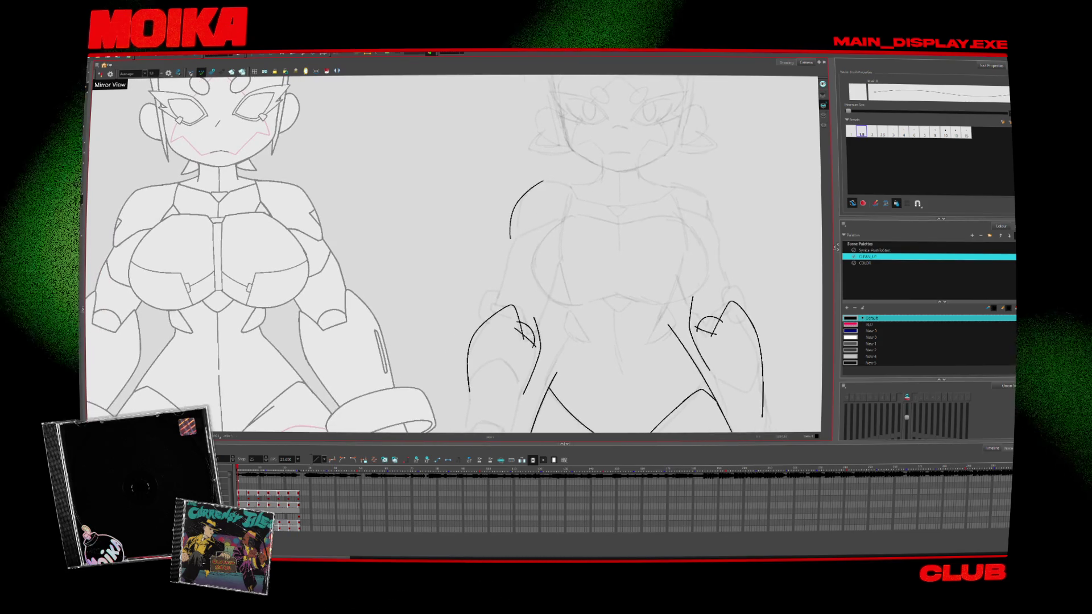
key(ctrl+z)
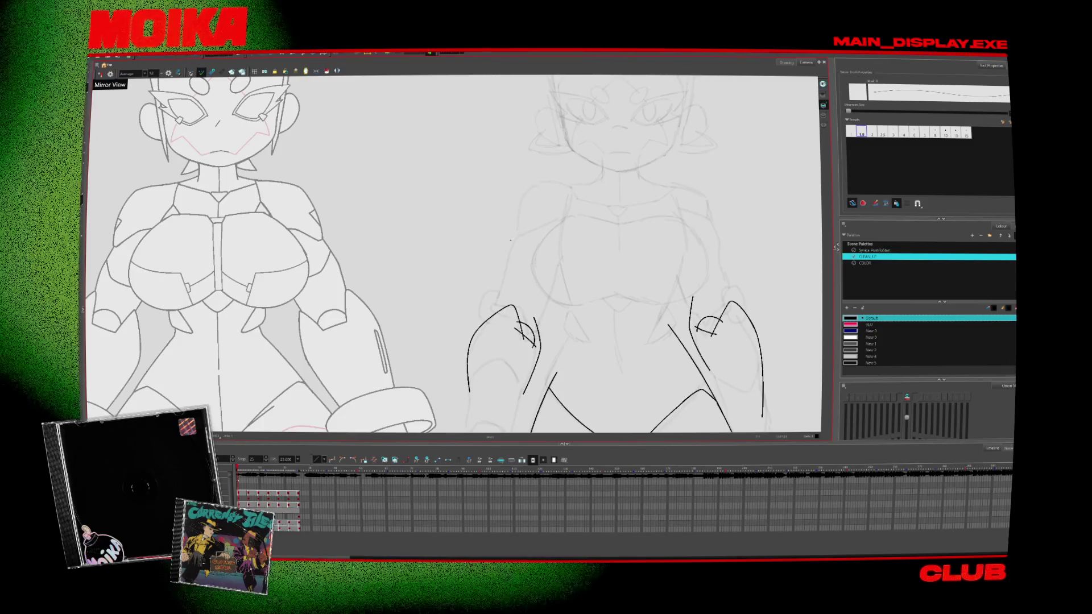
key(ctrl+z)
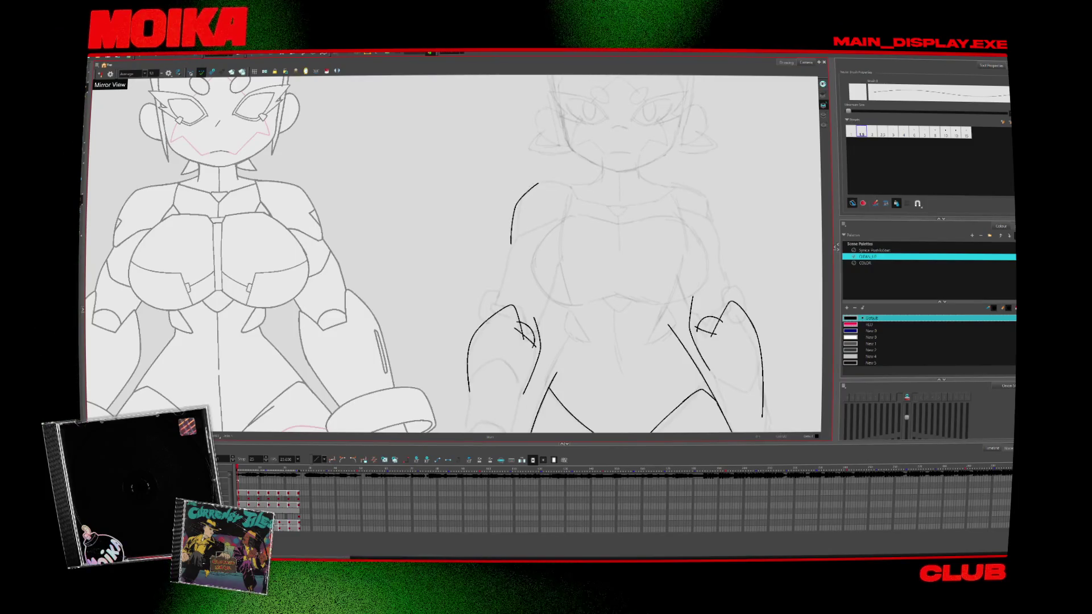
key(.)
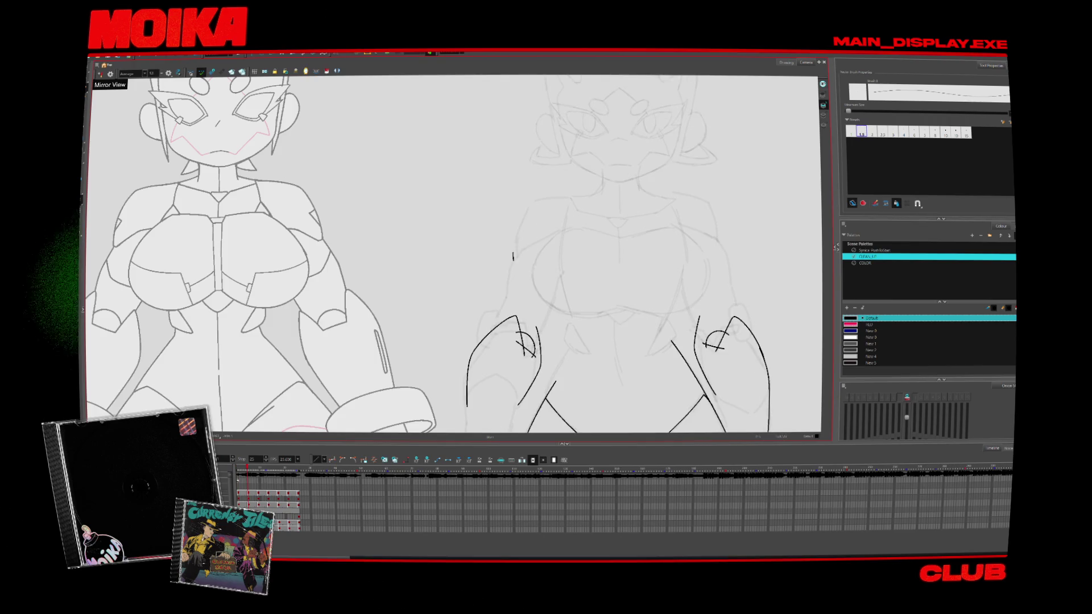
key(.)
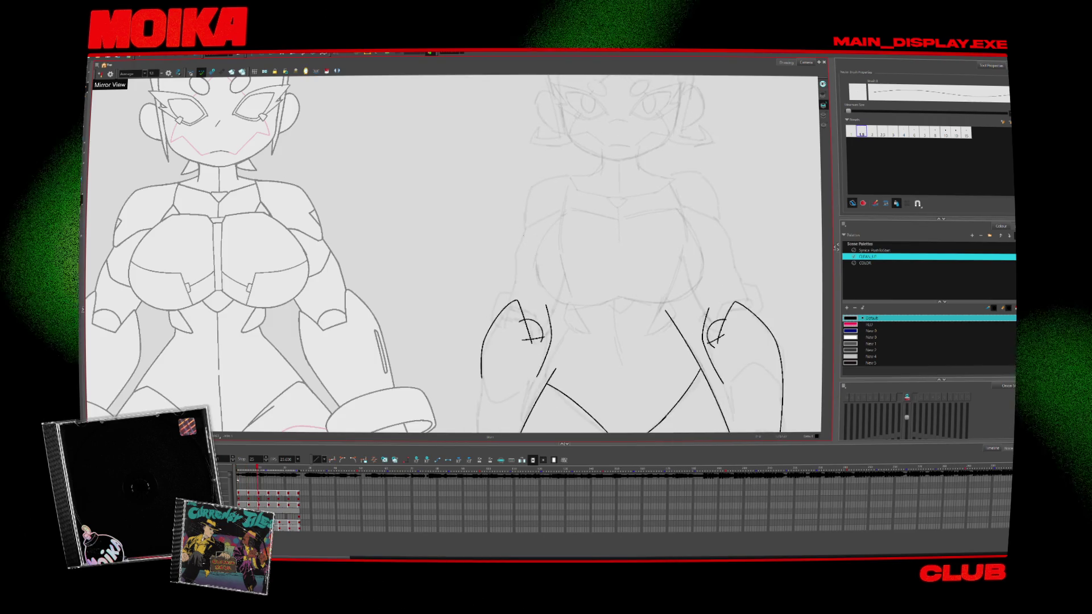
drag(572, 176, 521, 227)
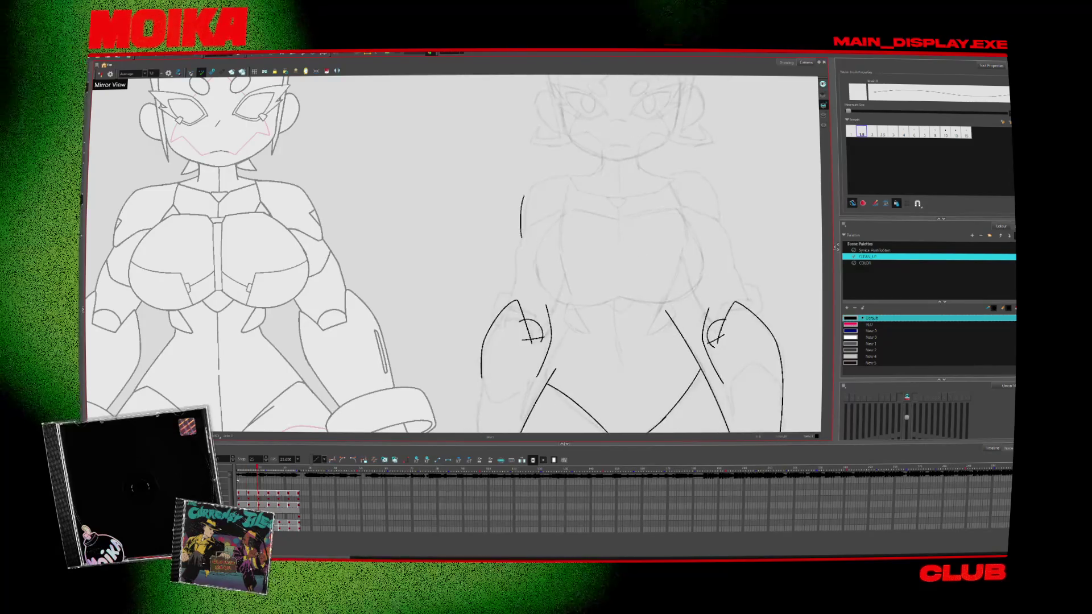
key(ctrl+z)
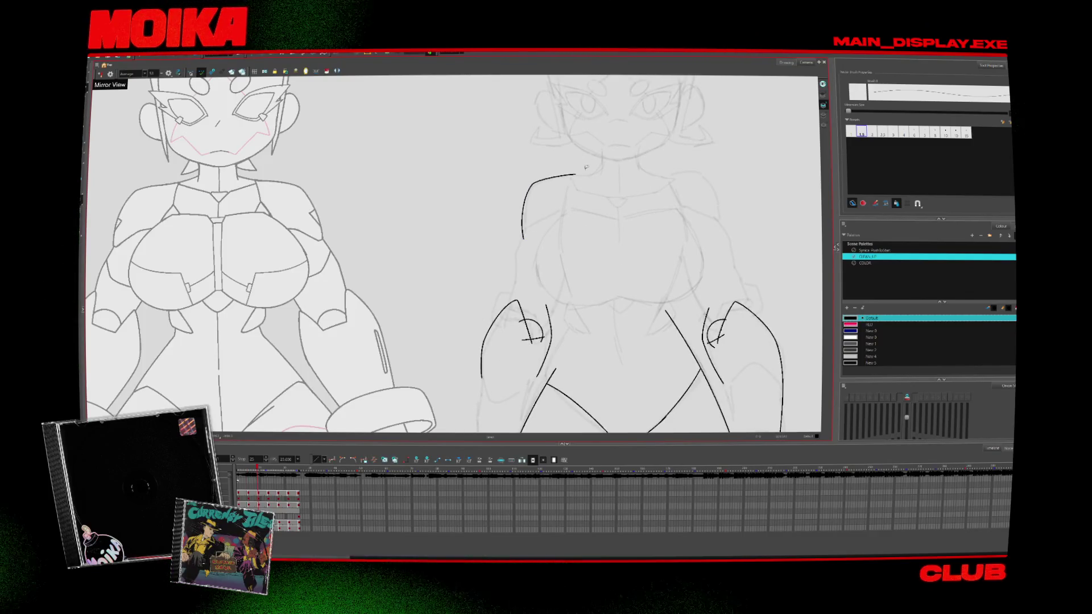
key(Escape)
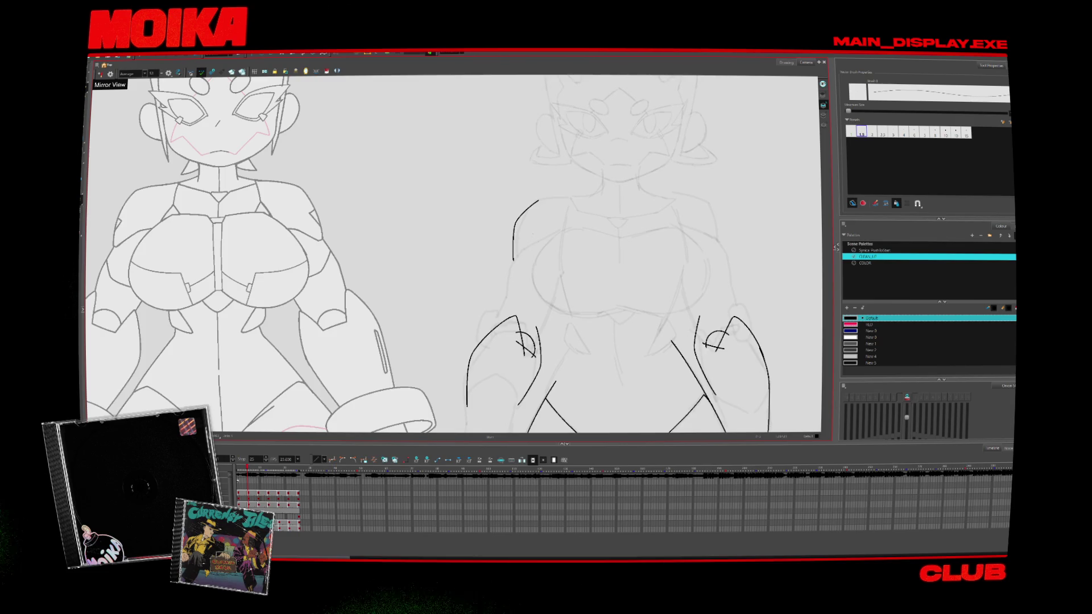
Ink the shoulder curves on four successive drawings and play the animation back
key(period)
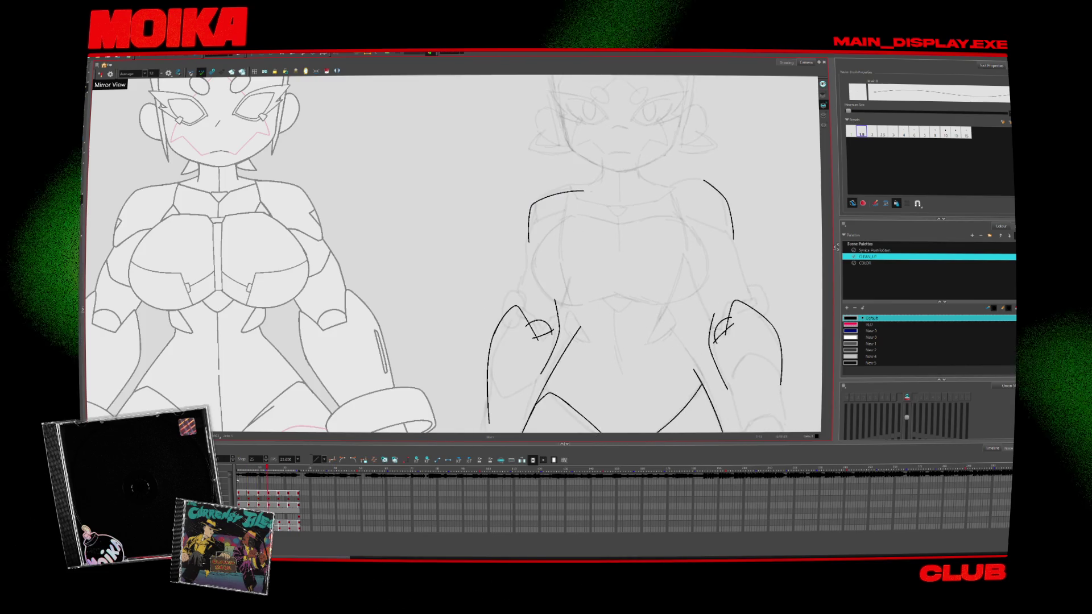
drag(528, 242, 586, 191)
key(period)
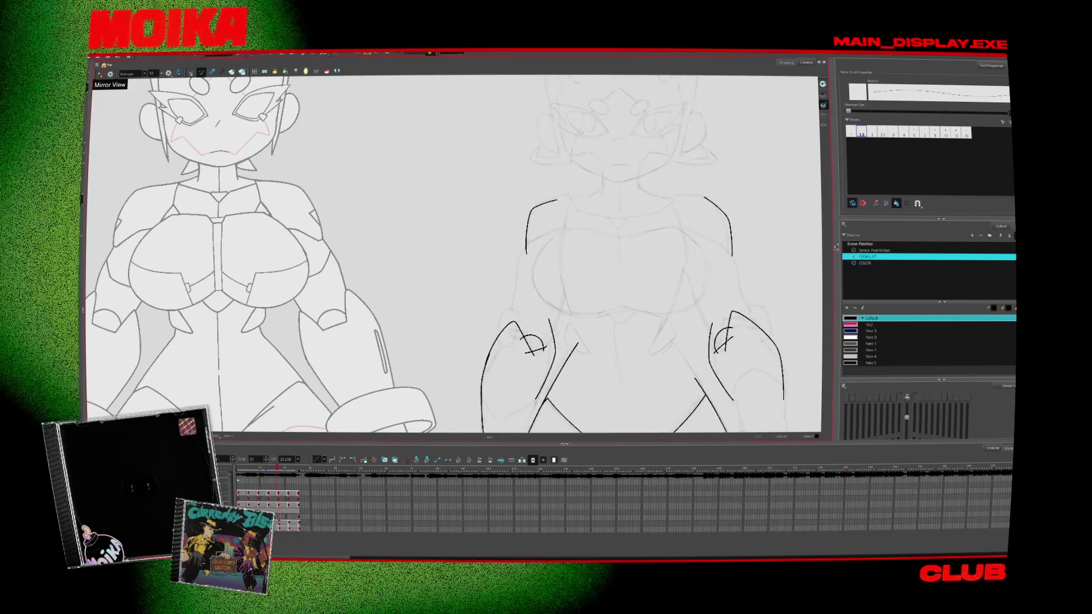
drag(550, 202, 583, 197)
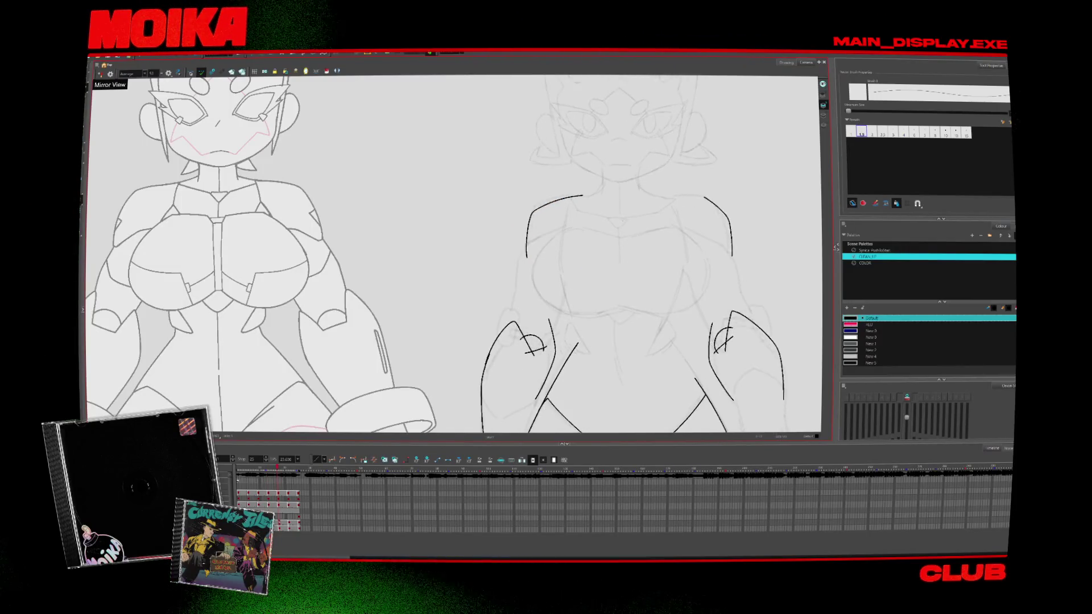
key(period)
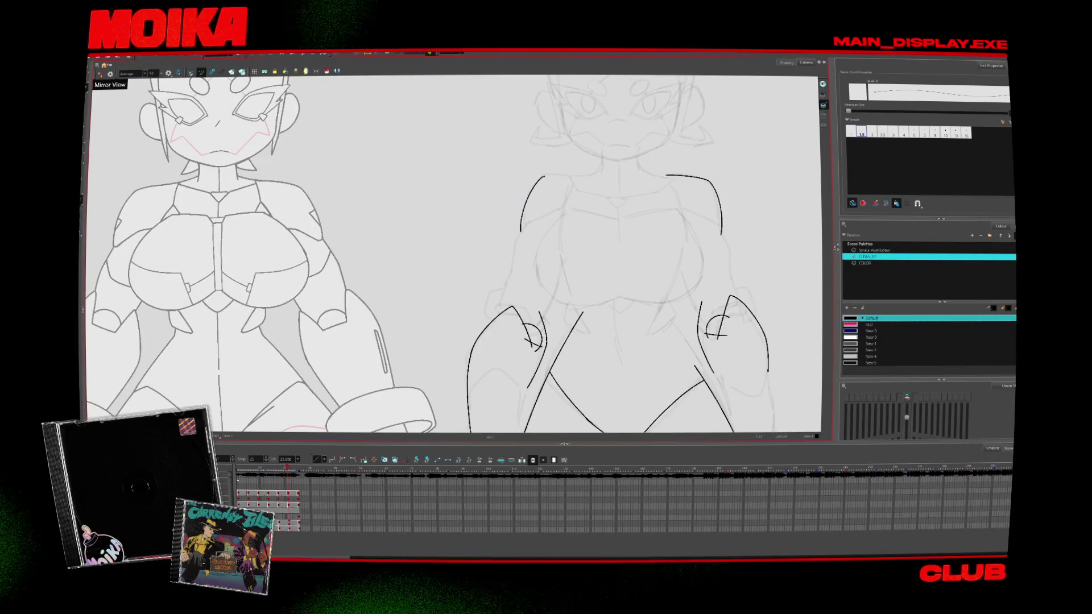
drag(544, 177, 597, 181)
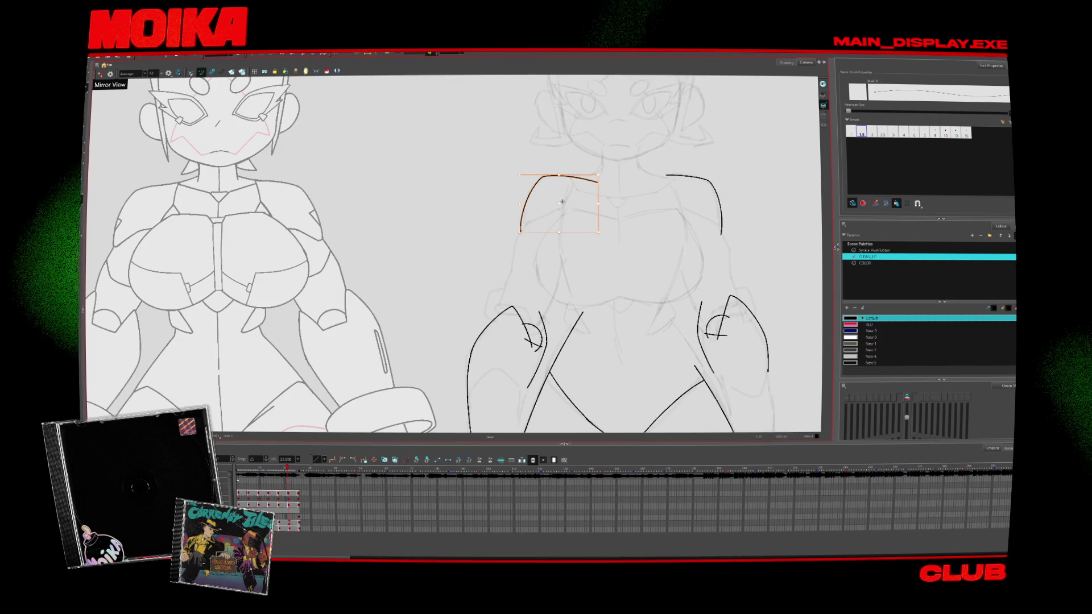
key(period)
drag(514, 239, 580, 192)
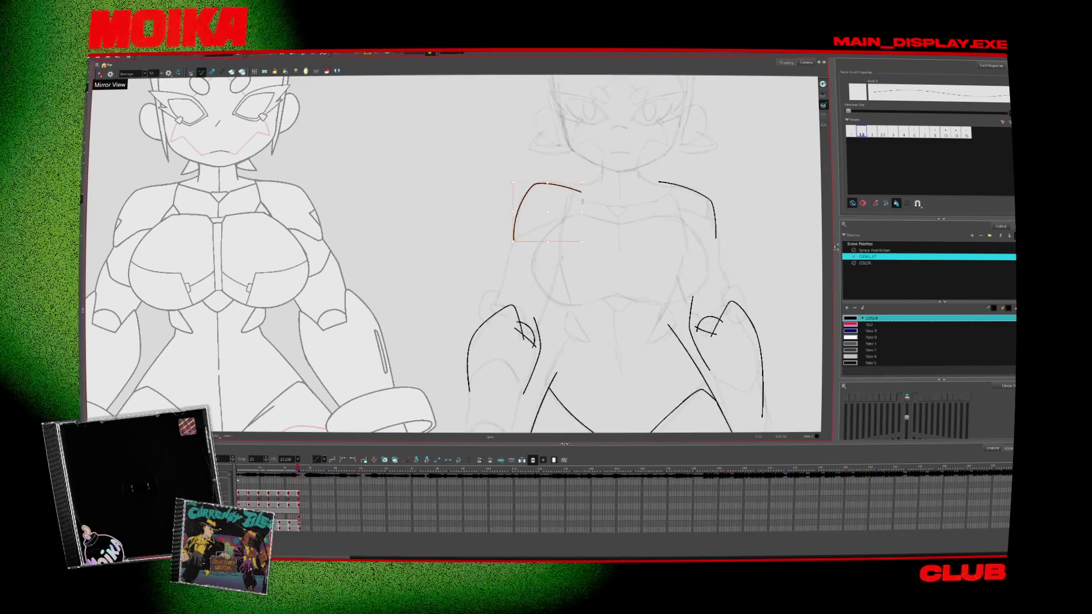
key(Return)
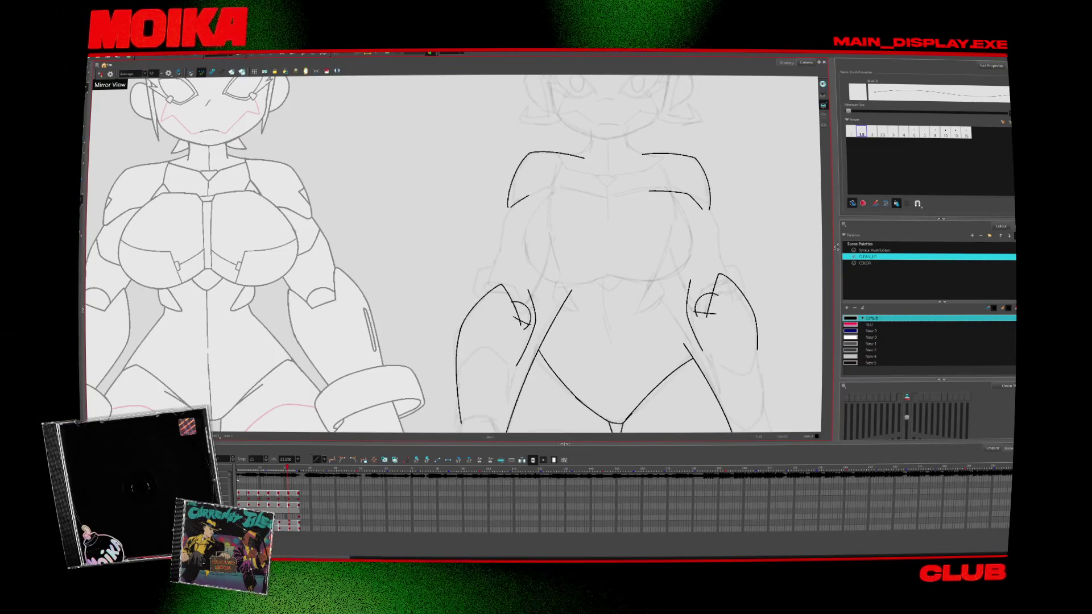
Ink the left arm outline, redraw its curve, and step forward to the next drawings
click(568, 173)
key(Return)
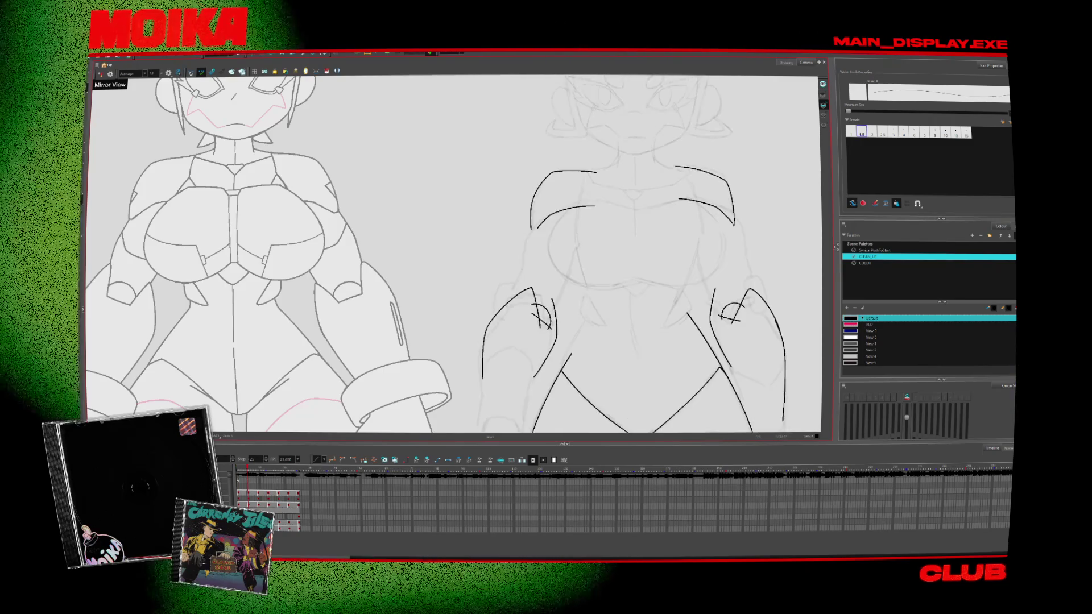
drag(538, 222, 515, 293)
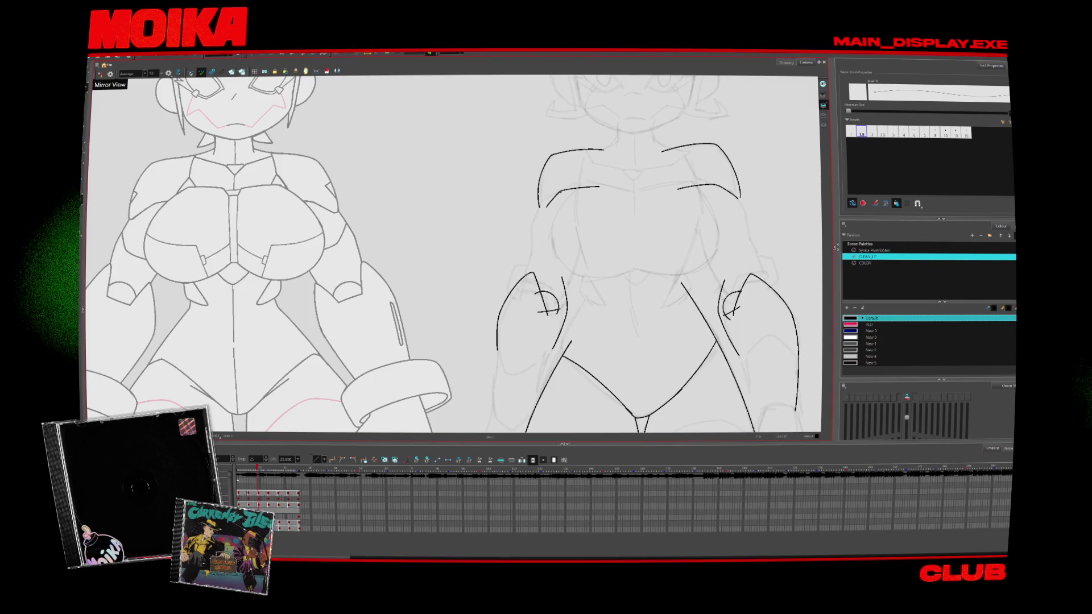
drag(546, 199, 526, 273)
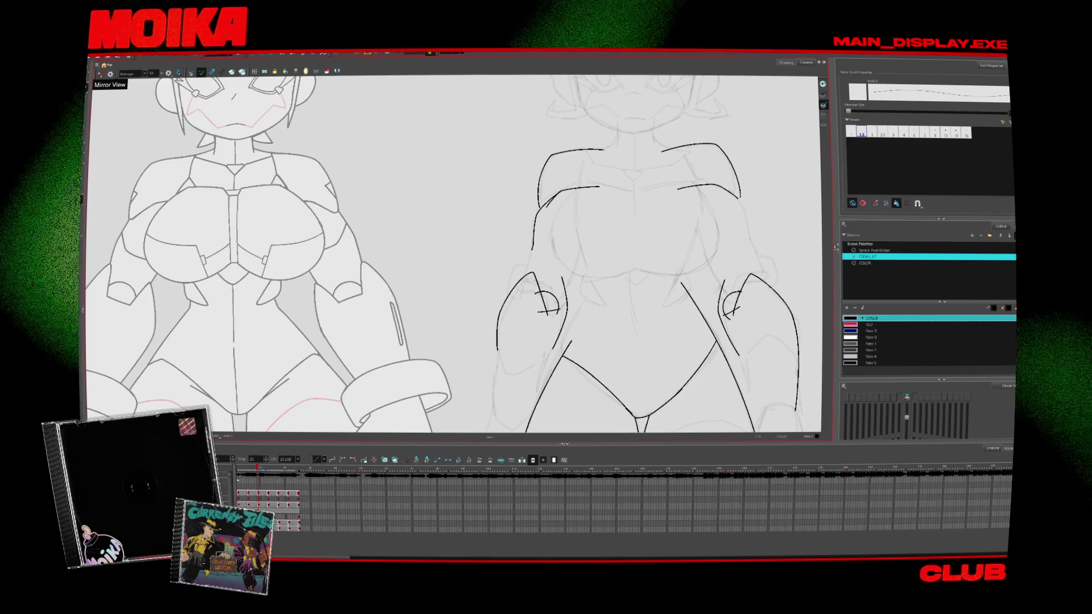
key(period)
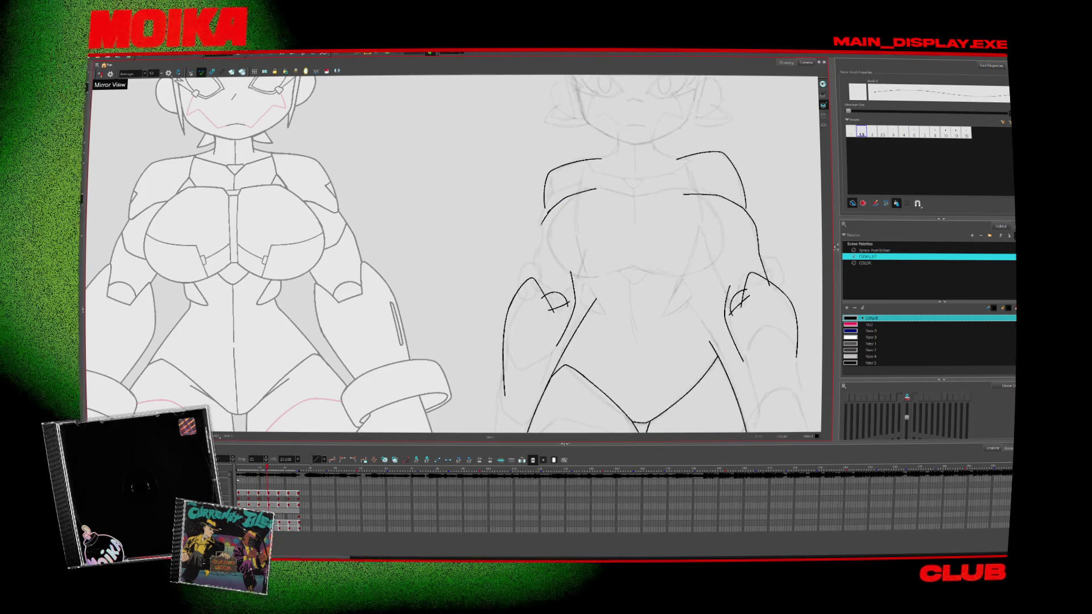
key(period)
key(period)
key(period)
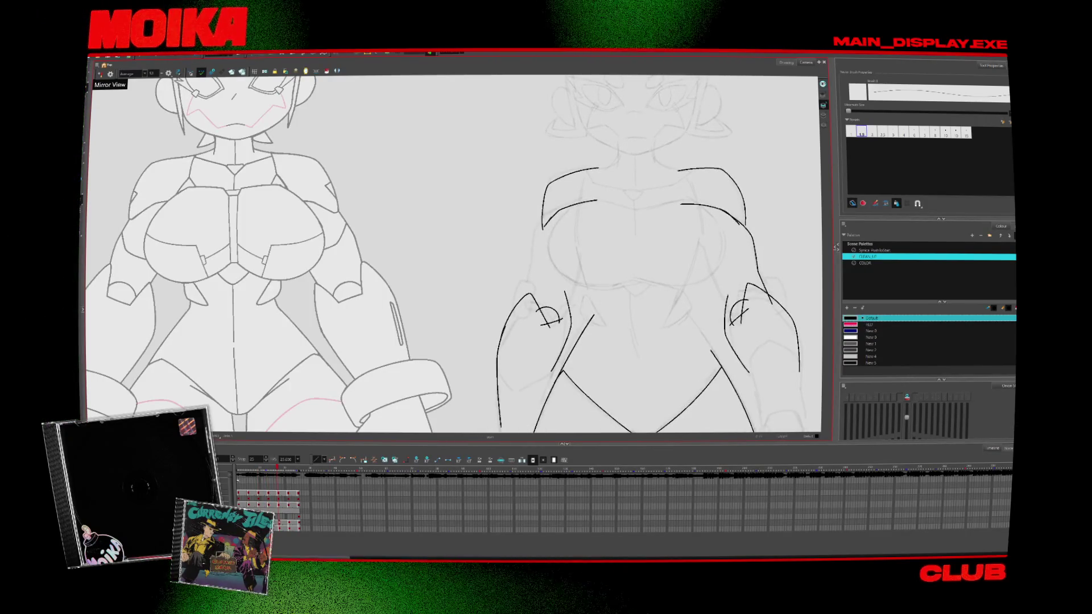
Undo the overlong left-side stroke and redraw a shorter left arm stroke a few drawings later
key(ctrl+z)
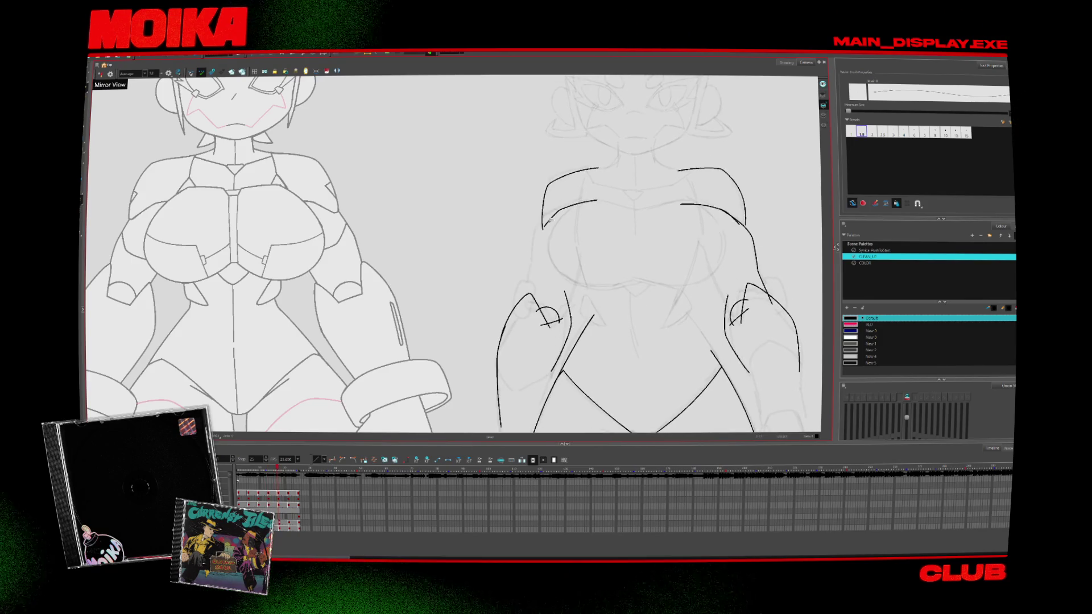
key(period)
key(period)
key(period)
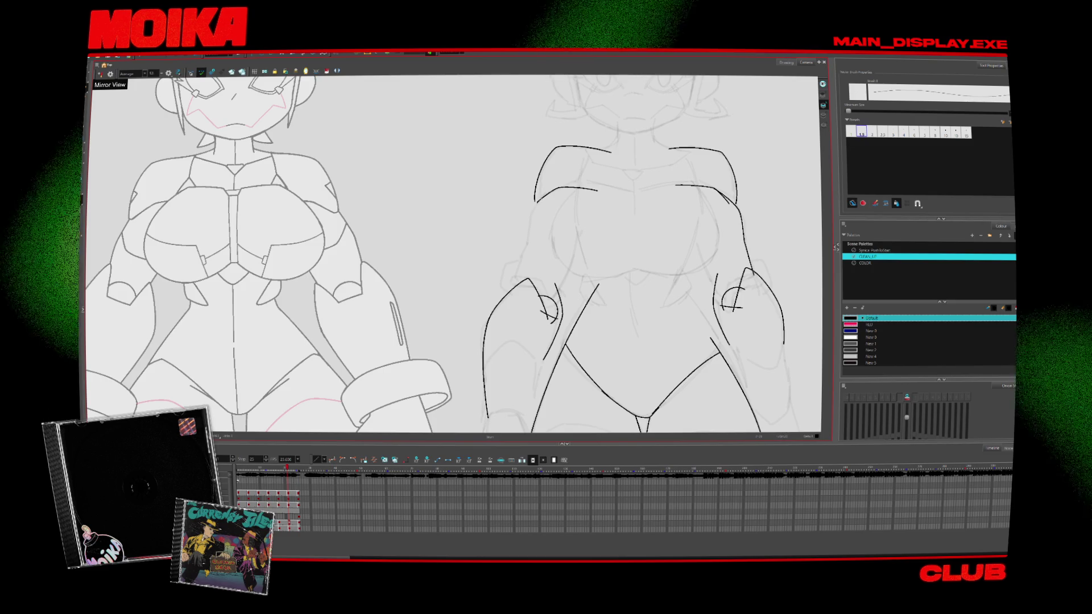
drag(523, 226, 515, 284)
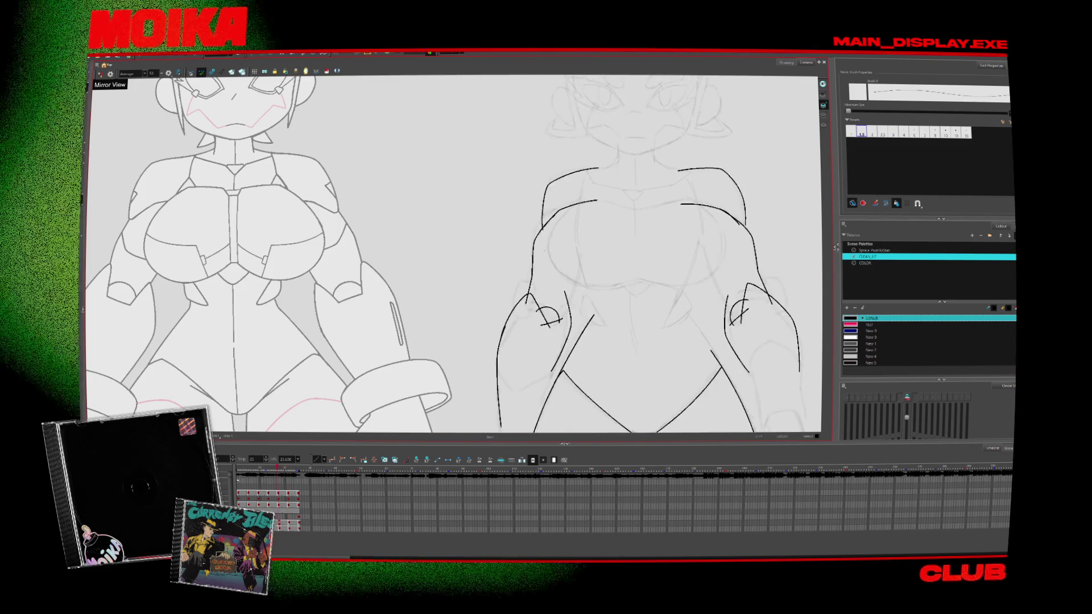
key(comma)
key(comma)
key(comma)
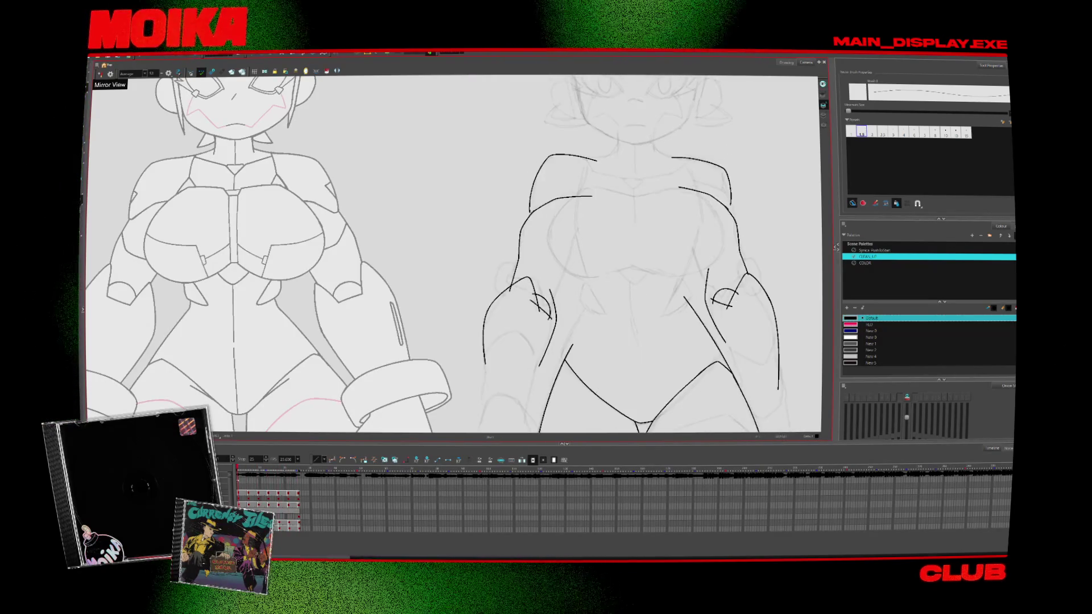
scroll(455, 253, down, 3)
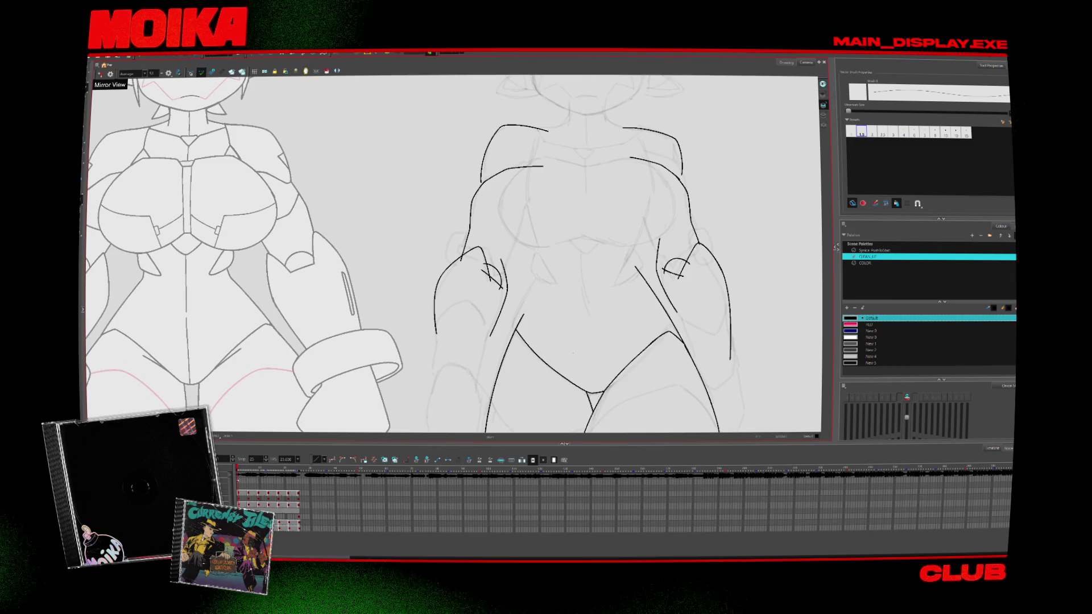
Add short left arm ink strokes on two successive drawings
scroll(455, 254, down, 2)
scroll(455, 253, up, 4)
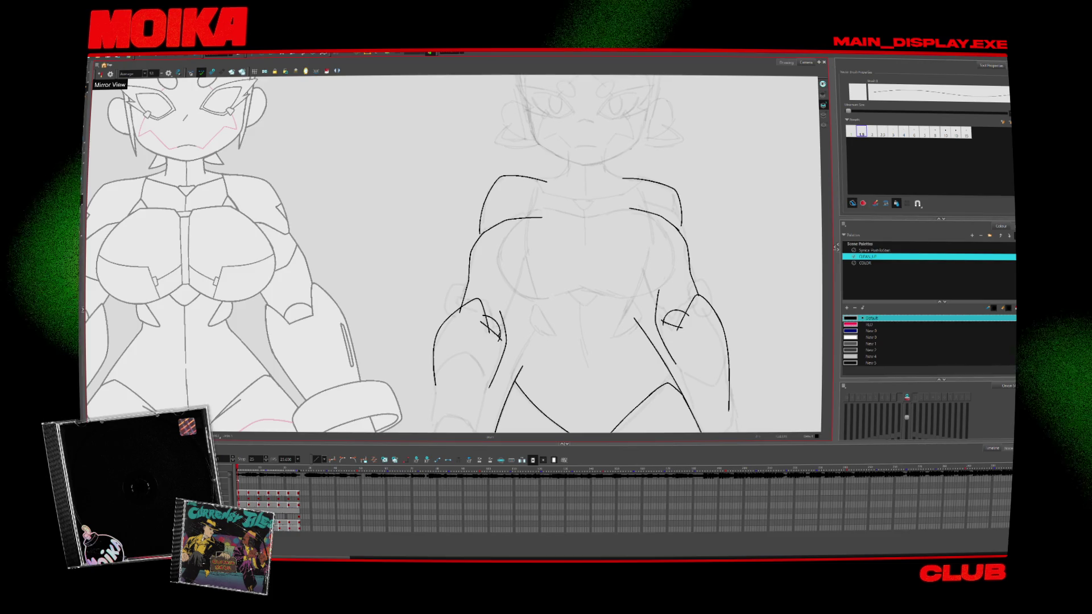
drag(518, 266, 507, 307)
key(period)
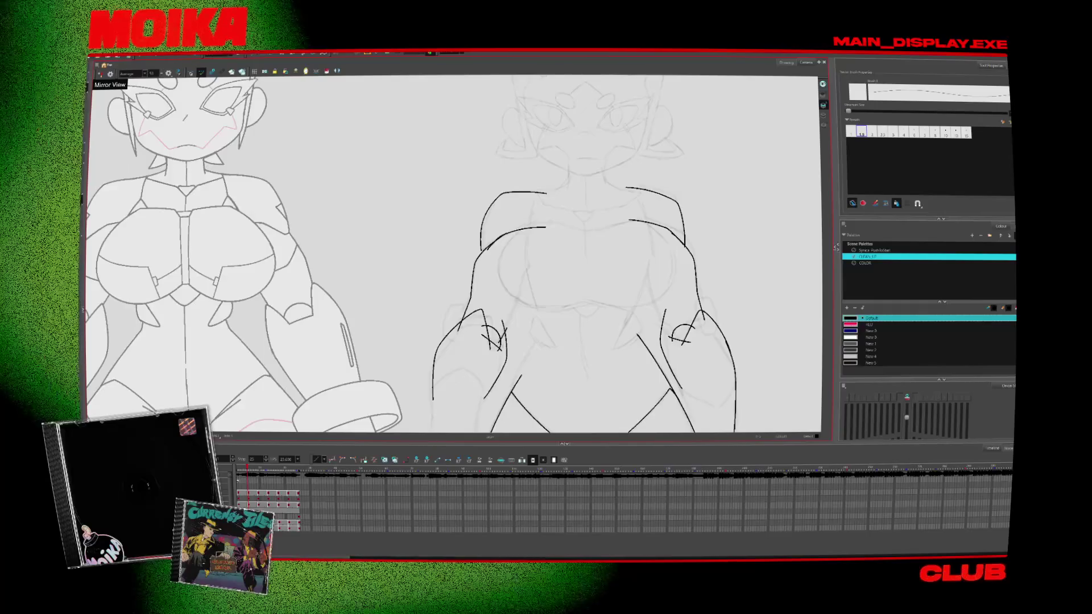
key(period)
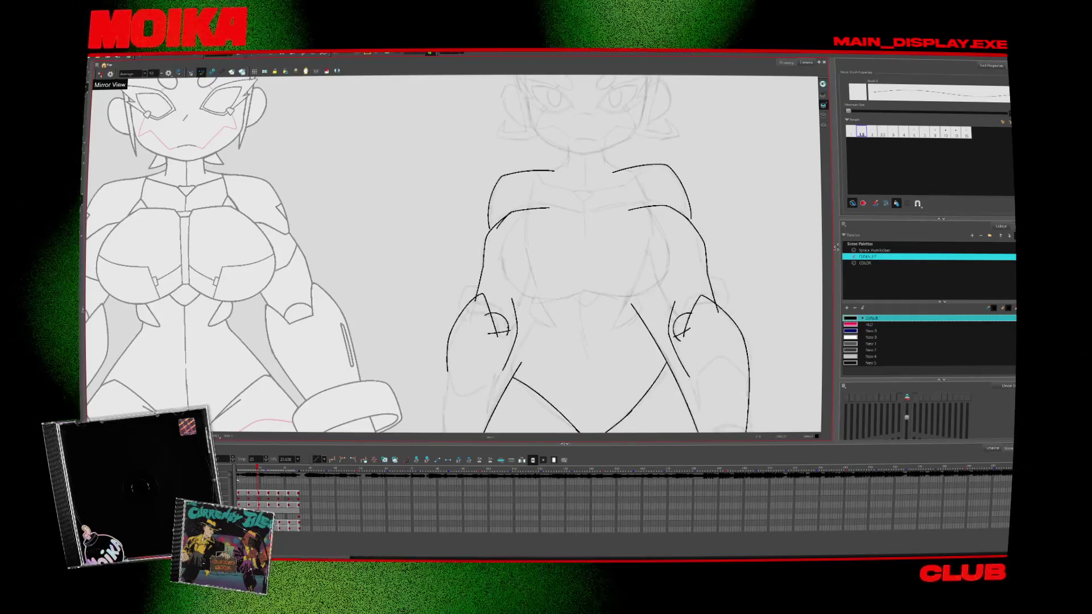
drag(532, 241, 520, 293)
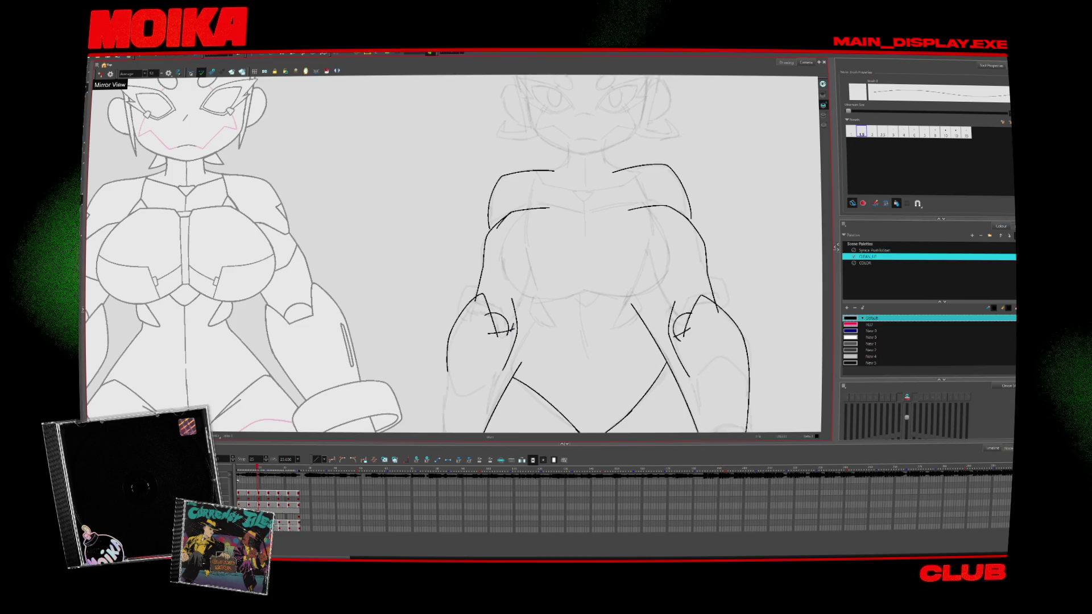
Step forward through the following drawings and play back the sequence to compare poses
key(comma)
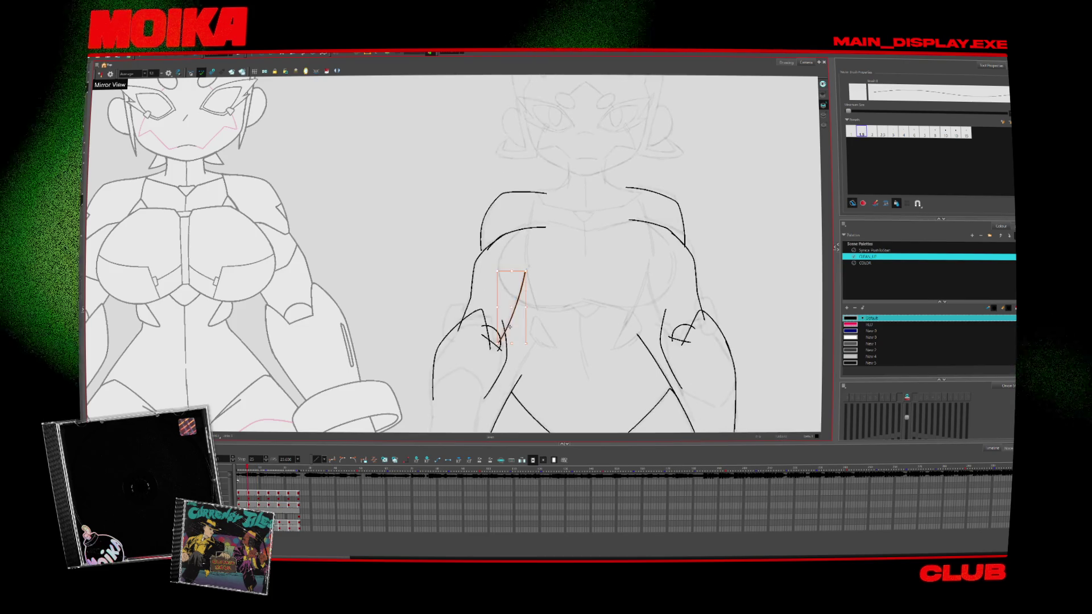
key(period)
key(period)
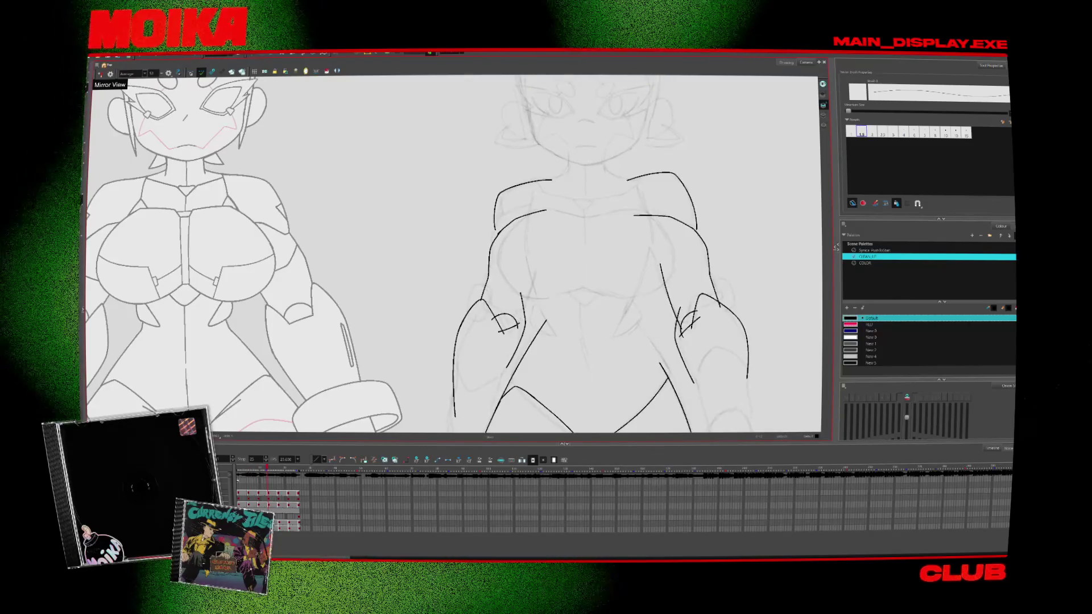
key(period)
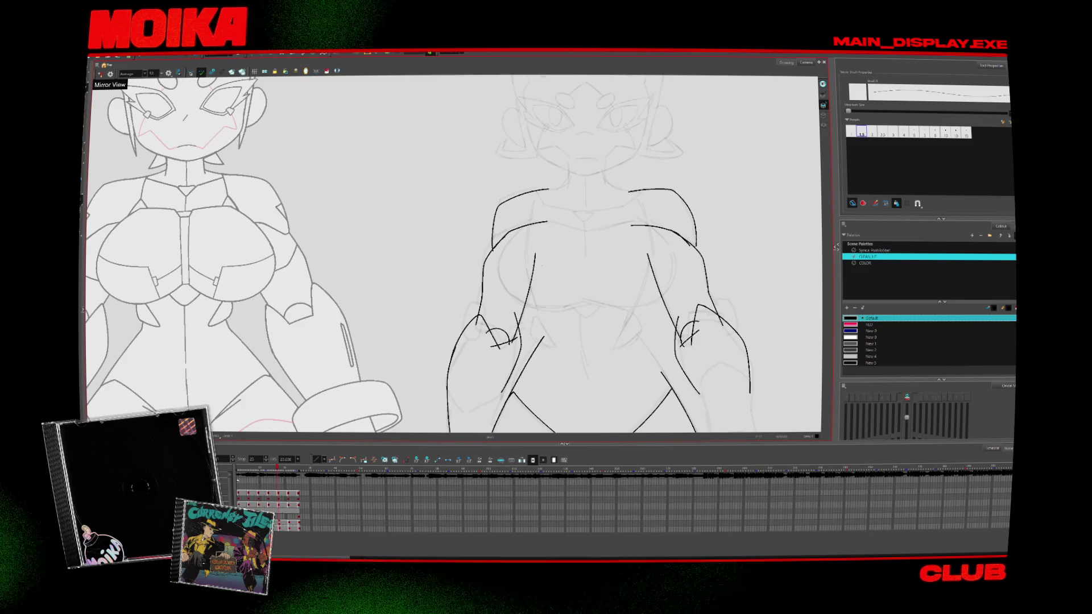
key(period)
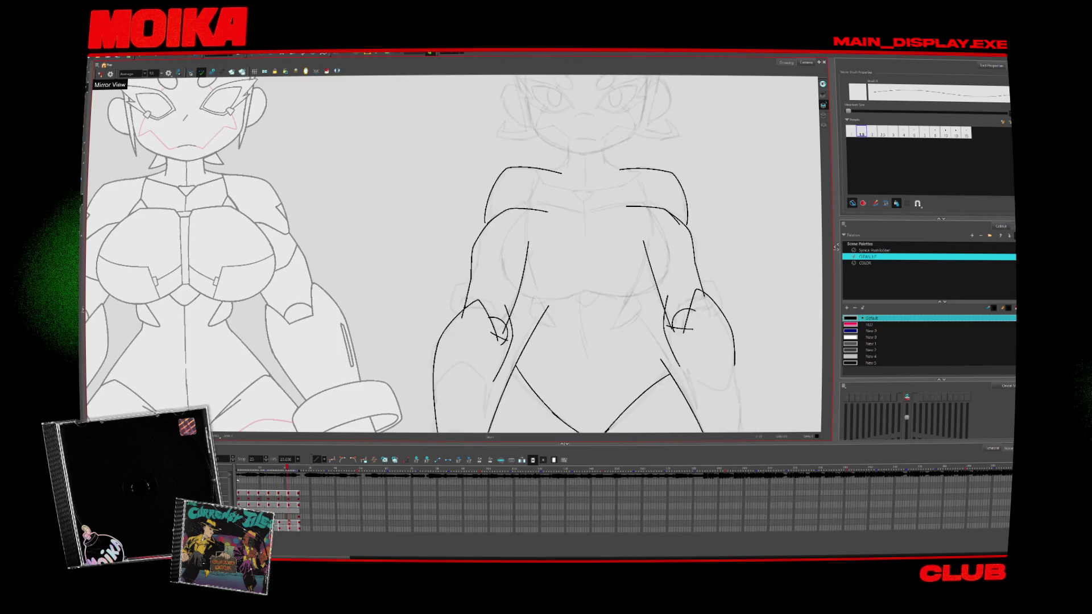
key(period)
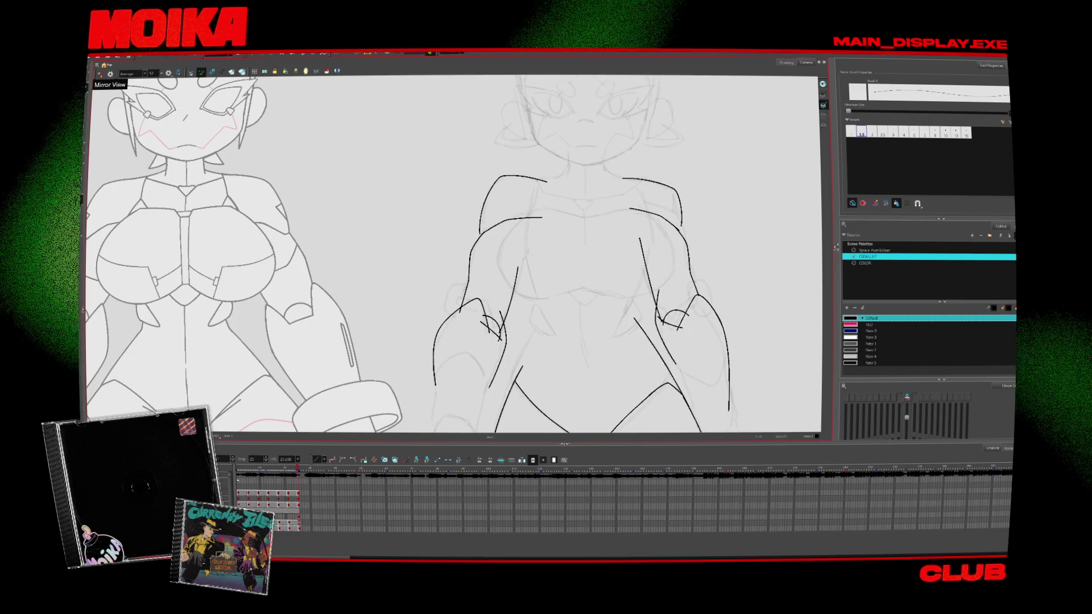
key(Return)
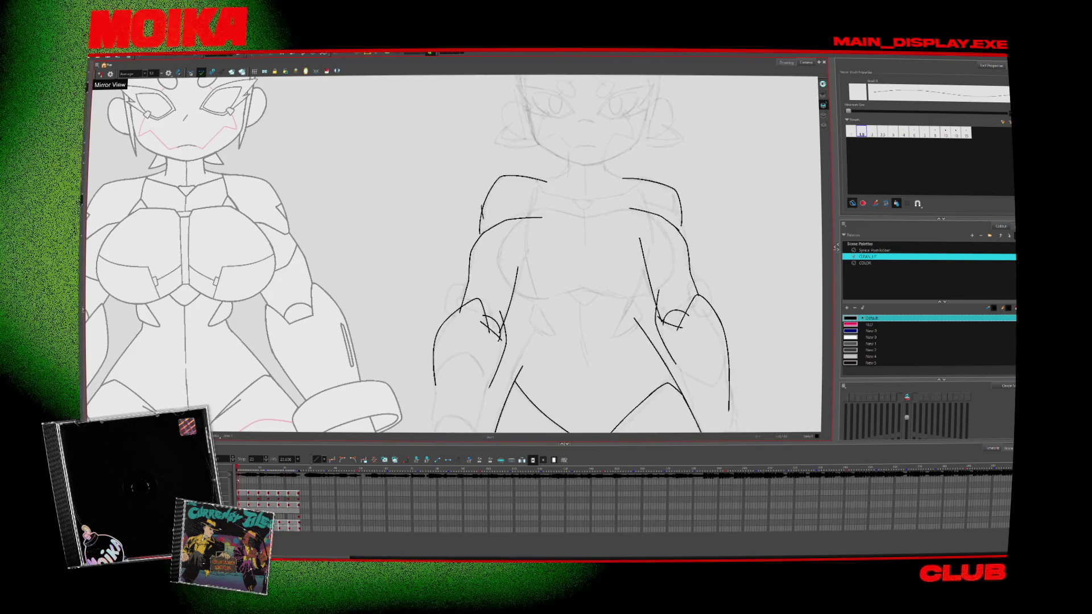
Flip between neighbouring redrawn poses, return to the first drawing, and zoom out to both figures
key(period)
key(period)
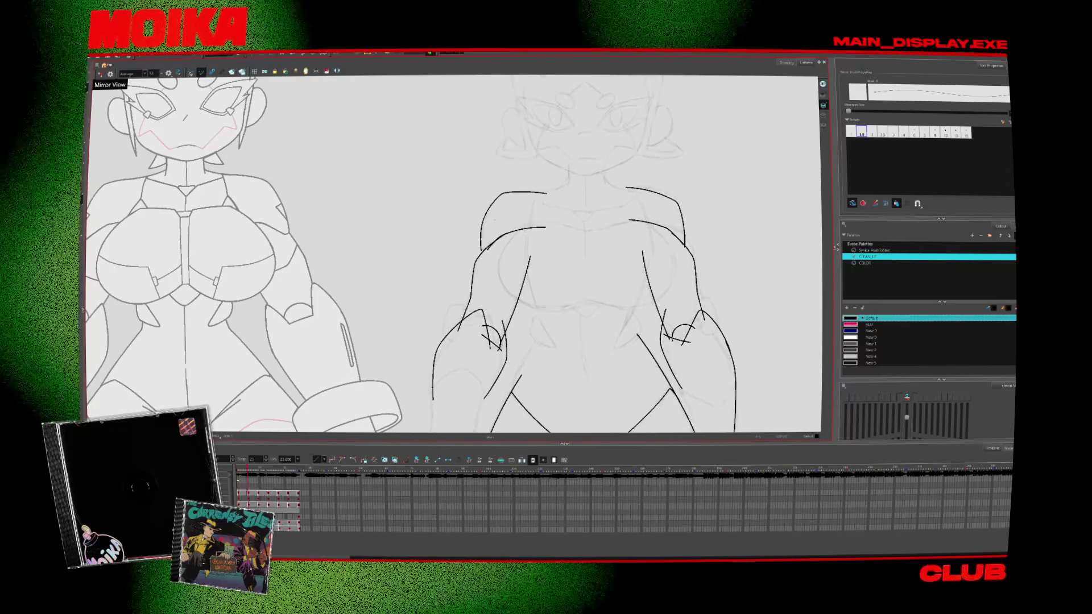
key(period)
key(period)
key(period)
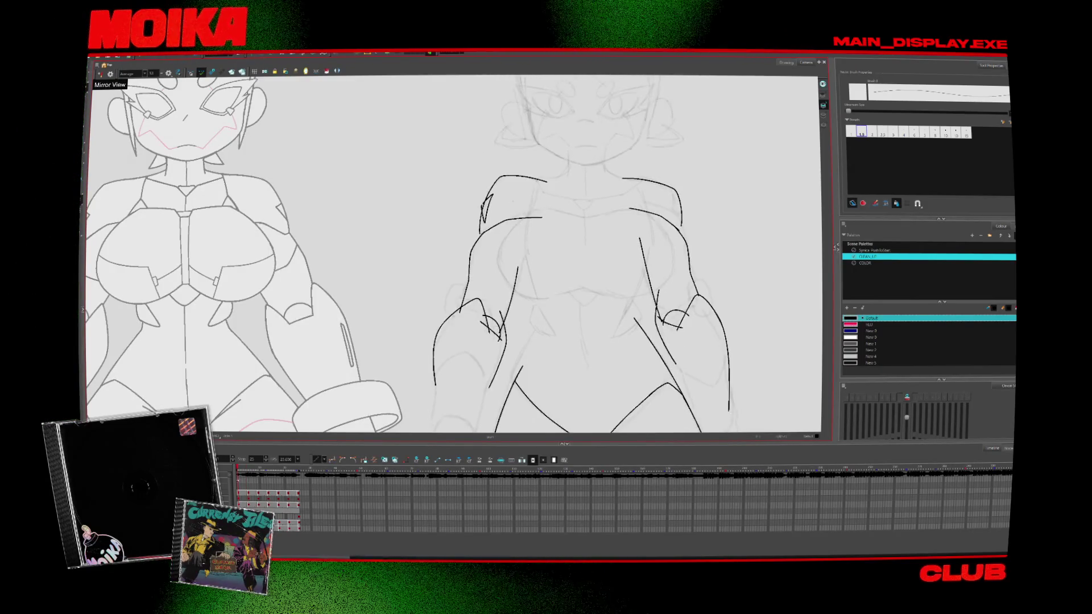
key(period)
key(period)
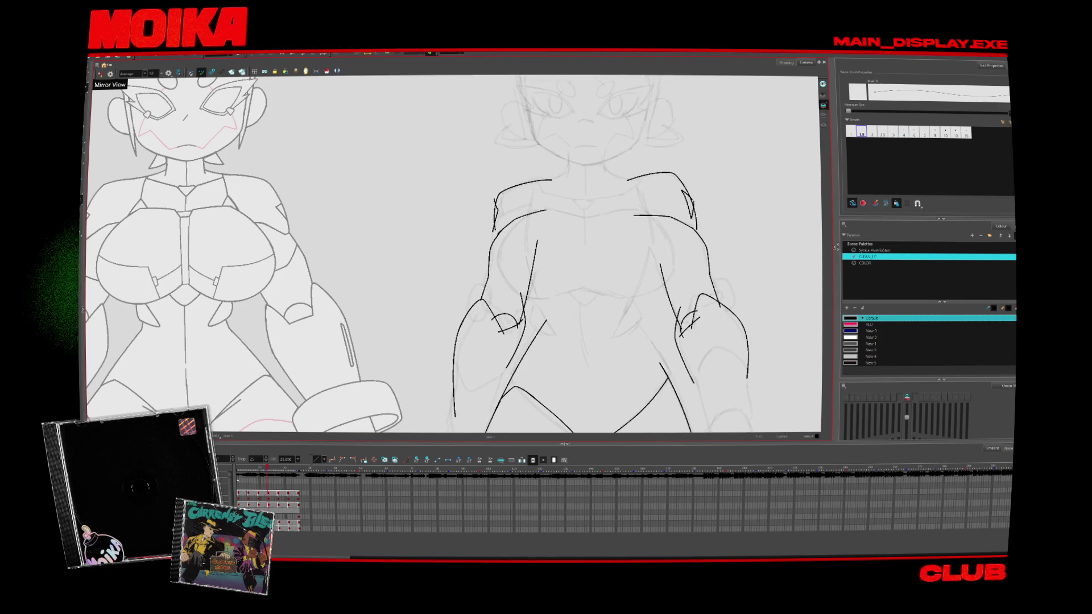
key(period)
key(period)
key(period)
key(period)
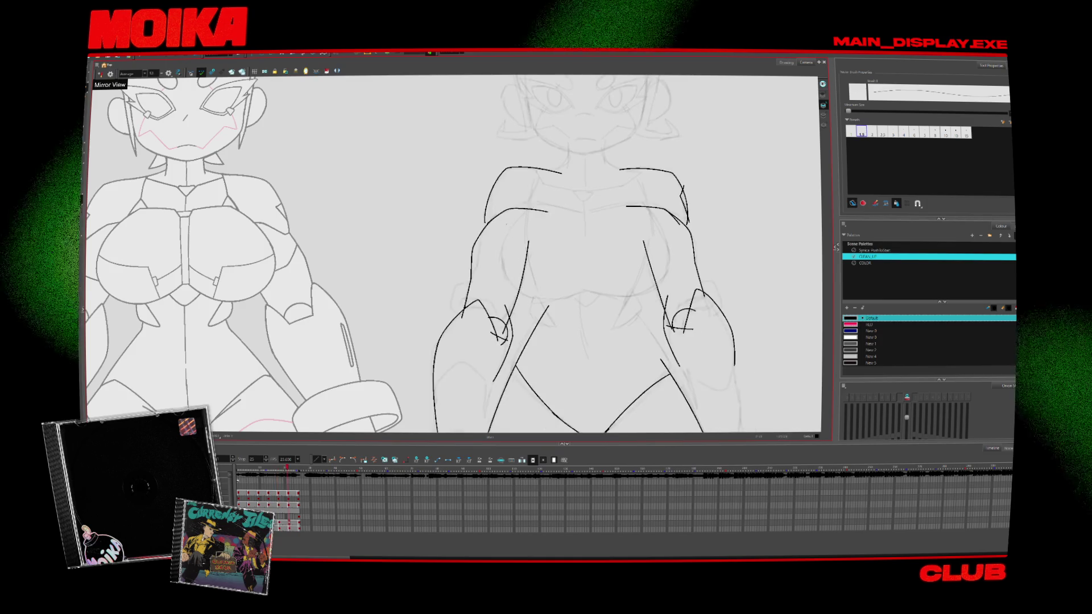
key(comma)
key(period)
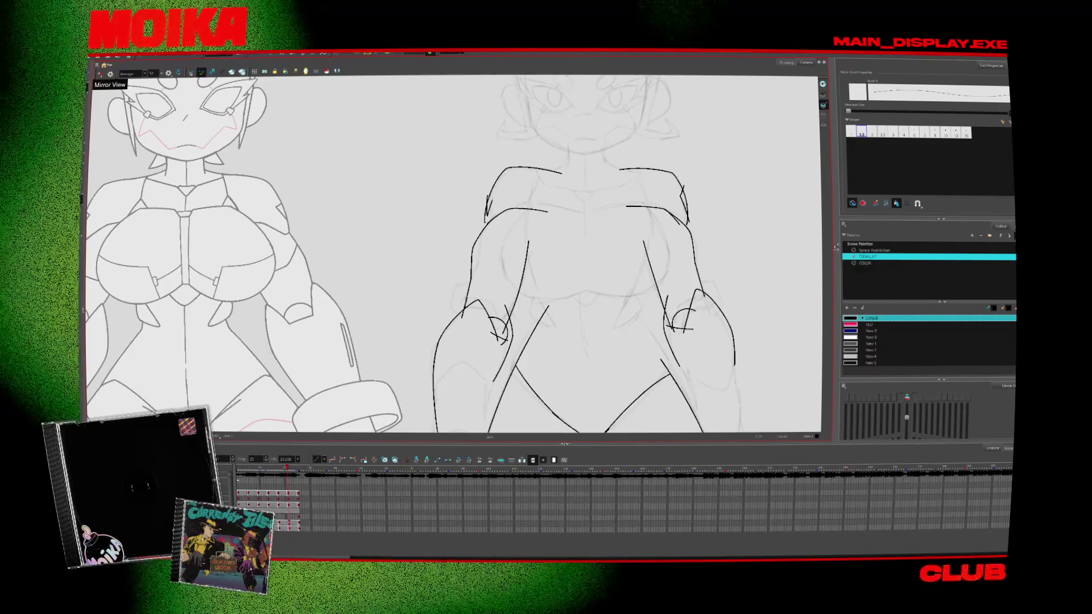
key(comma)
key(period)
key(period)
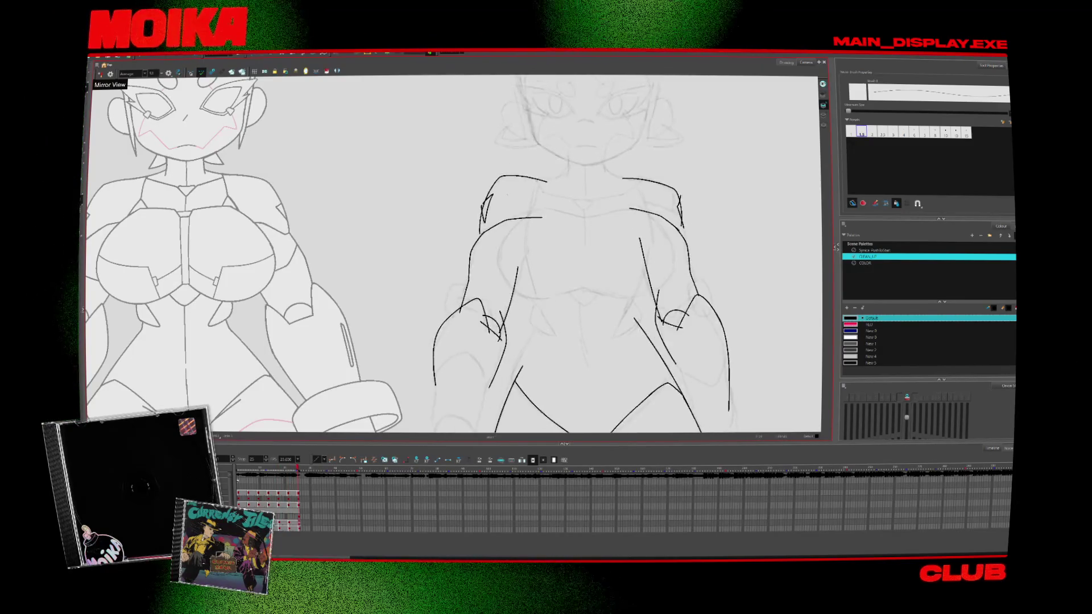
key(Return)
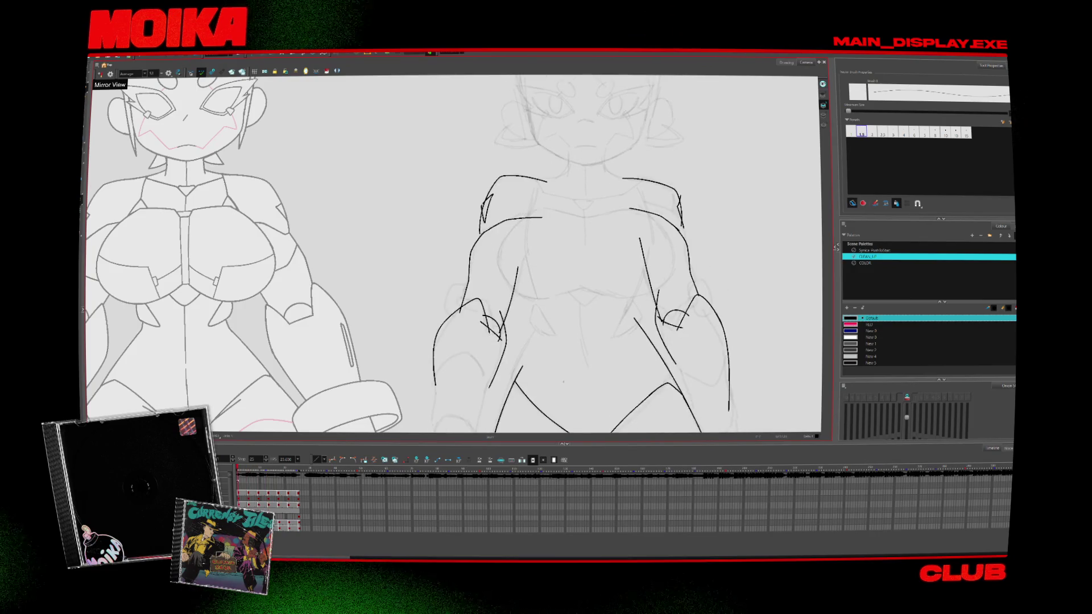
scroll(580, 325, down, 5)
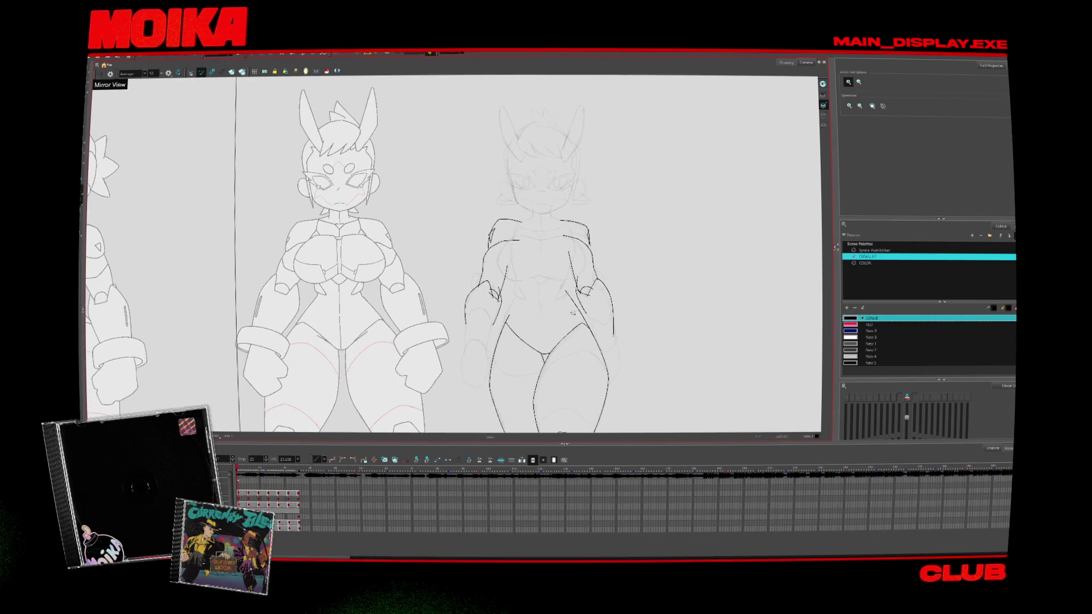
Zoom in close on the traced torso lines over three drawings, then zoom out and pick the Brush
drag(551, 298, 560, 281)
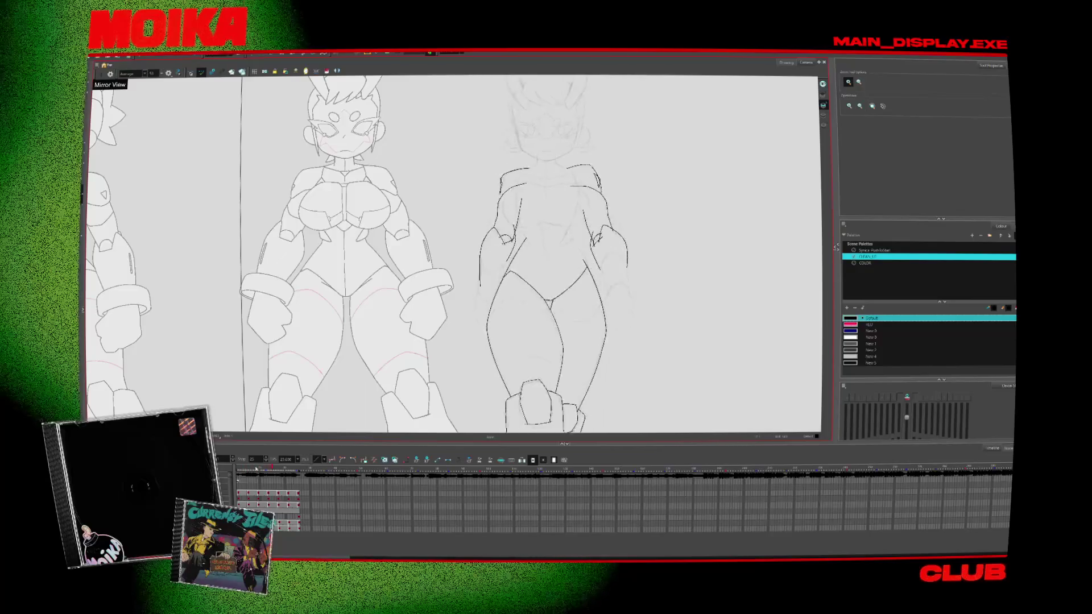
click(503, 227)
click(502, 227)
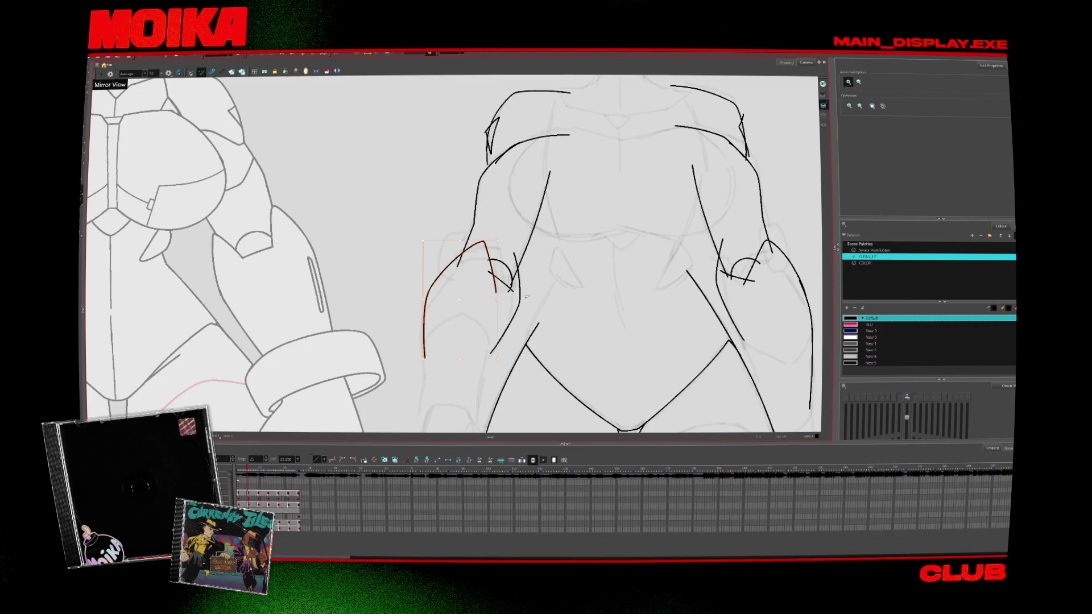
key(period)
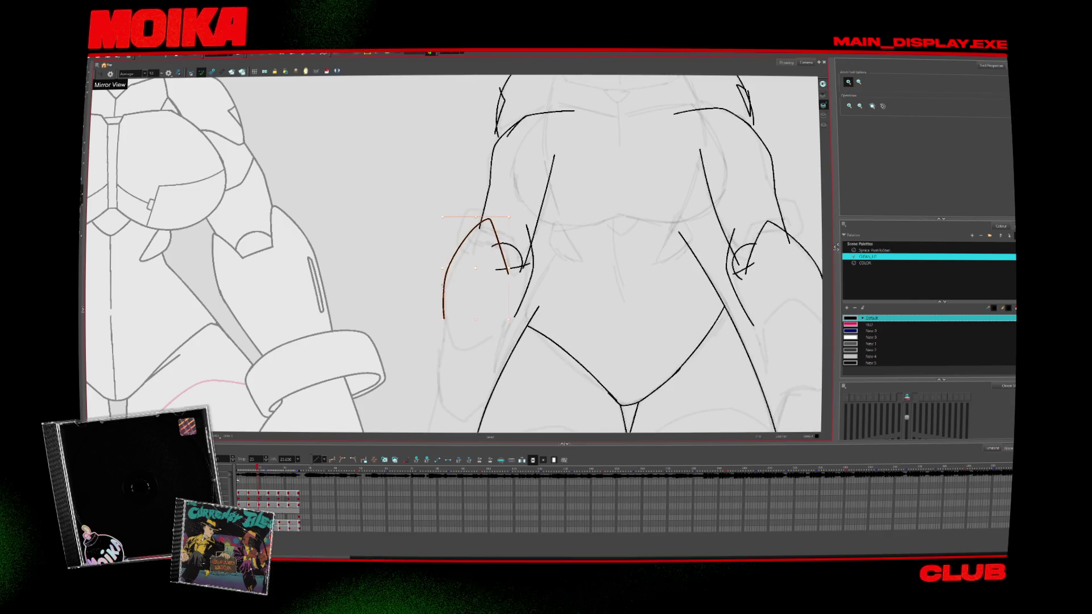
key(period)
key(period)
key(period)
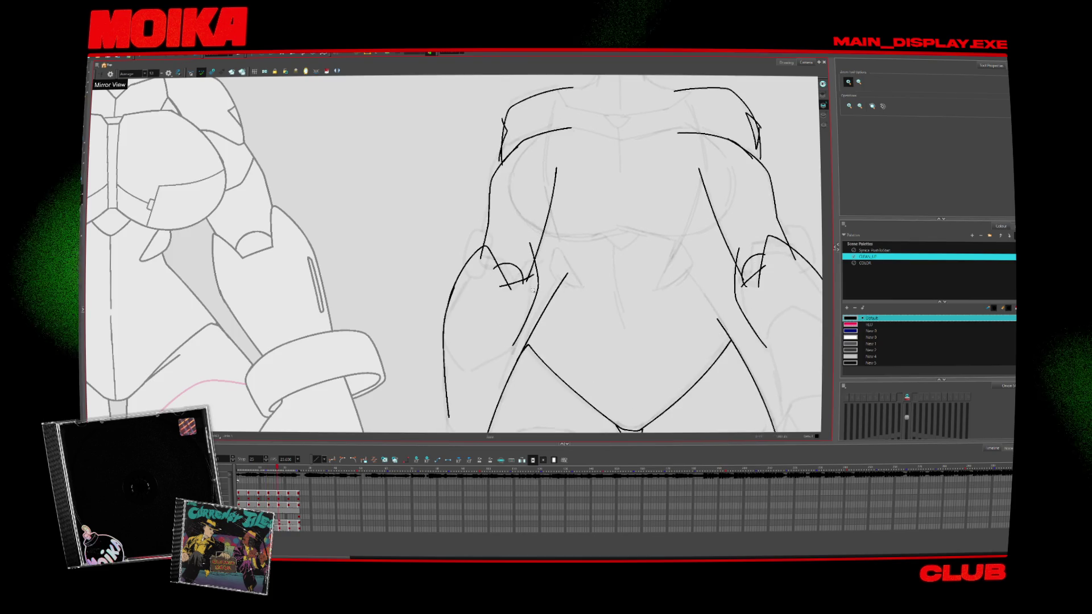
key(period)
scroll(519, 297, down, 5)
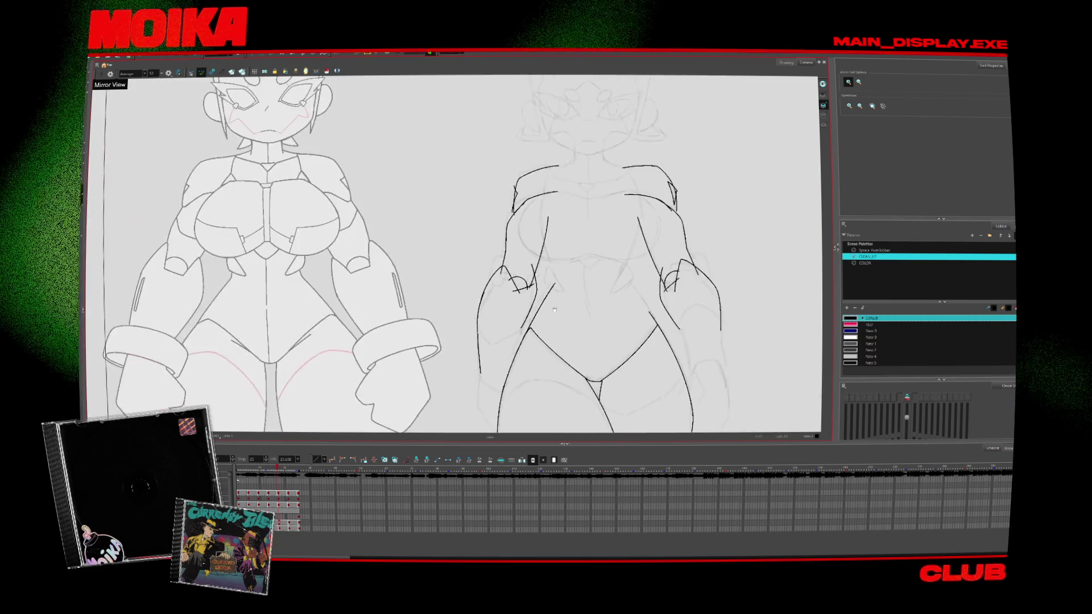
scroll(552, 335, down, 3)
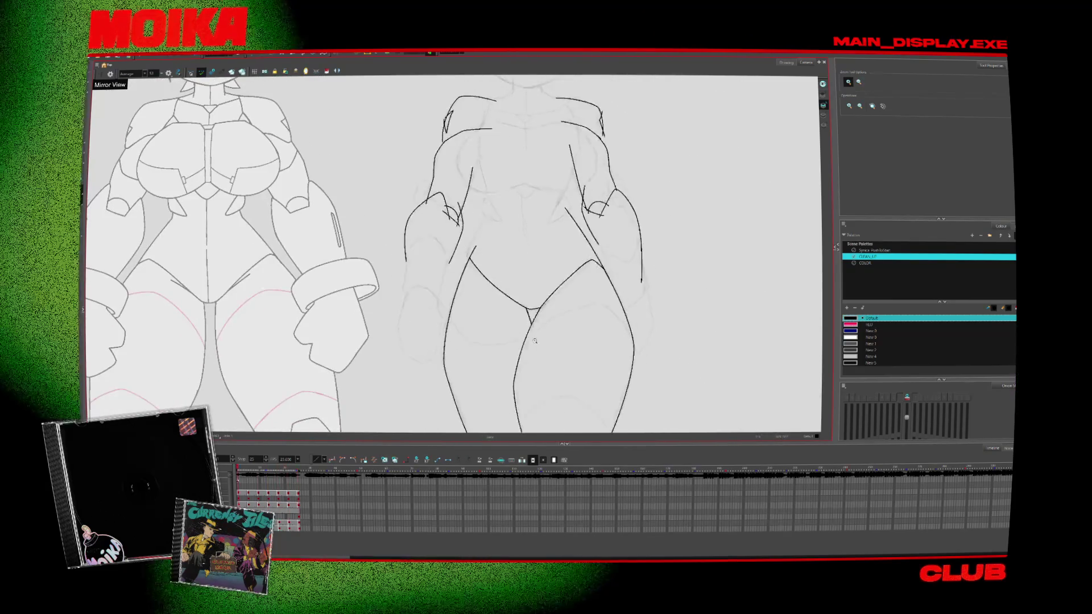
key(alt+b)
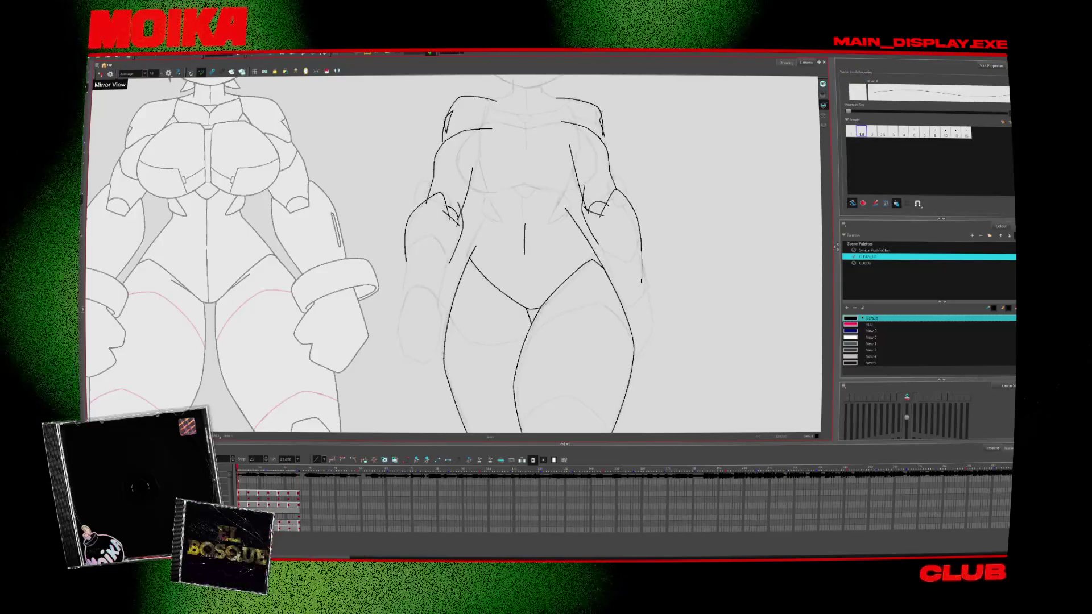
Set the brush size to 1 and draw a centre line down the lower torso
click(851, 132)
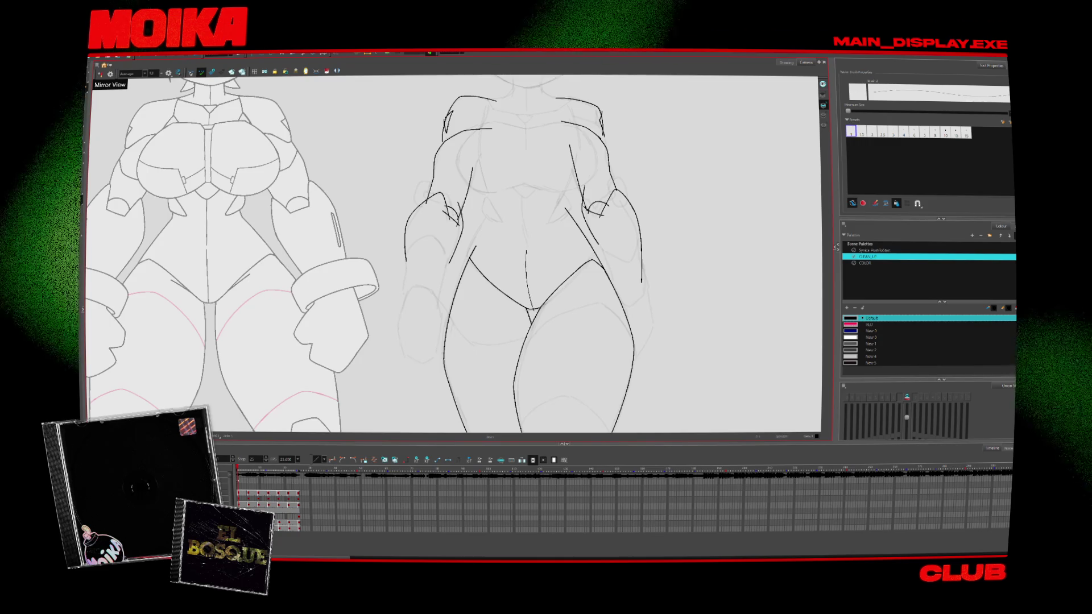
key(period)
drag(524, 258, 530, 320)
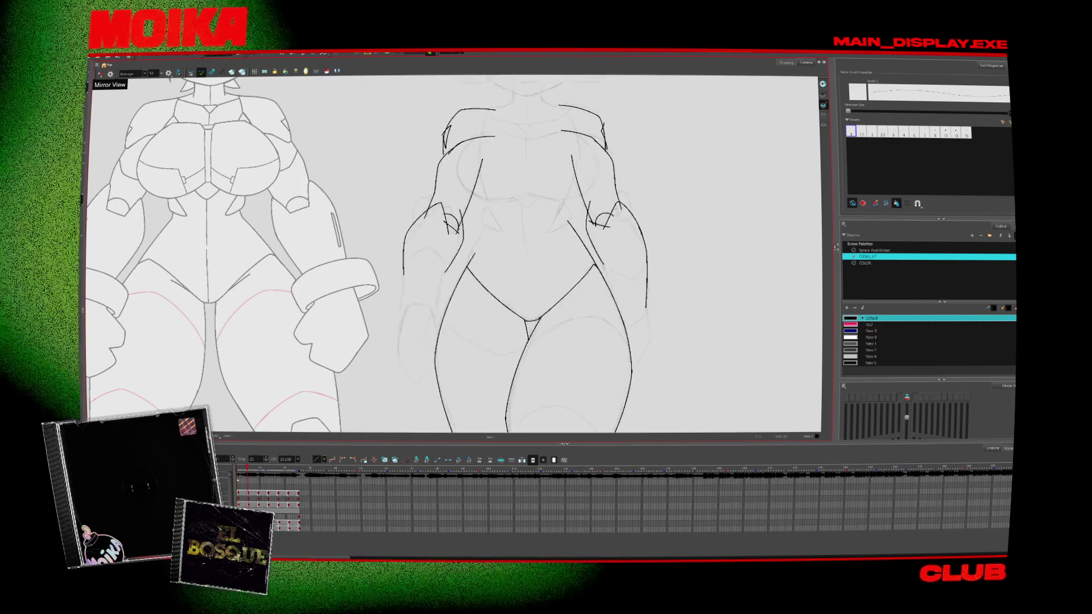
key(period)
key(period)
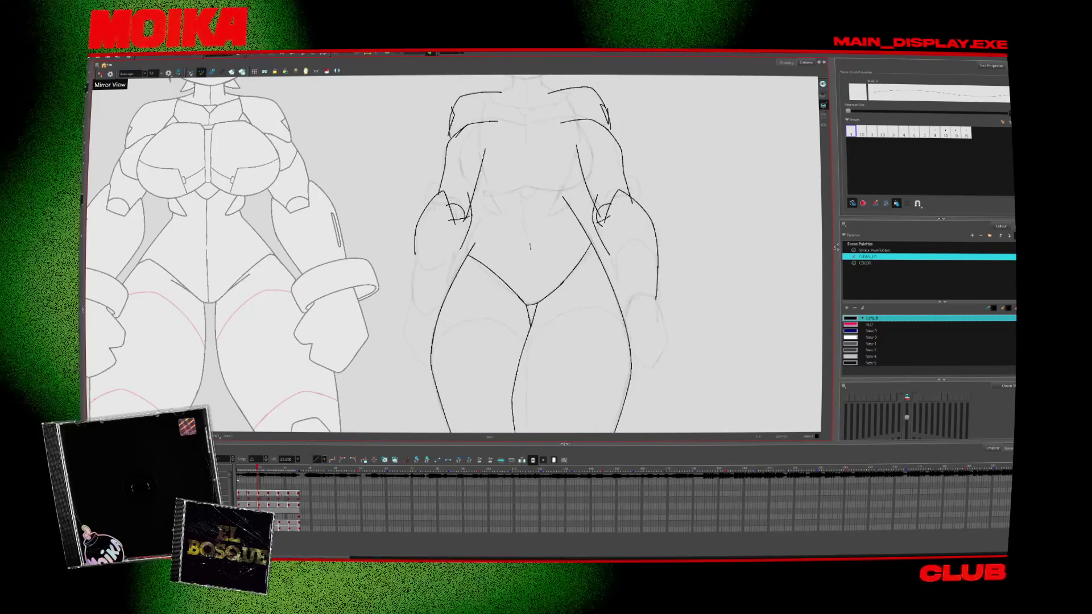
key(period)
key(period)
key(period)
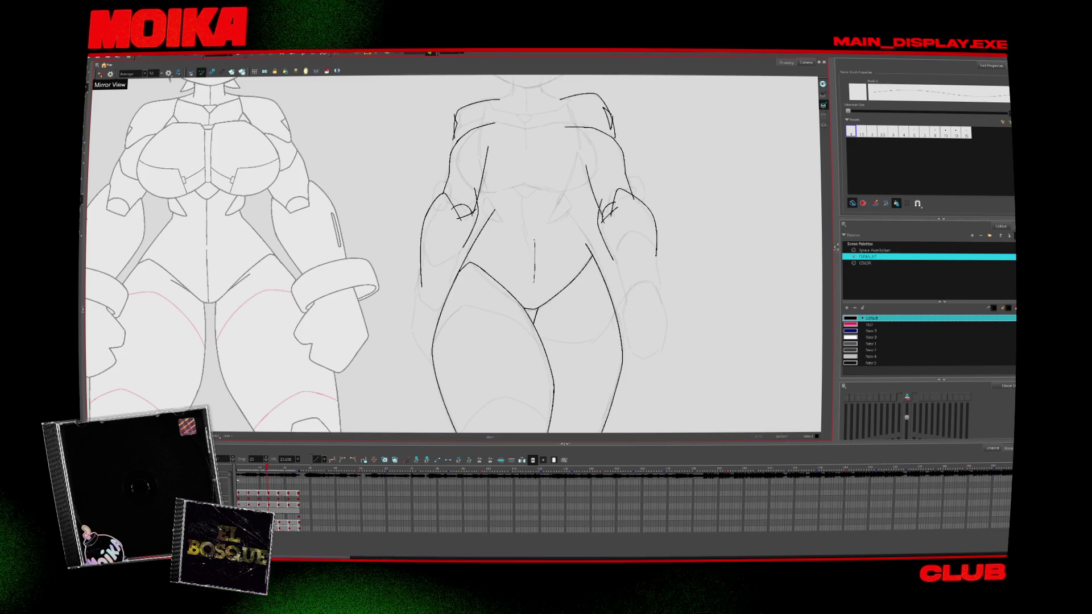
key(period)
key(period)
key(period)
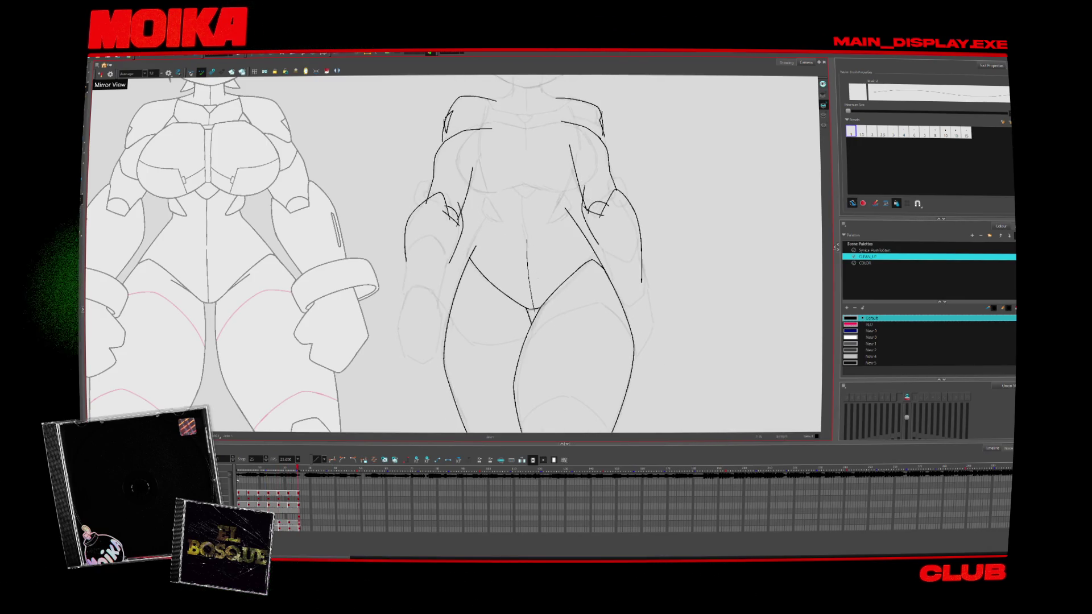
Select the new torso centre line and zoom in and out to inspect it
click(532, 277)
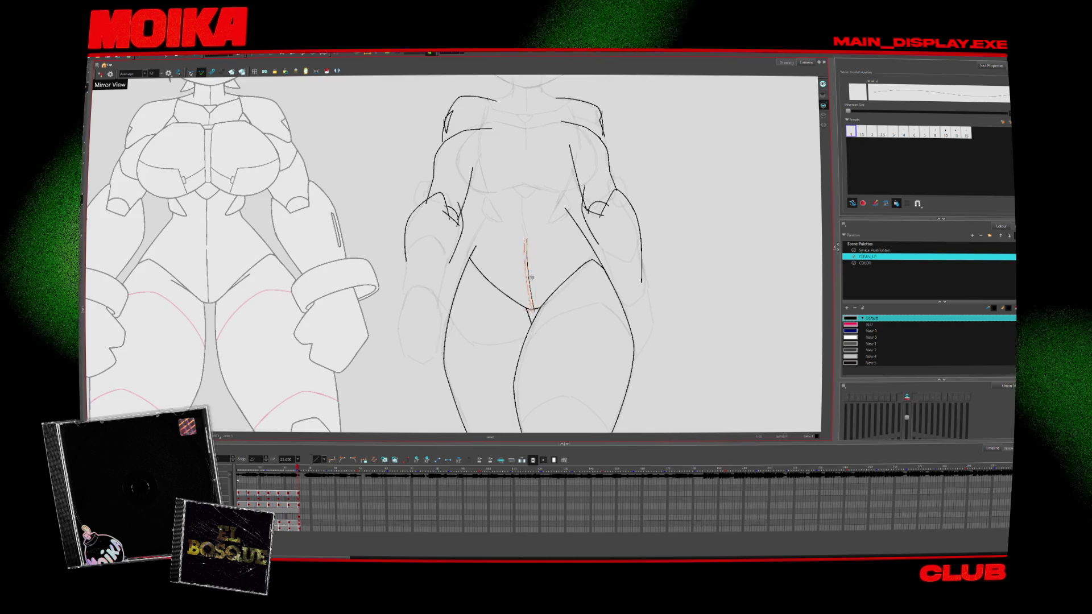
key(alt+z)
key(2)
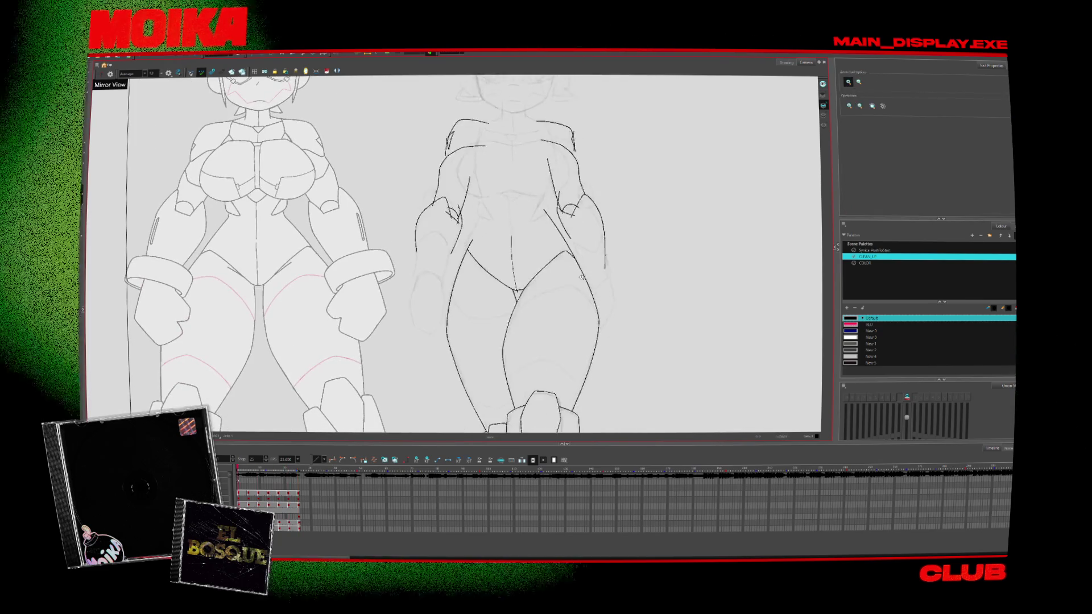
drag(582, 277, 580, 184)
key(1)
key(1)
key(1)
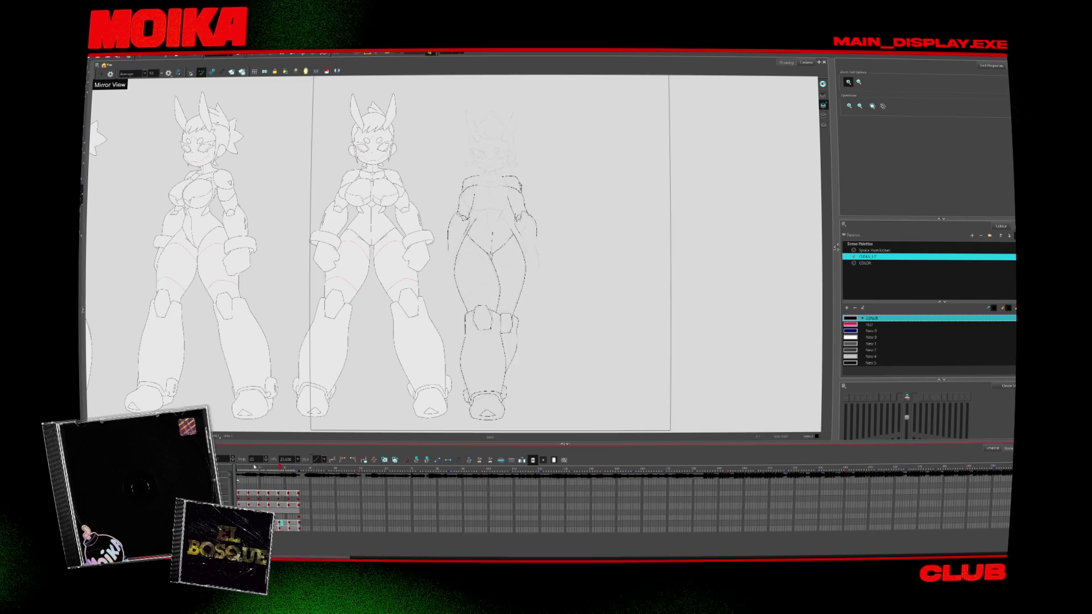
scroll(468, 375, up, 3)
scroll(468, 375, up, 3)
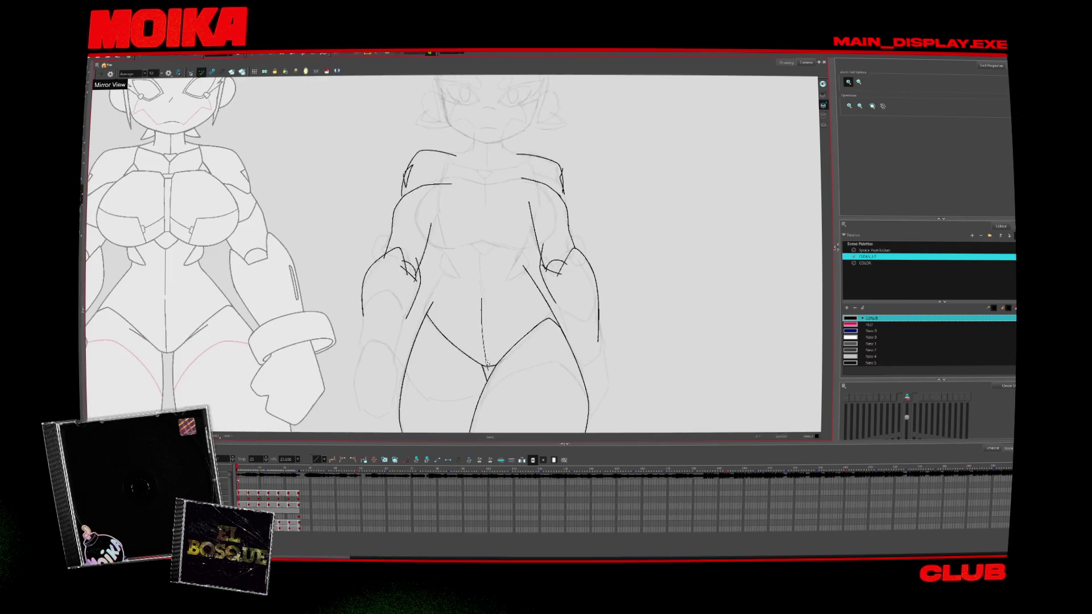
Select the torso centre line with the Select tool and compare it across neighbouring drawings
key(alt+s)
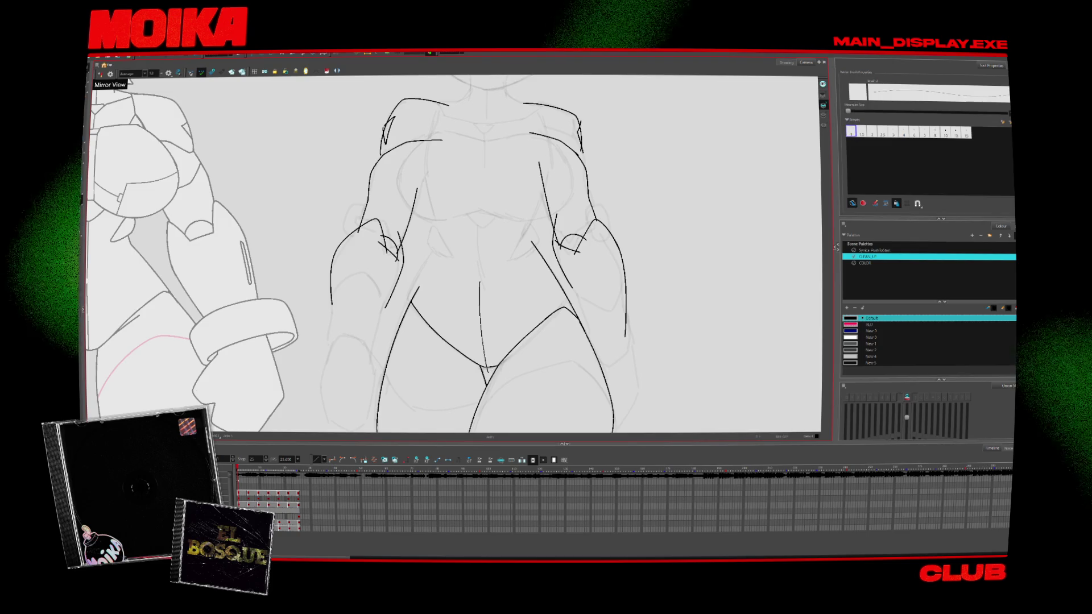
click(100, 74)
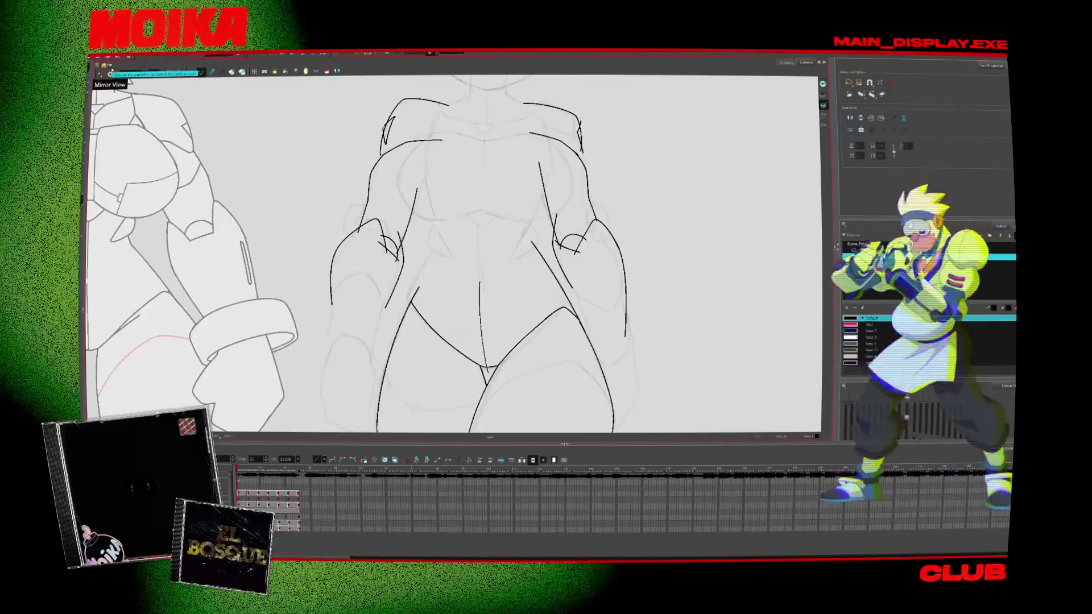
click(481, 335)
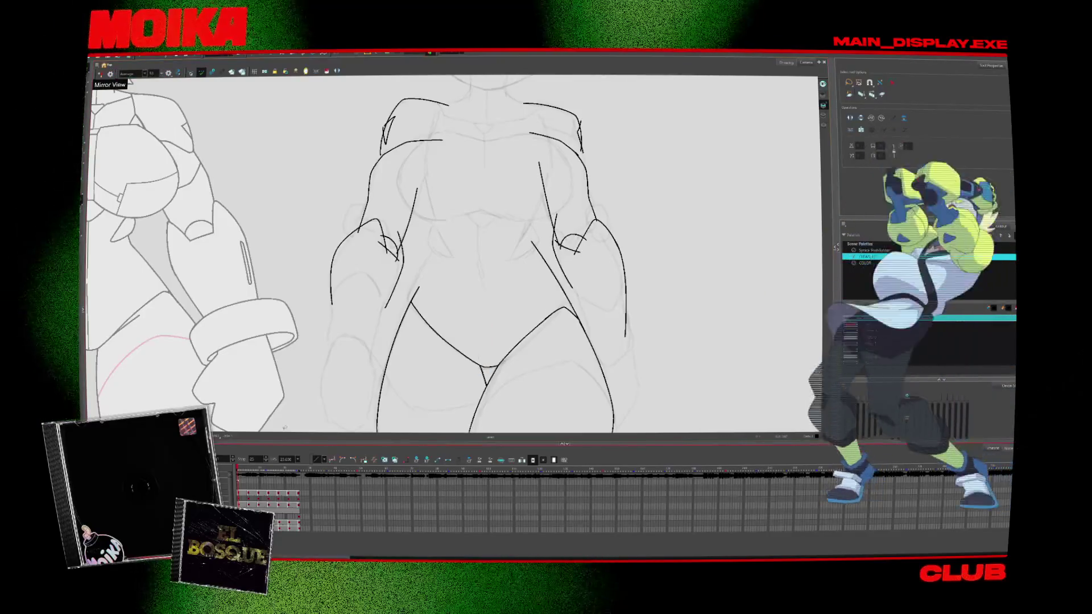
key(period)
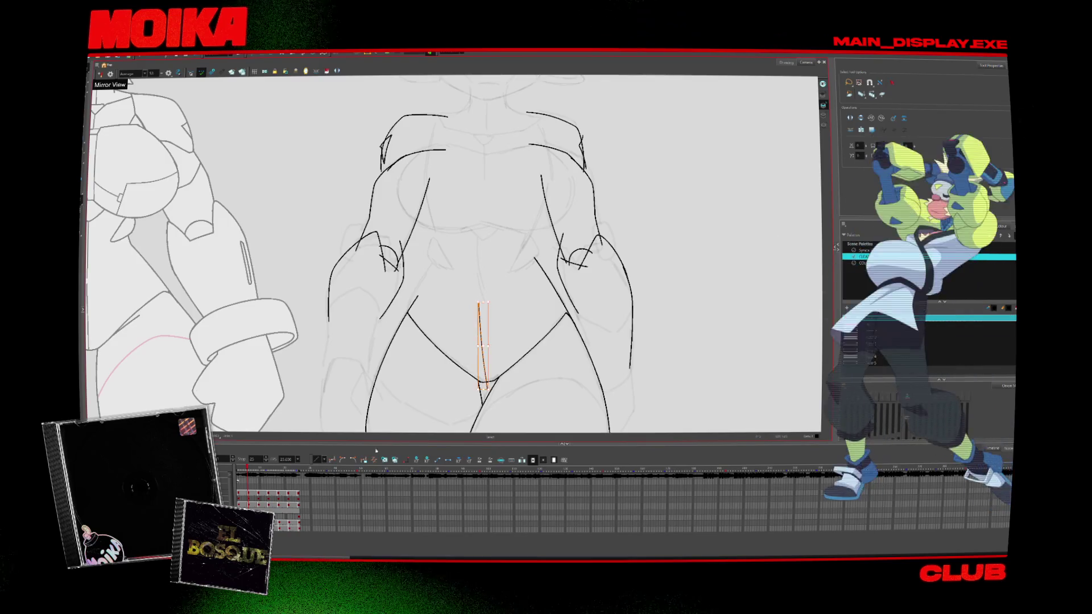
key(period)
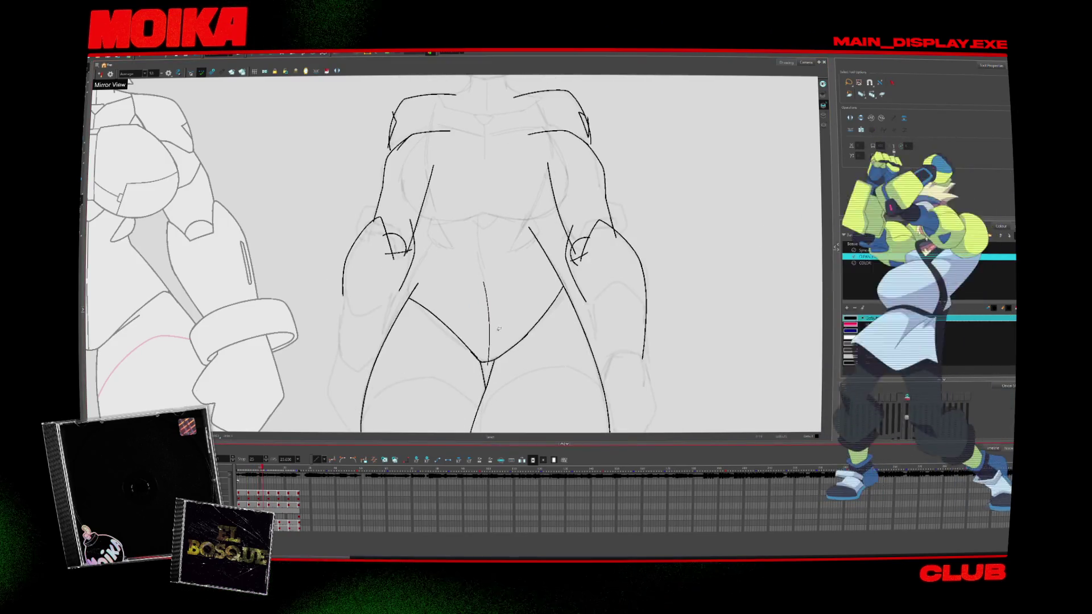
key(period)
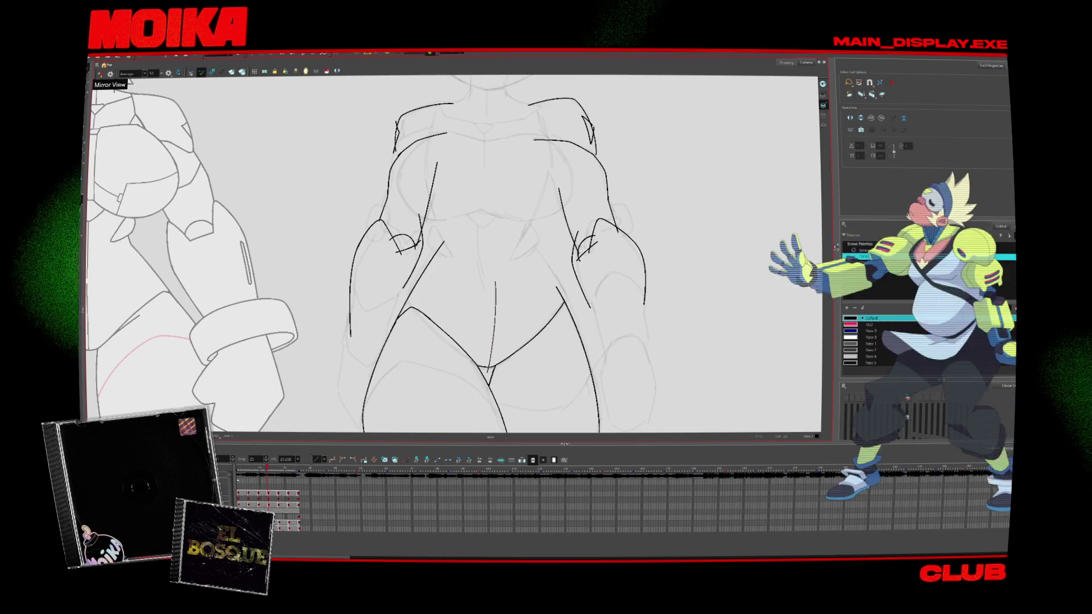
scroll(505, 358, up, 2)
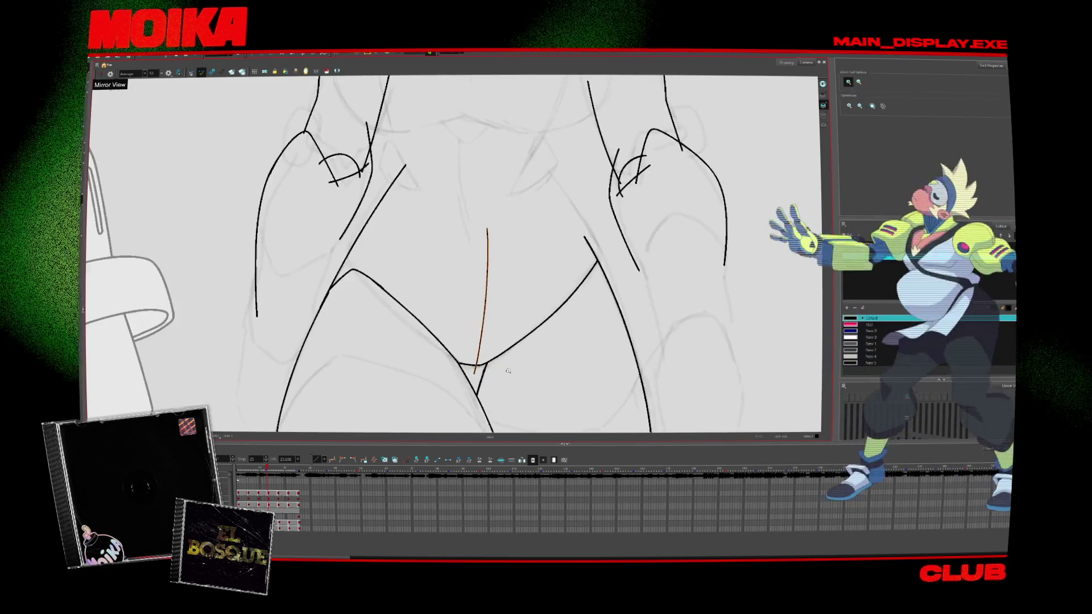
scroll(494, 371, down, 2)
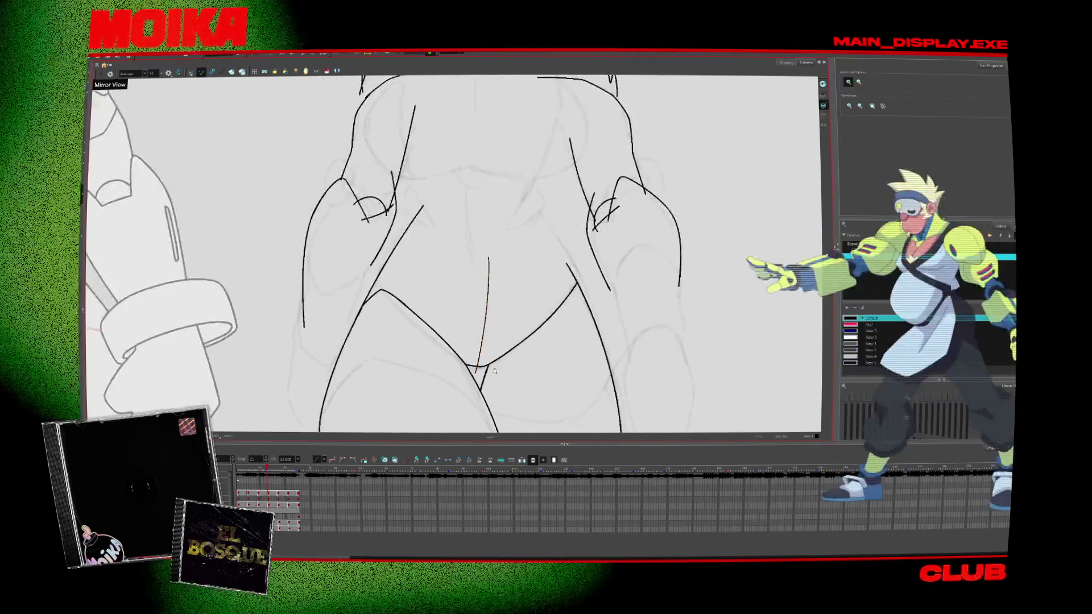
key(comma)
key(comma)
key(comma)
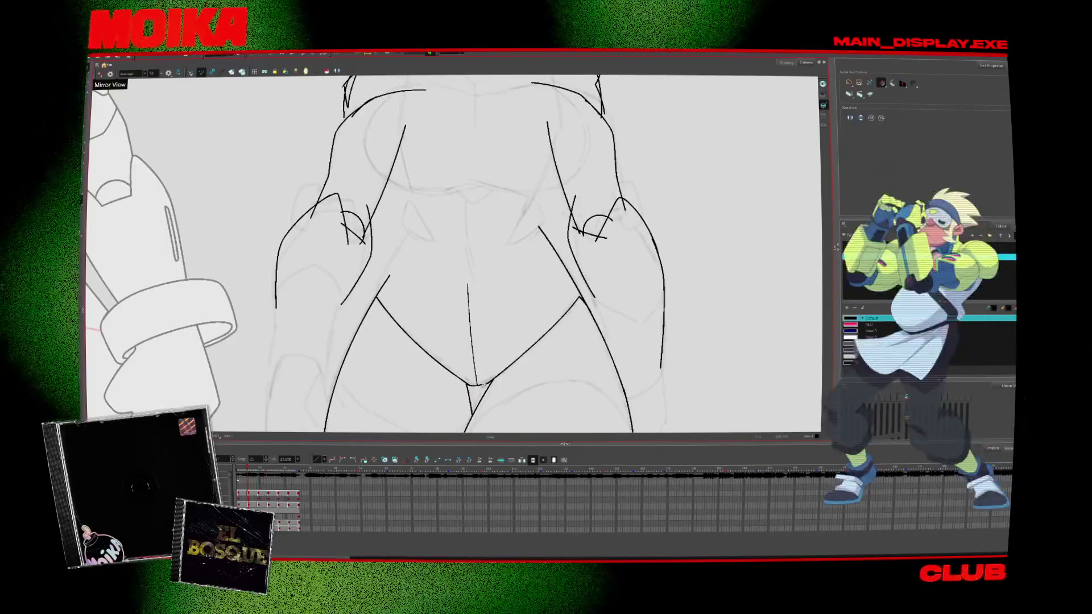
key(comma)
key(comma)
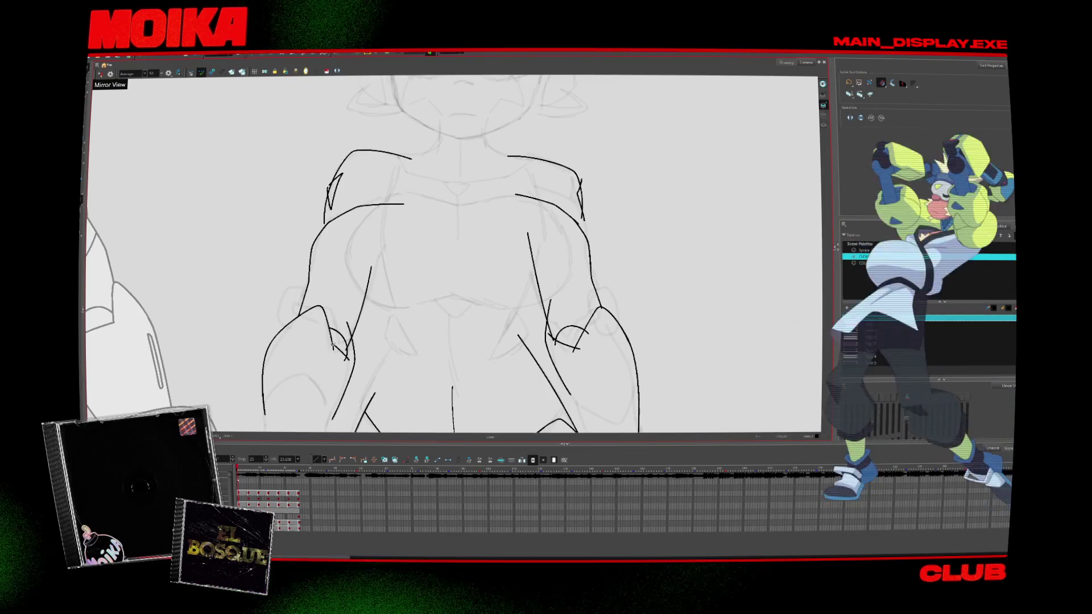
Undo the crossing elbow stroke, redraw the forearm contour, and step through the following drawings
key(period)
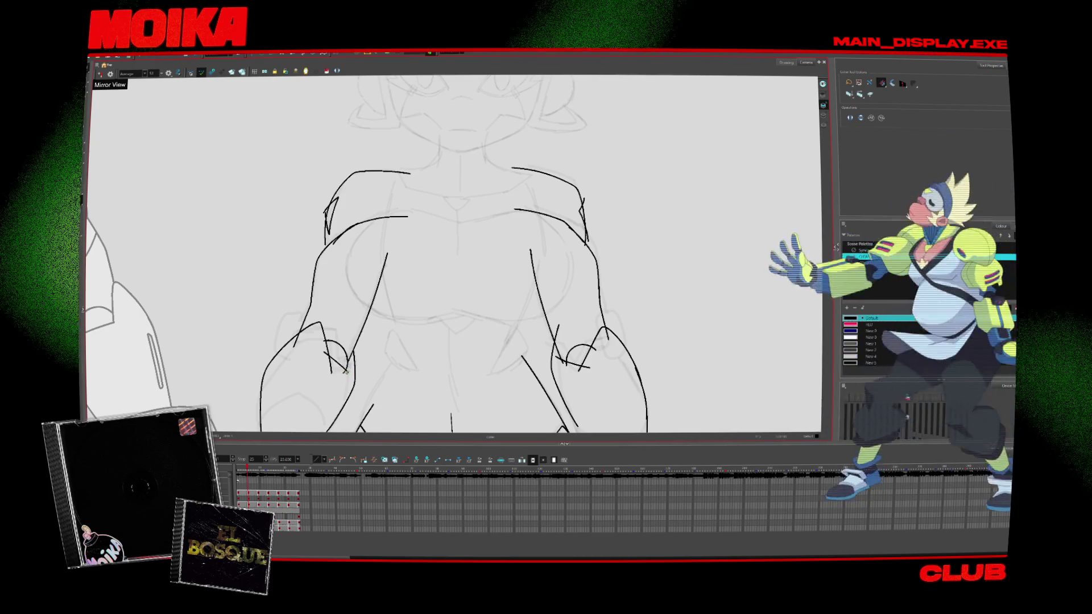
key(ctrl+z)
drag(347, 369, 319, 320)
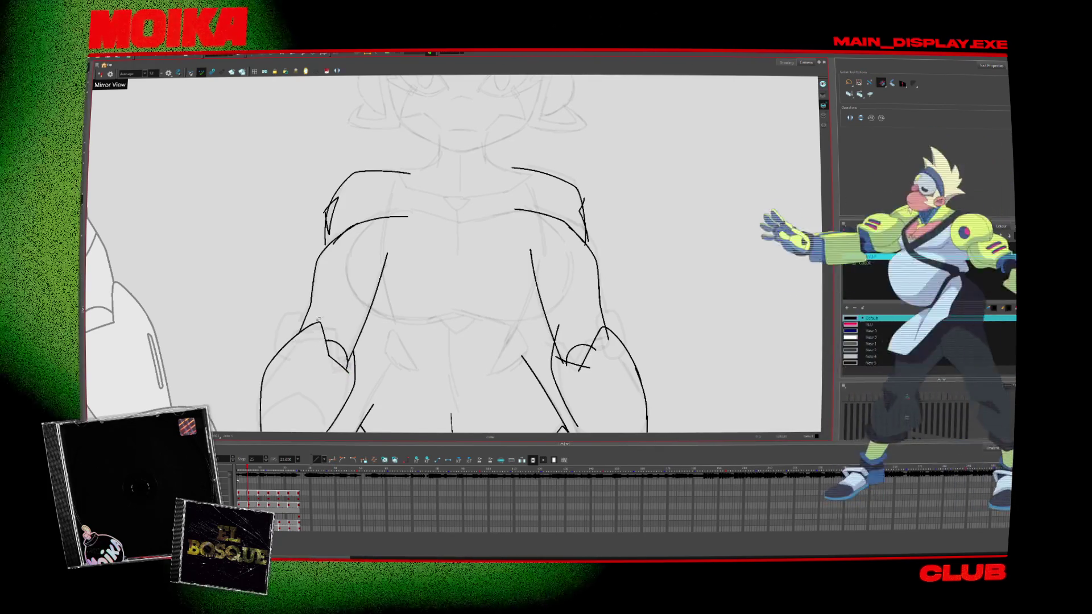
key(period)
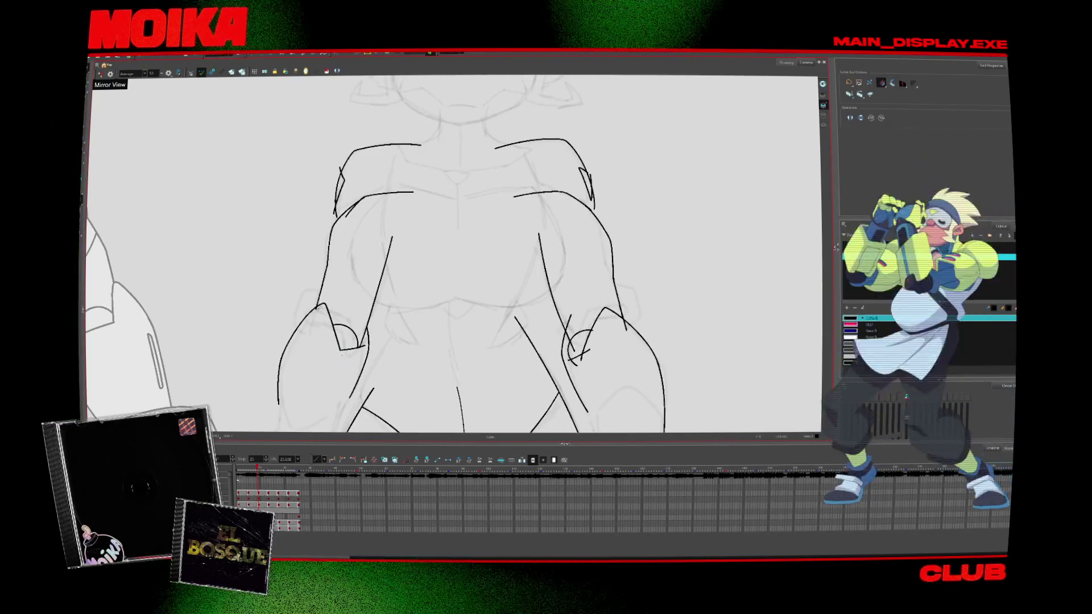
key(period)
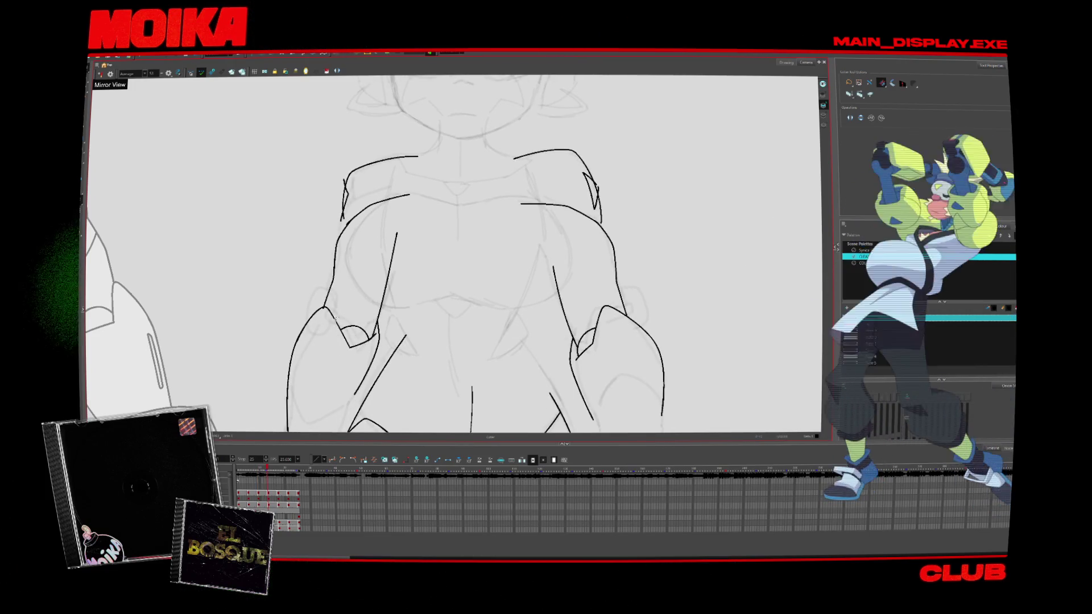
key(period)
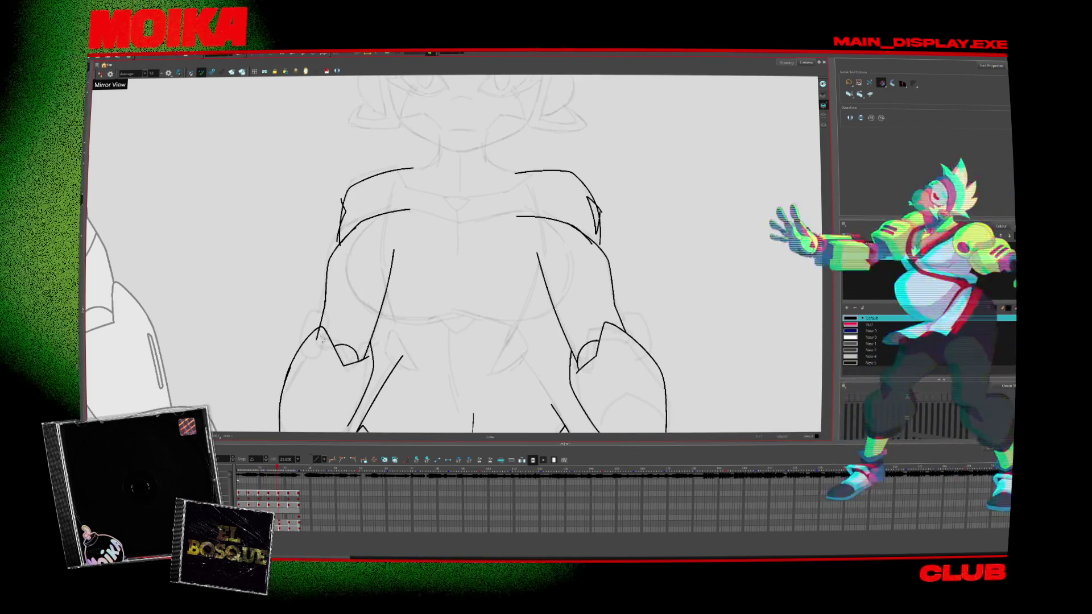
key(period)
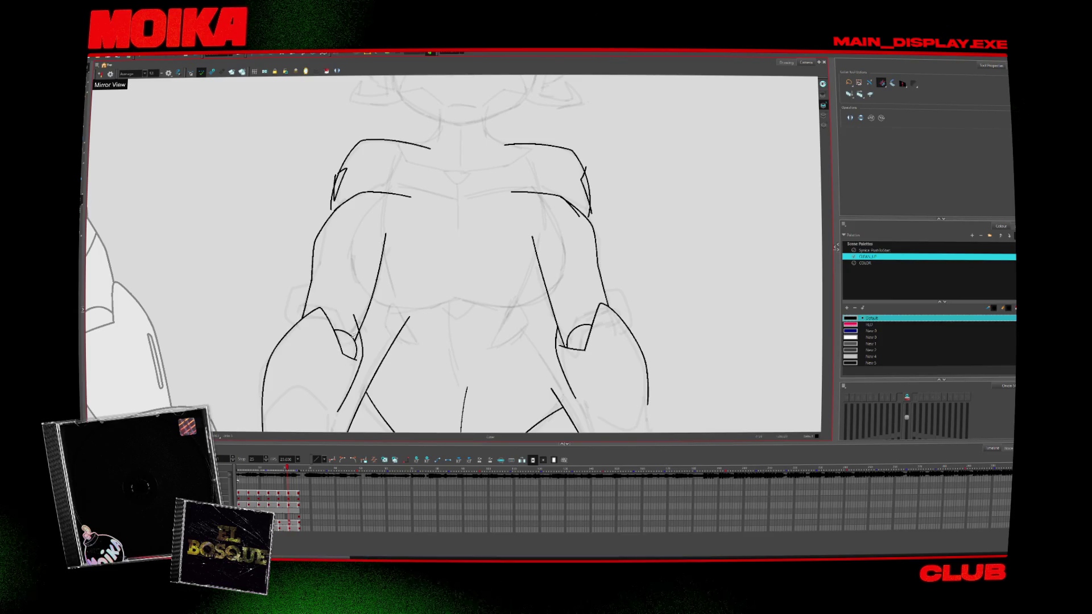
key(period)
Step back through the drawings, remove the stray outer right-arm line, and play the animation to review
key(comma)
key(comma)
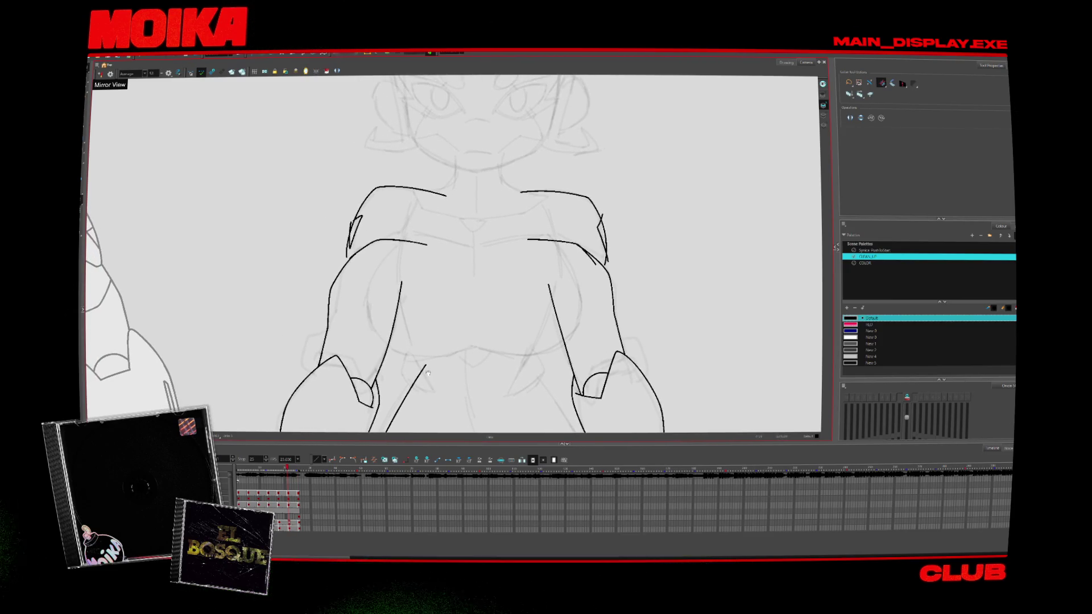
key(alt+b)
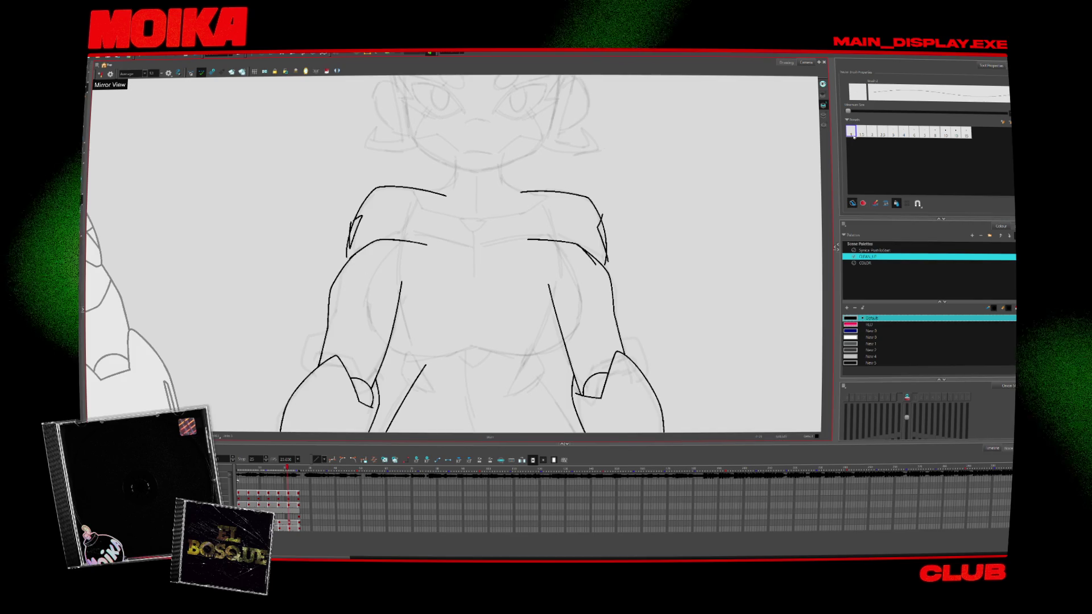
key(alt+s)
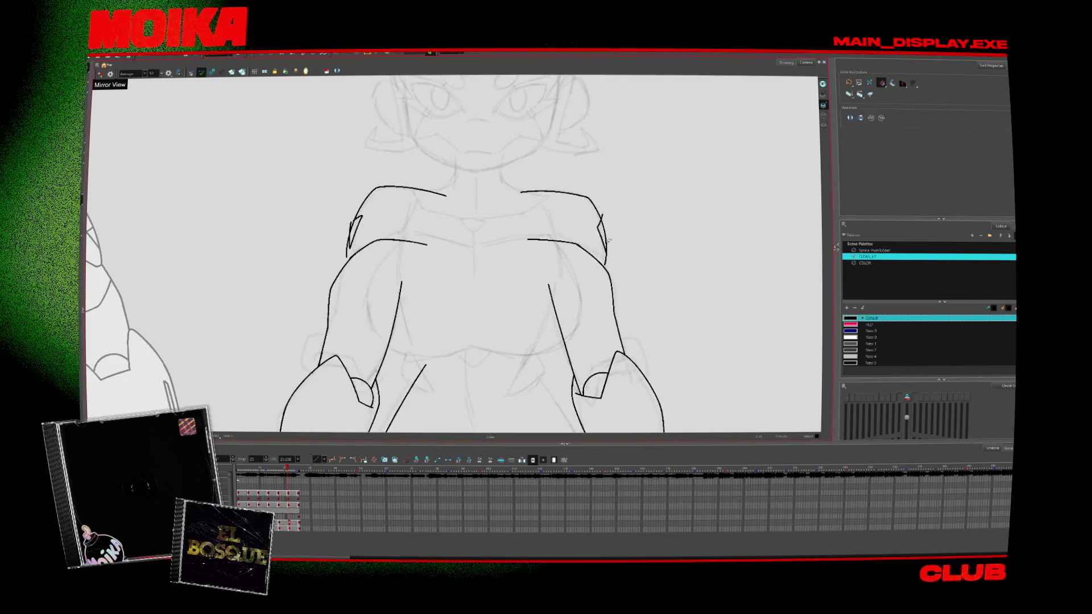
key(period)
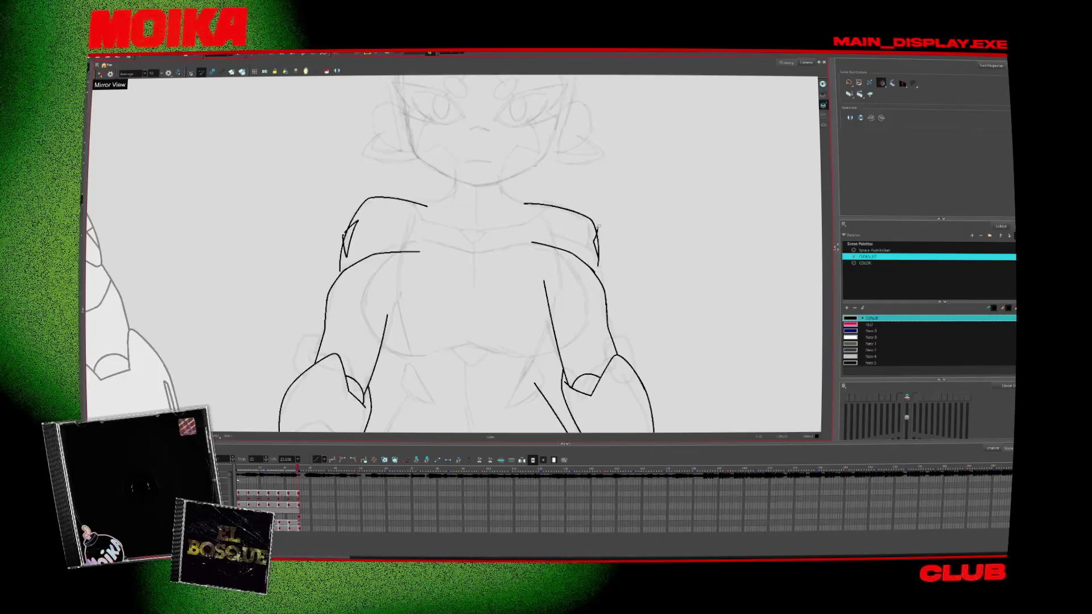
key(comma)
key(comma)
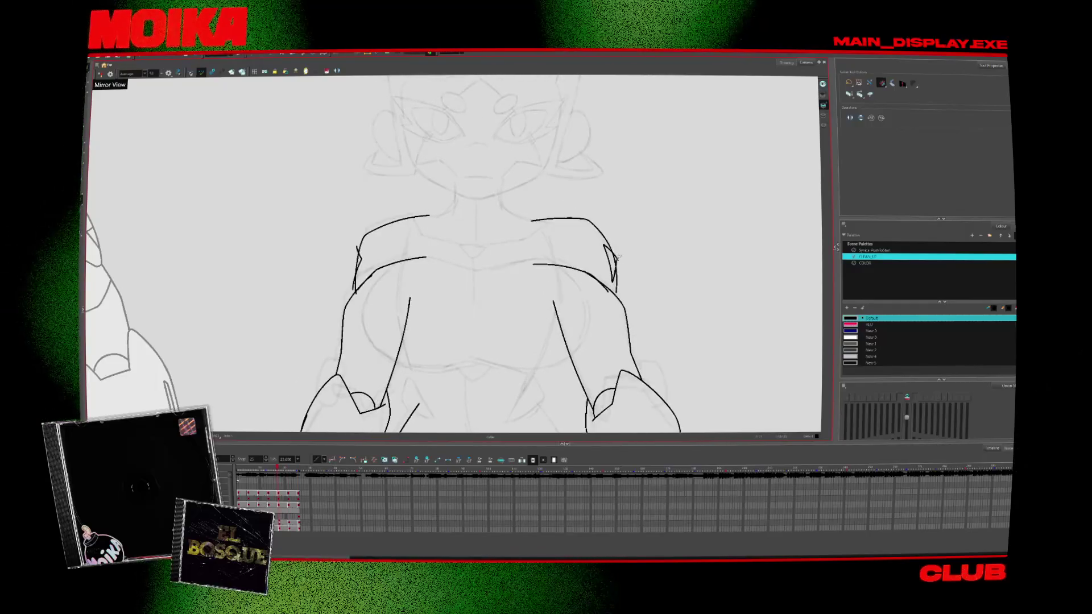
key(comma)
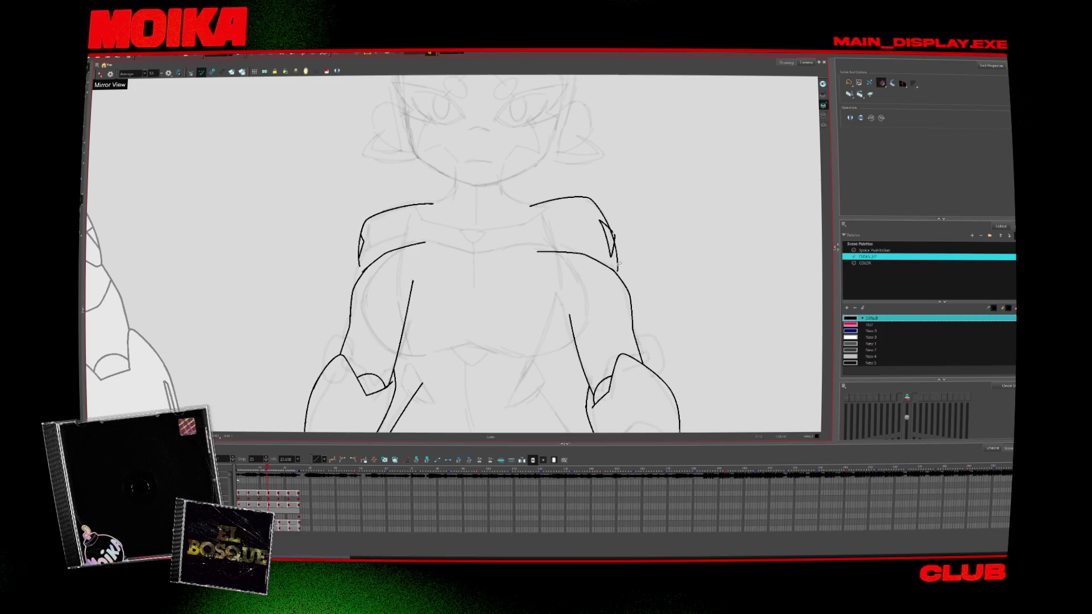
key(comma)
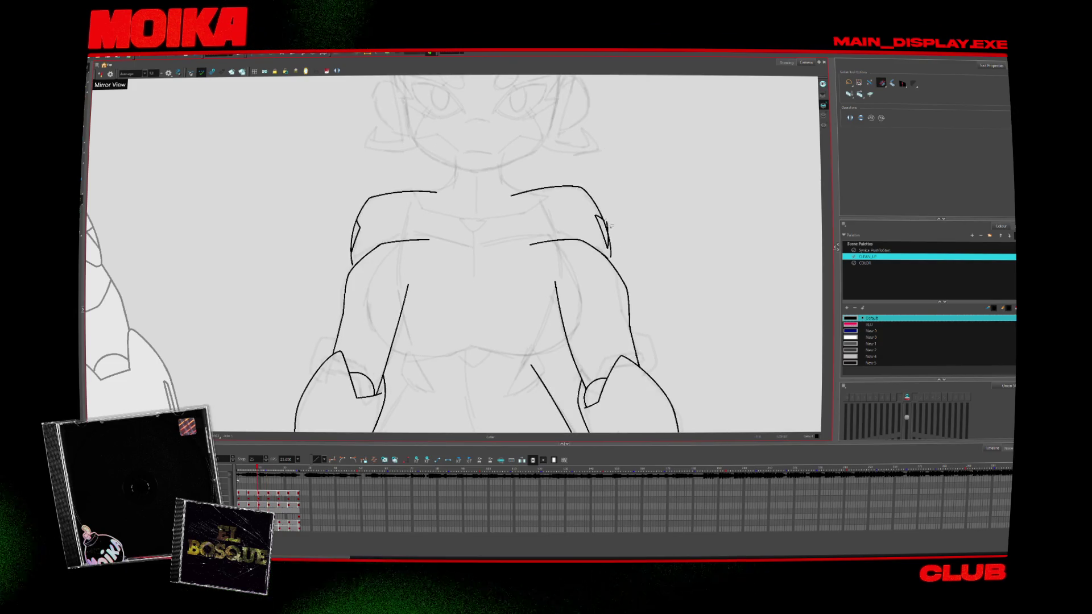
key(comma)
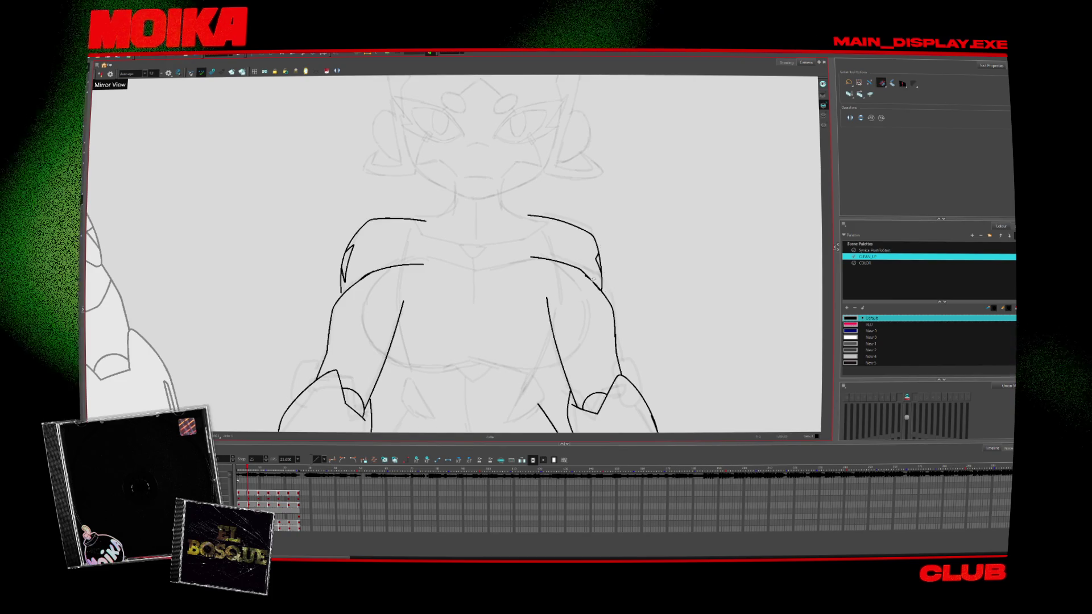
key(ctrl+z)
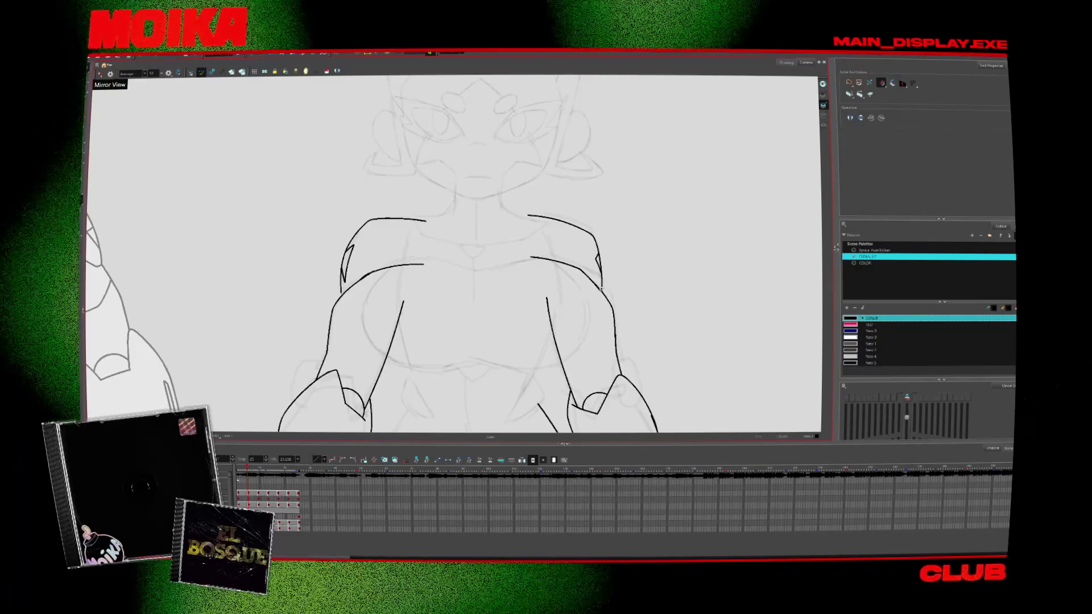
key(Return)
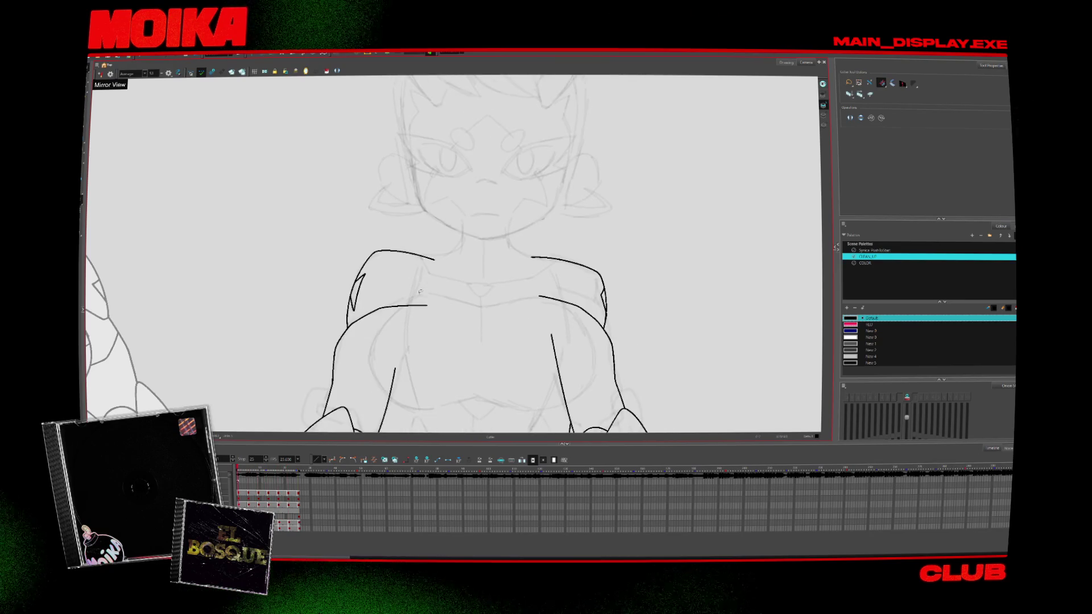
scroll(453, 342, down, 2)
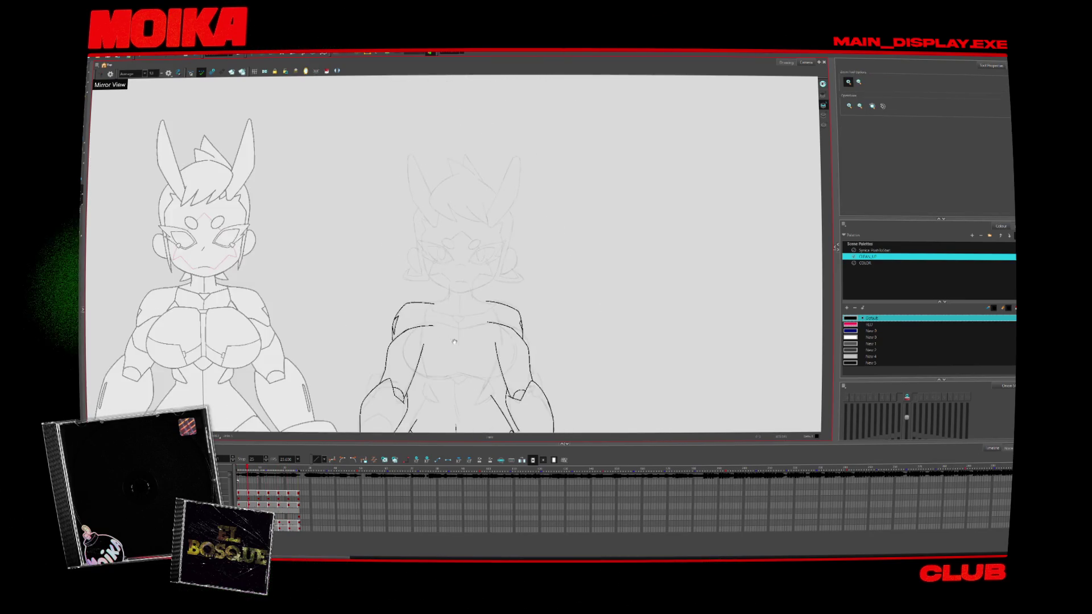
Draw a new line across the left upper arm and flip ahead to check it
scroll(454, 342, up, 3)
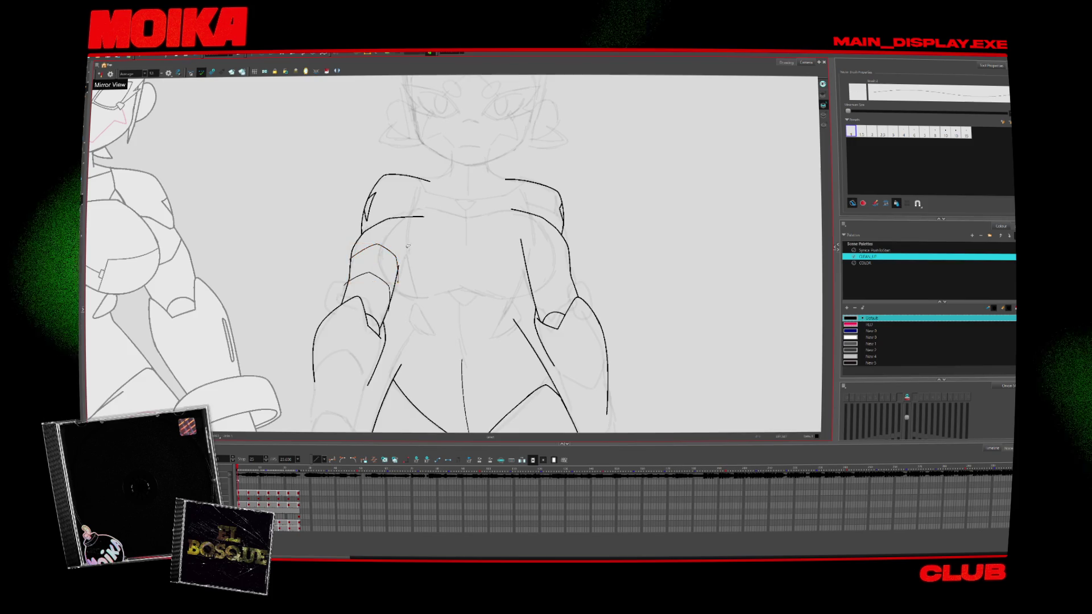
key(period)
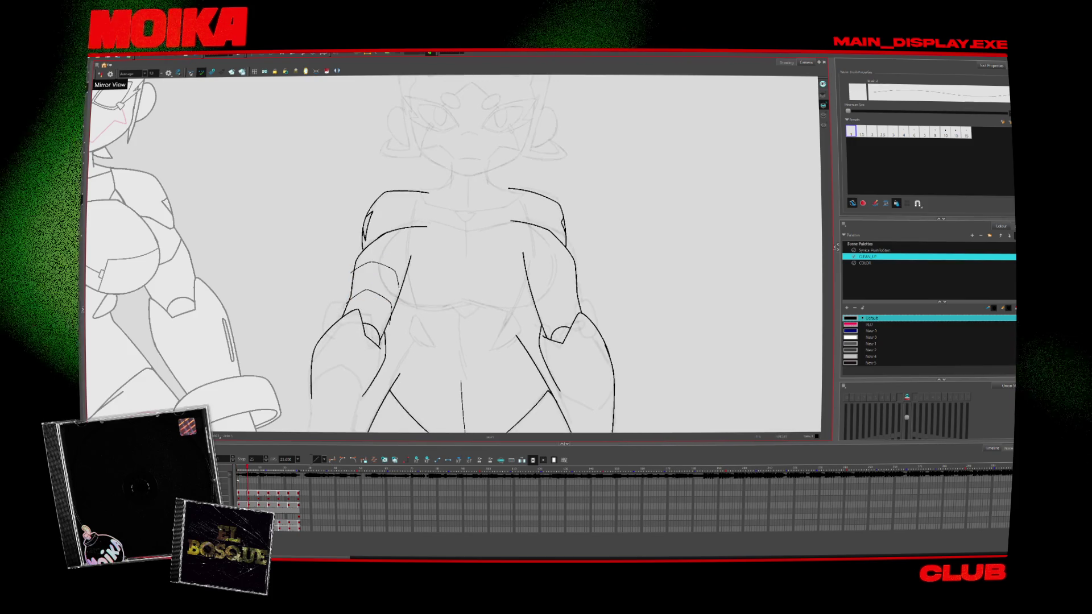
drag(352, 270, 398, 287)
key(period)
key(period)
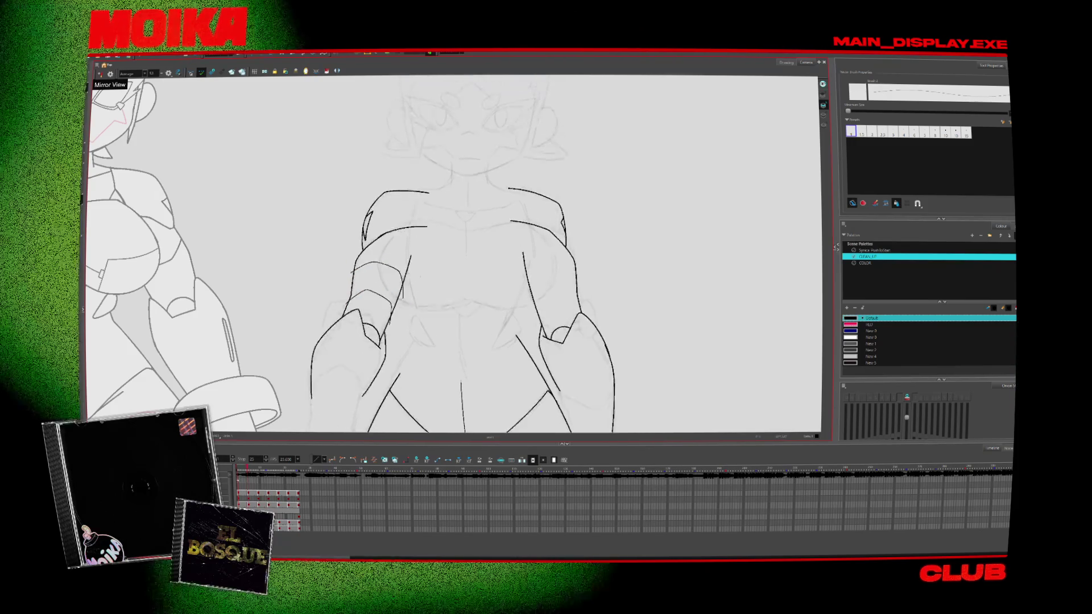
key(period)
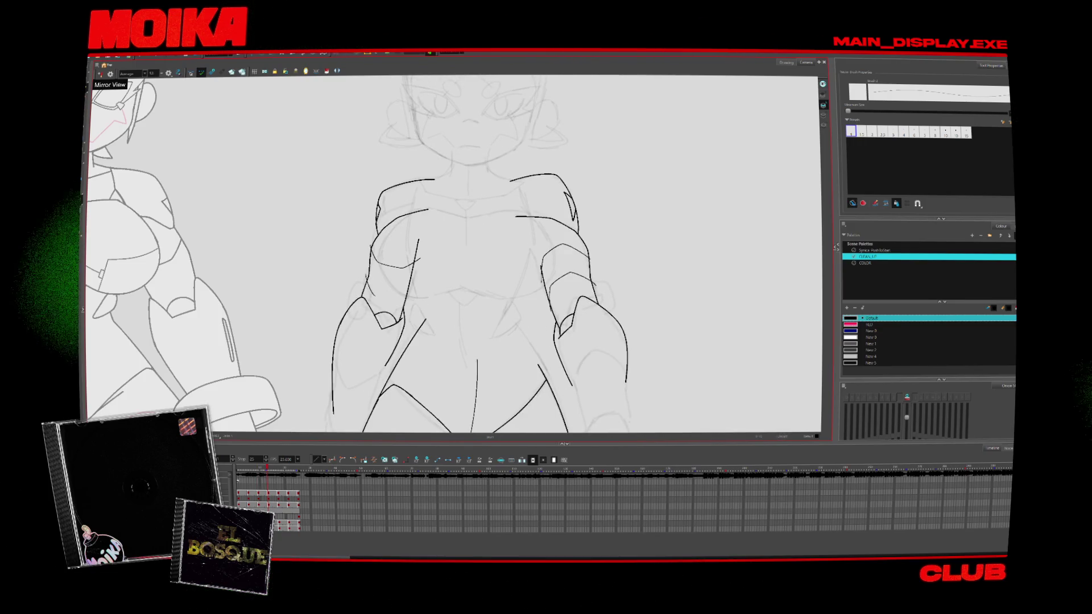
key(period)
Flip back and forth between drawings to compare the left upper arm poses
key(comma)
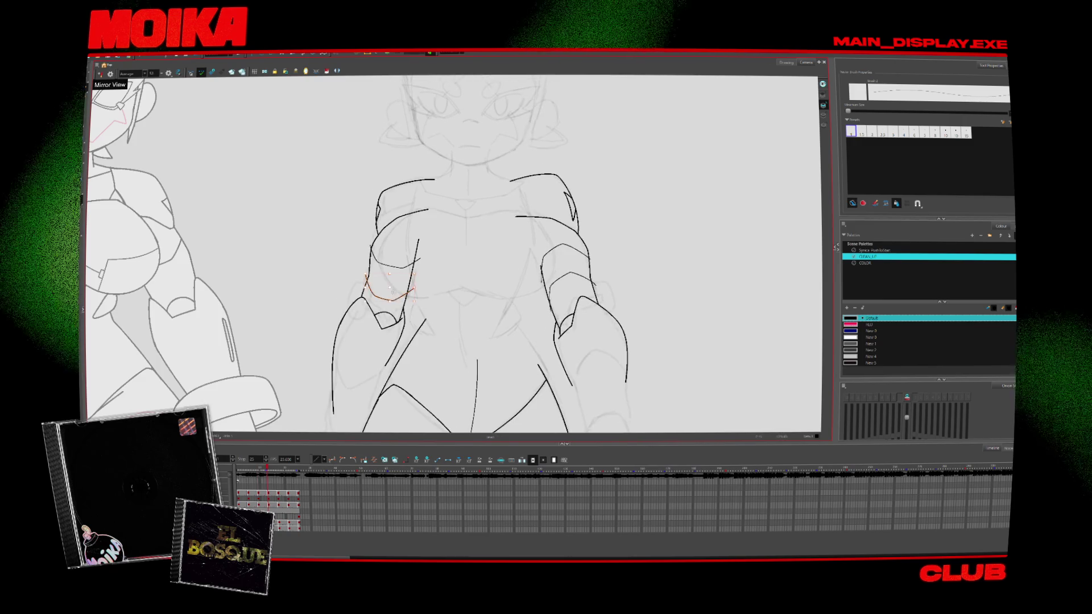
key(period)
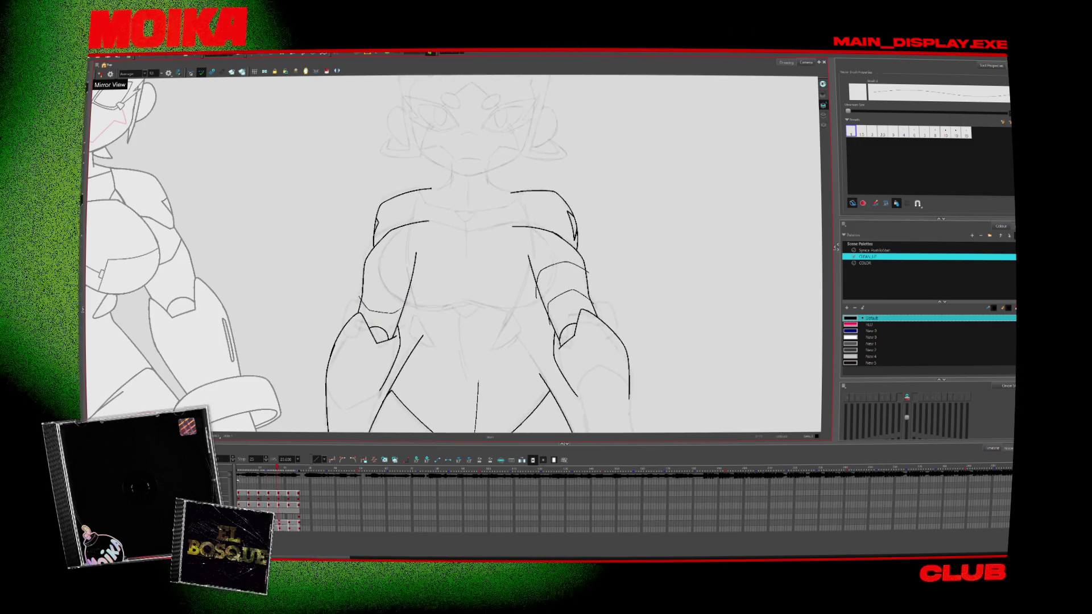
key(comma)
key(period)
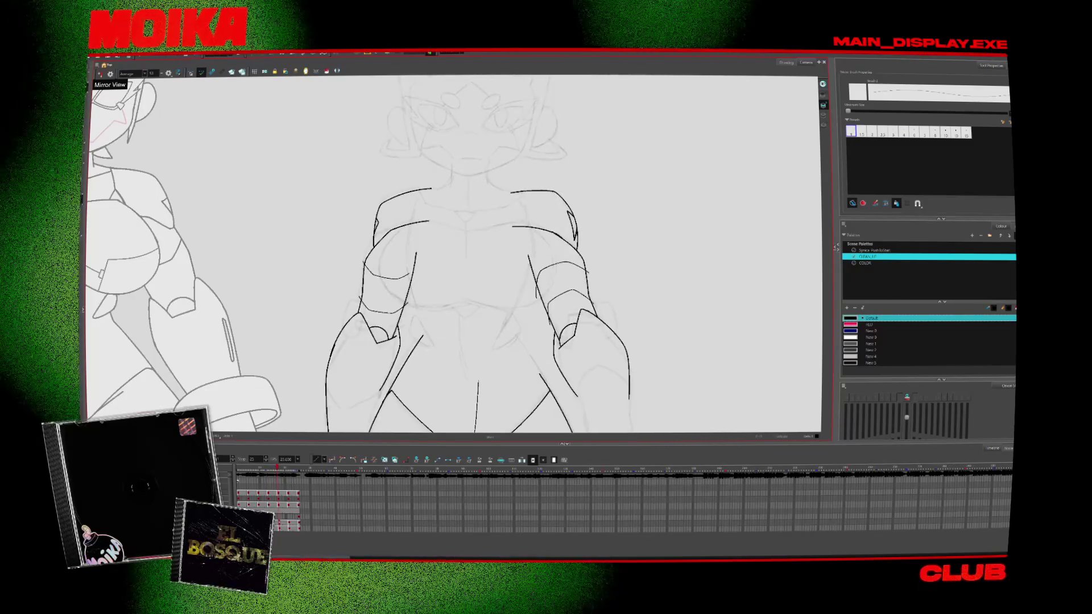
key(period)
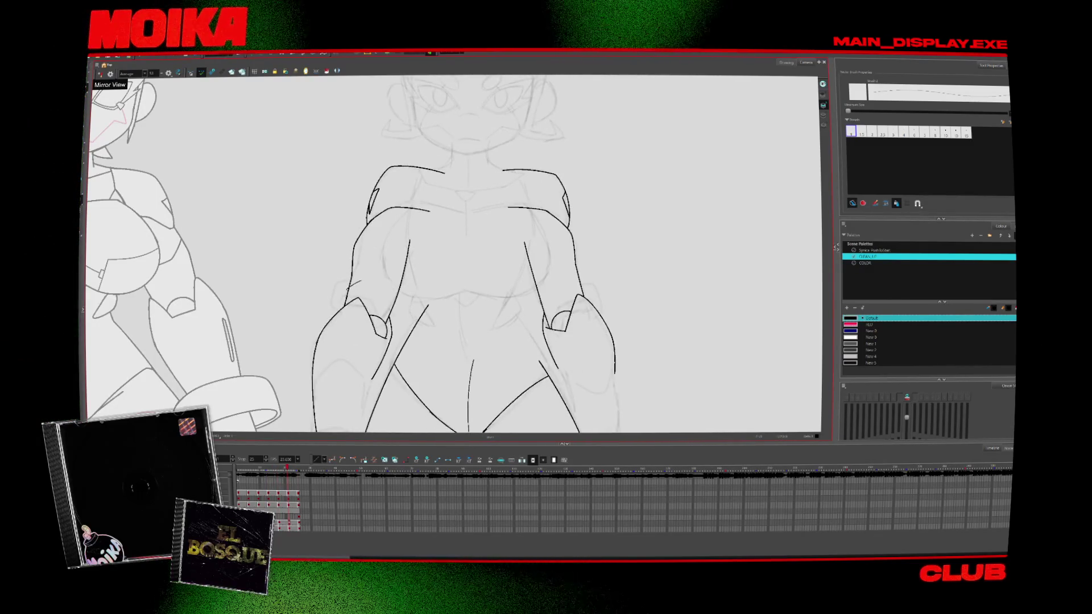
key(period)
key(comma)
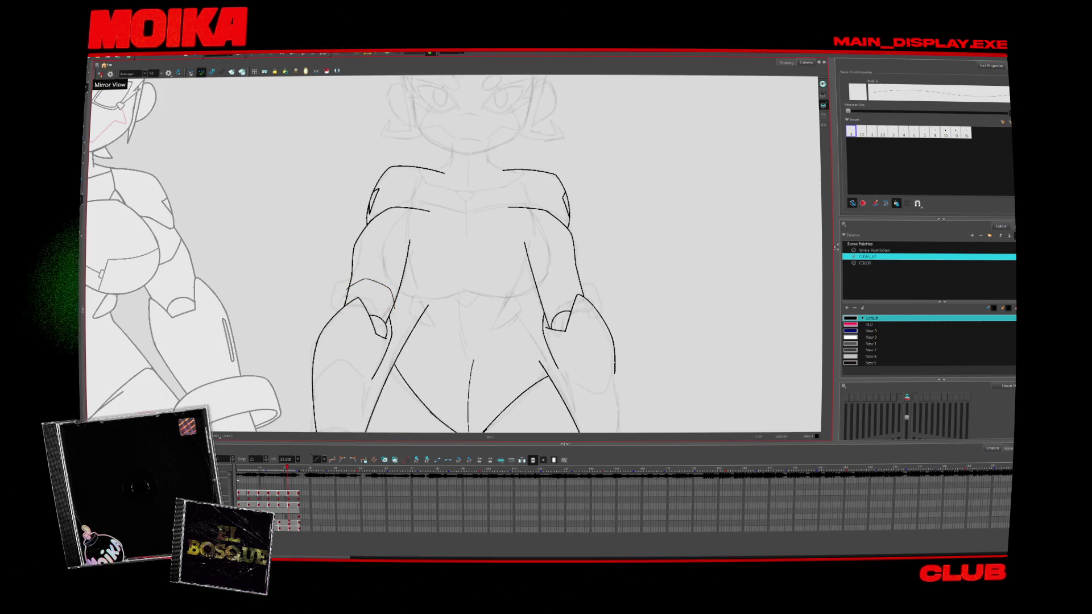
key(period)
key(comma)
key(period)
key(comma)
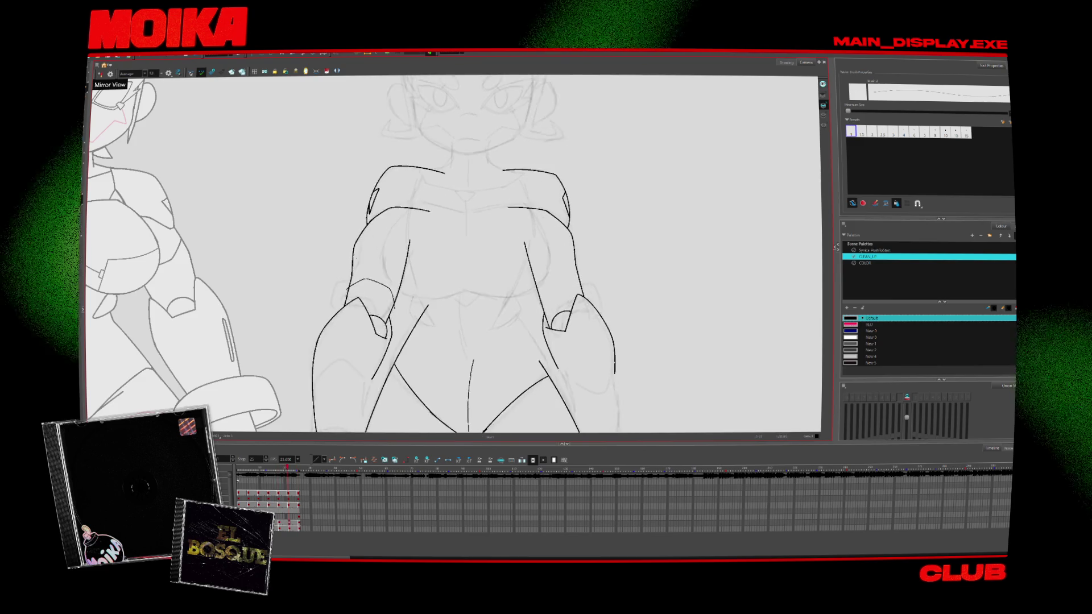
key(period)
key(comma)
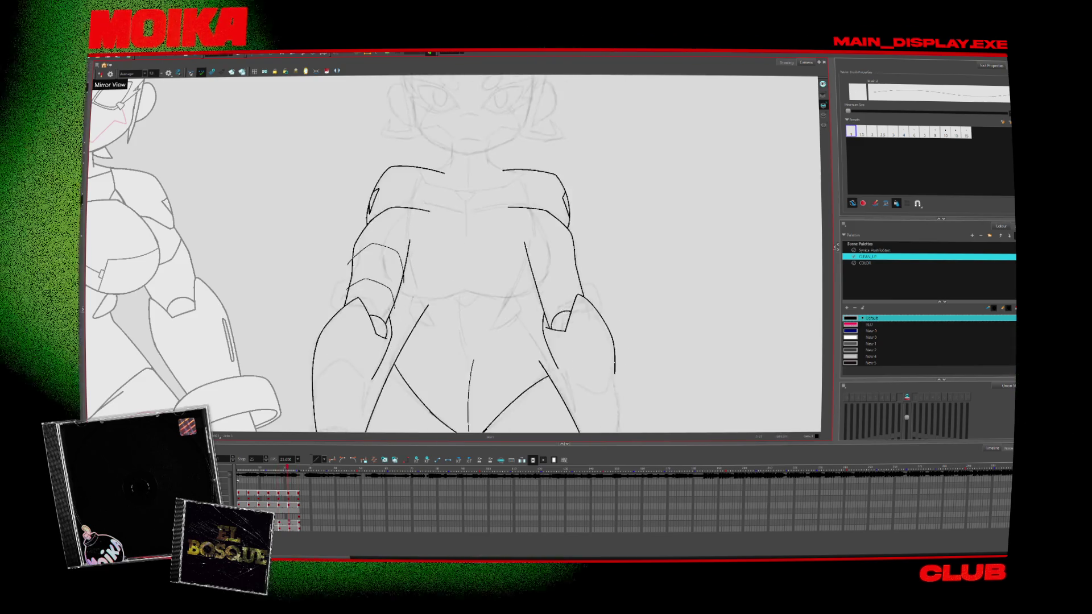
key(period)
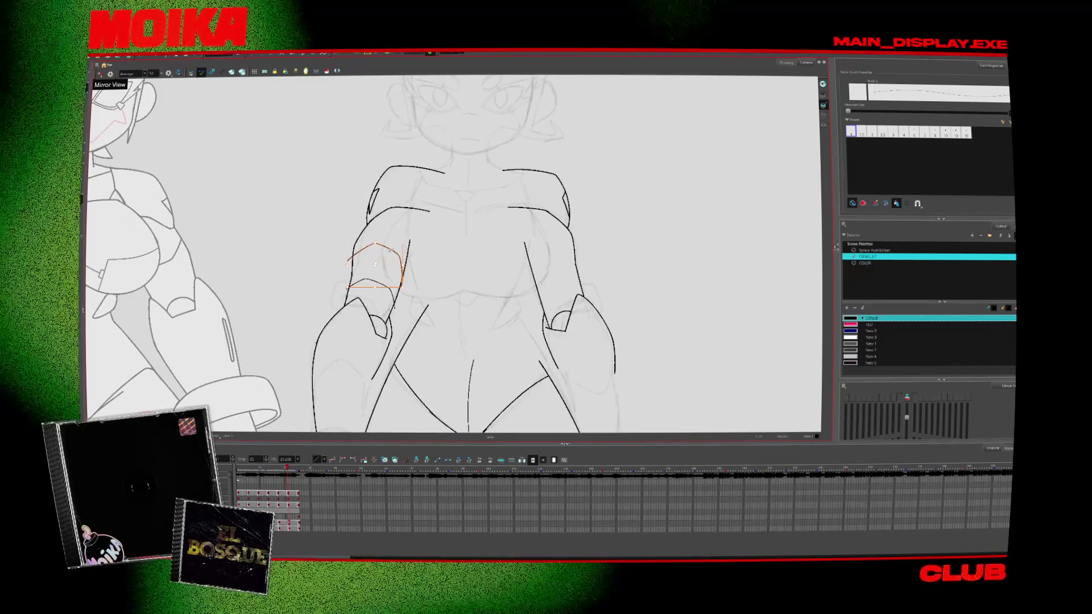
key(period)
Toggle between adjacent drawings to check the new left arm stroke
key(comma)
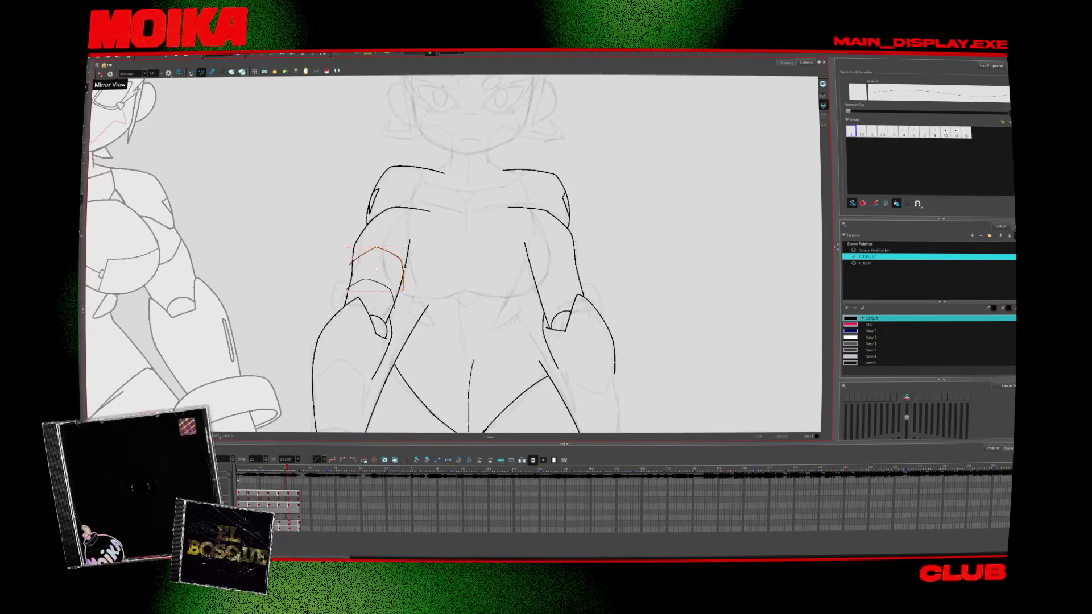
key(period)
key(period)
key(comma)
key(comma)
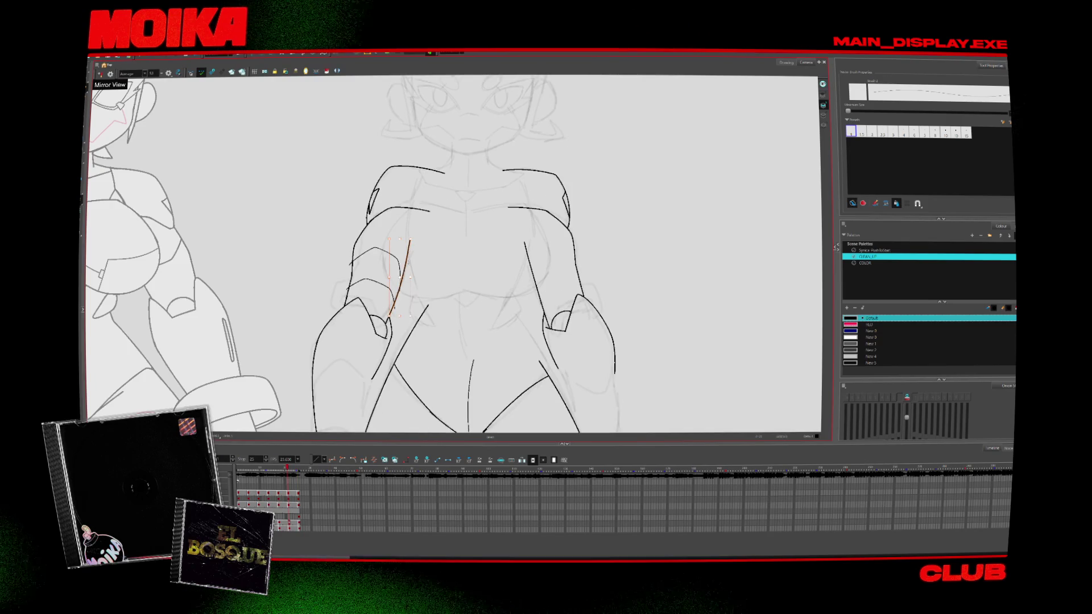
key(period)
key(comma)
key(period)
key(comma)
key(period)
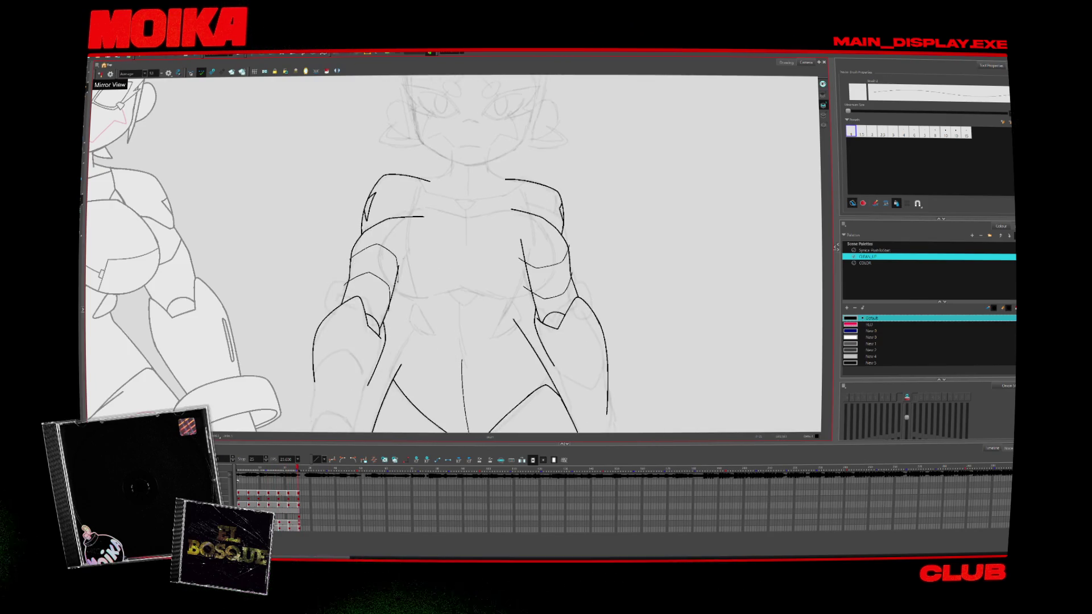
Switch to stroke selection, step back several drawings, and zoom out
key(alt+s)
scroll(354, 255, up, 2)
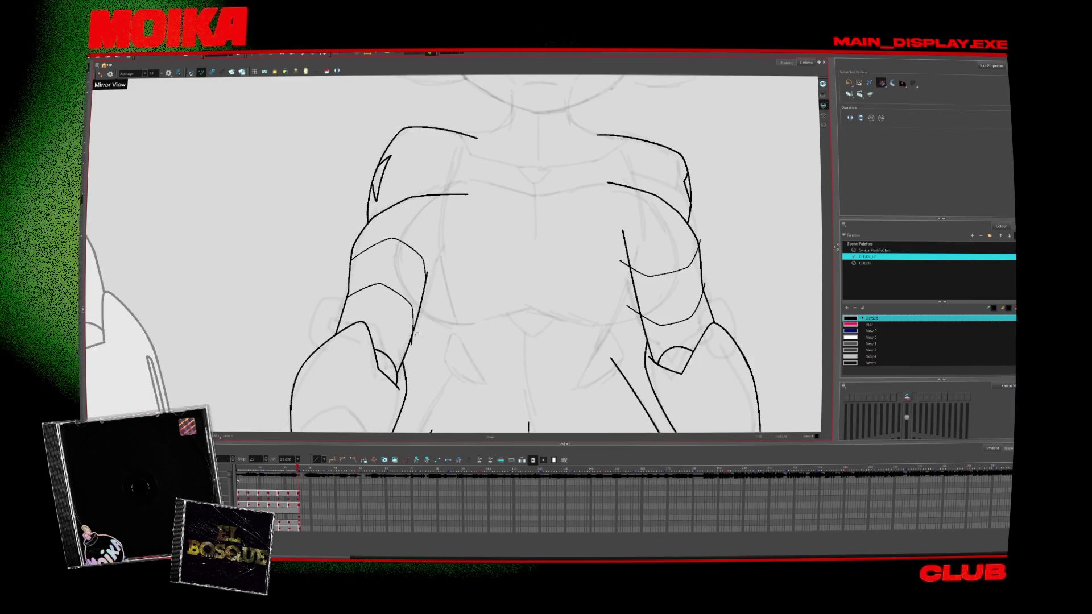
key(comma)
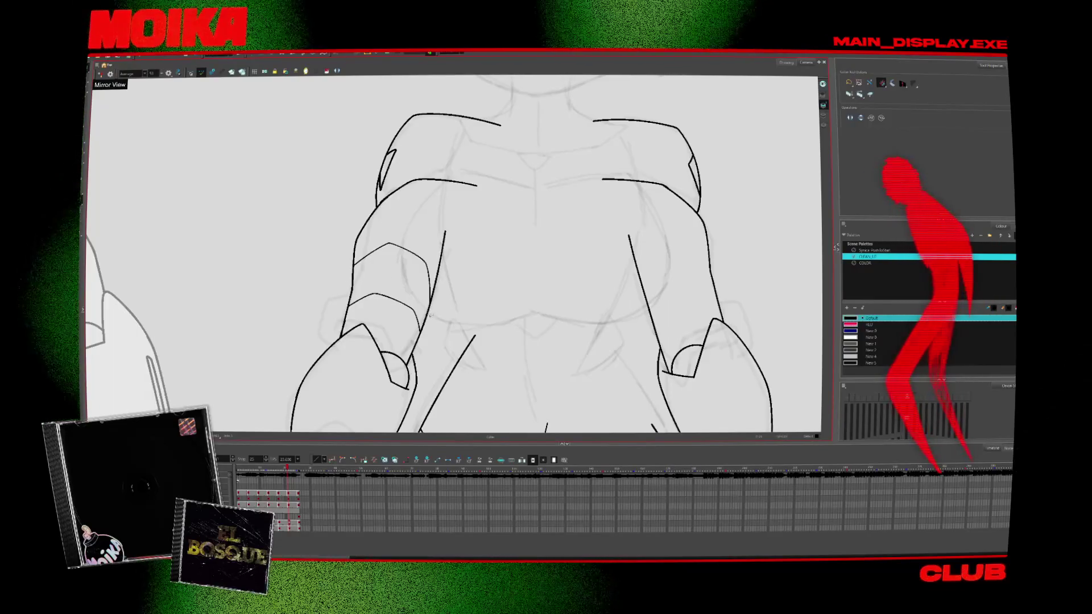
key(comma)
key(comma)
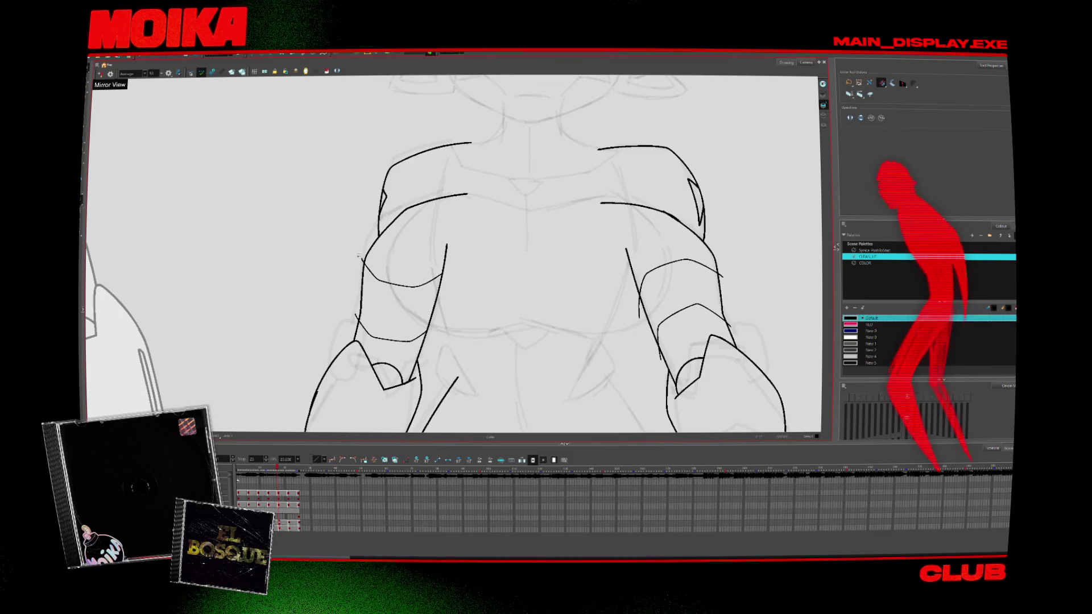
key(comma)
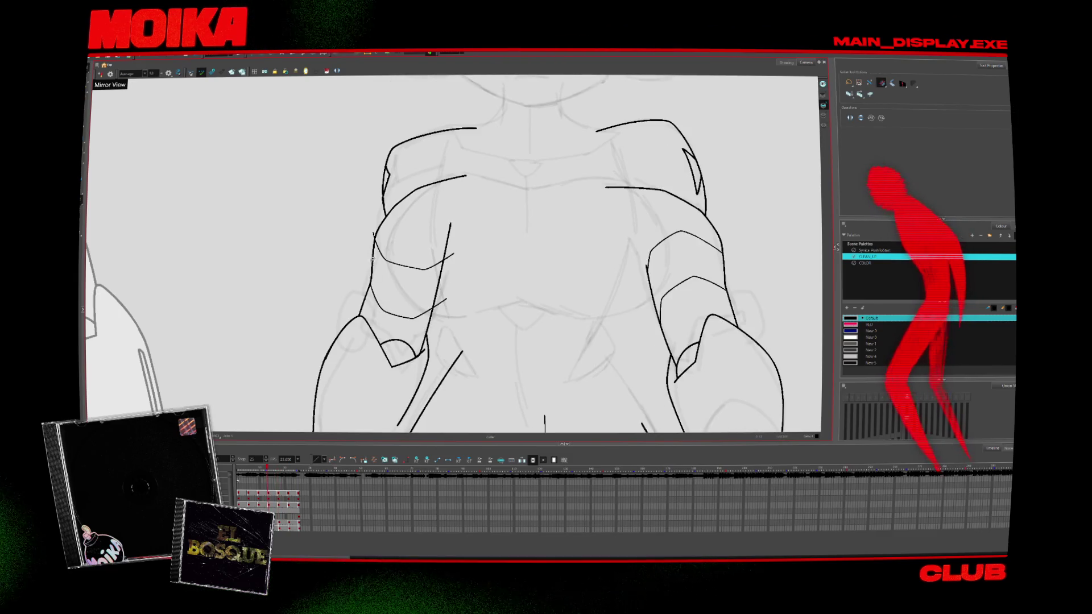
key(comma)
key(comma)
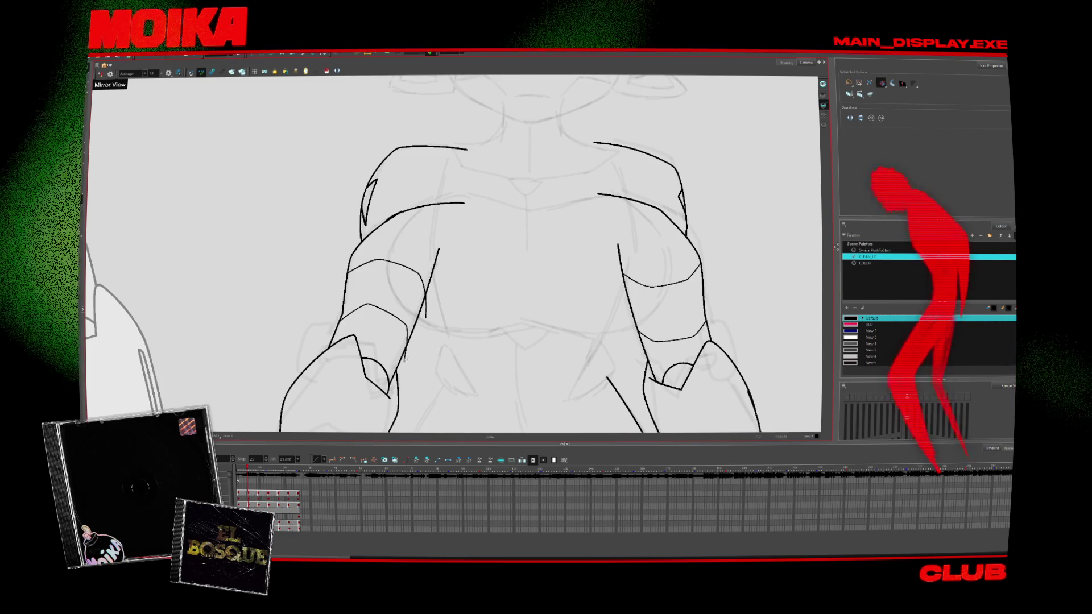
scroll(455, 256, down, 5)
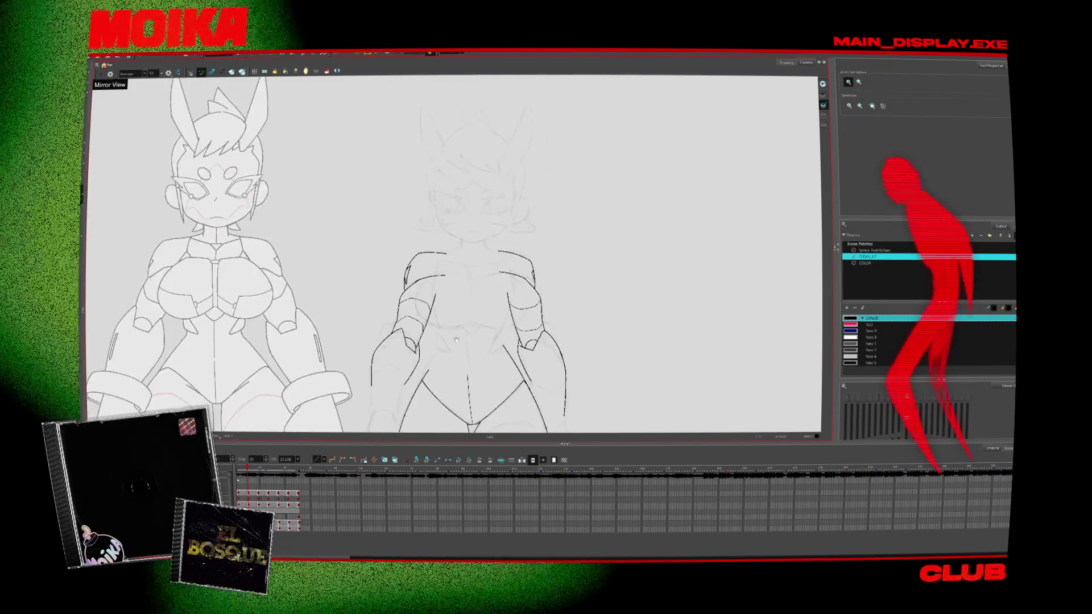
Return to the Brush zoomed on the legs and choose the thinner 1.5 brush preset
key(period)
key(period)
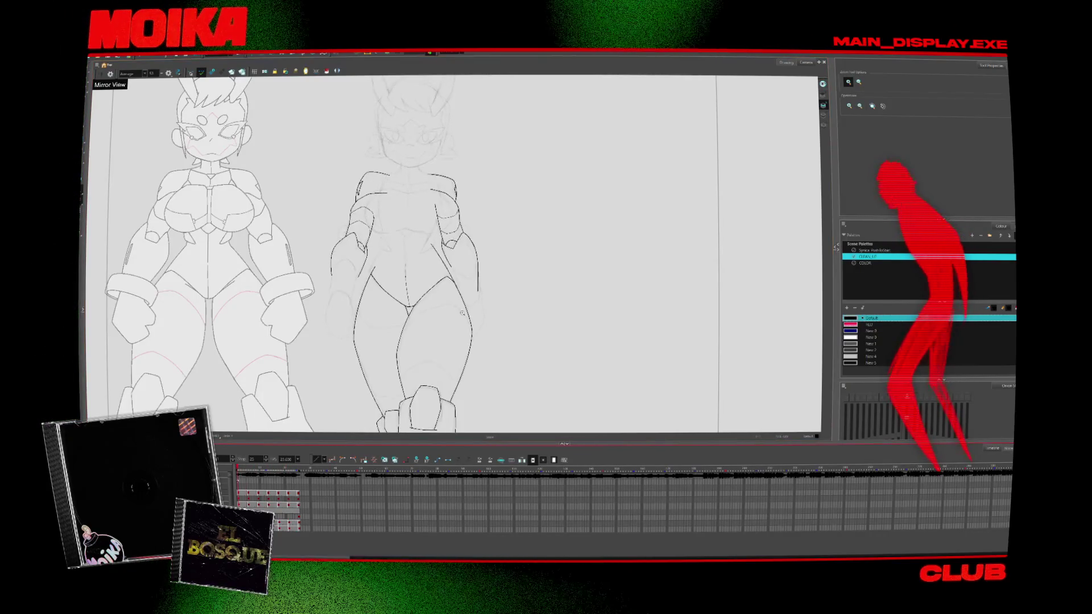
scroll(481, 322, down, 2)
key(alt+b)
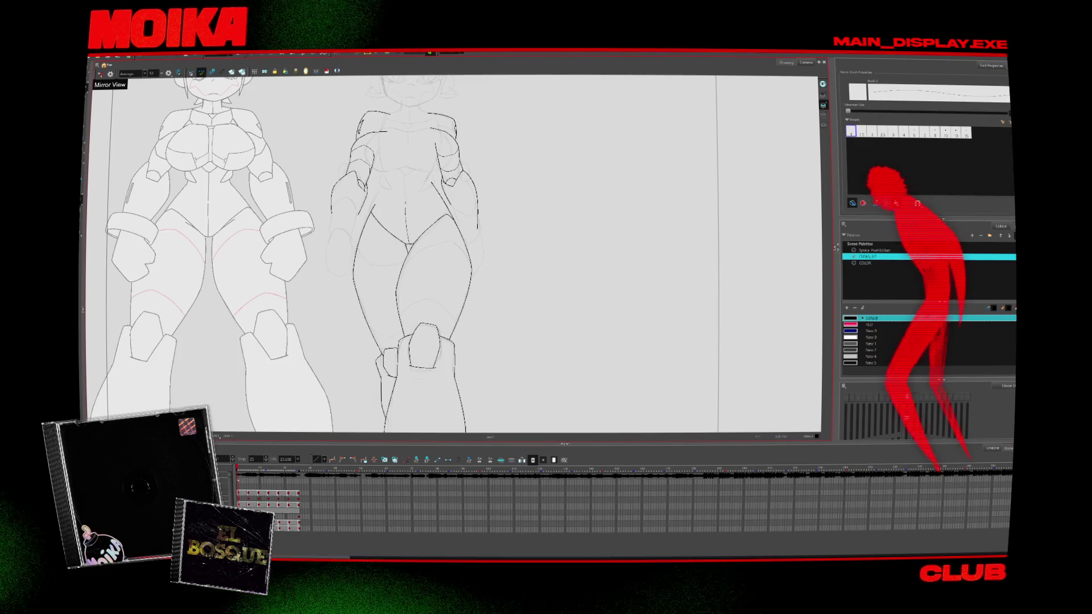
scroll(407, 306, up, 3)
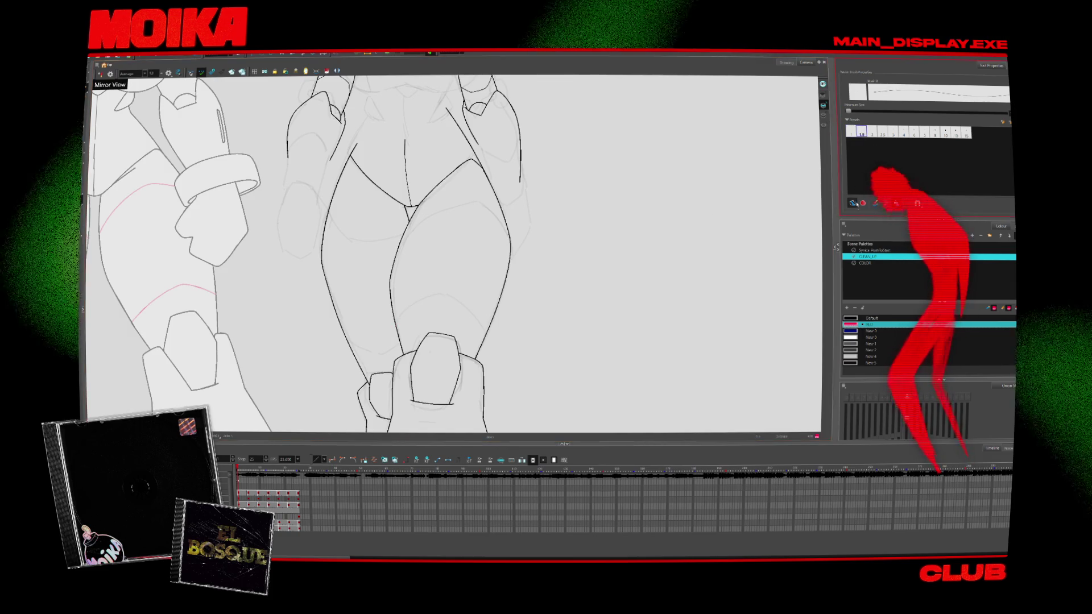
click(862, 132)
Draw a red colour-separation line across the thigh and extend it further down on the next drawing
drag(393, 248, 455, 205)
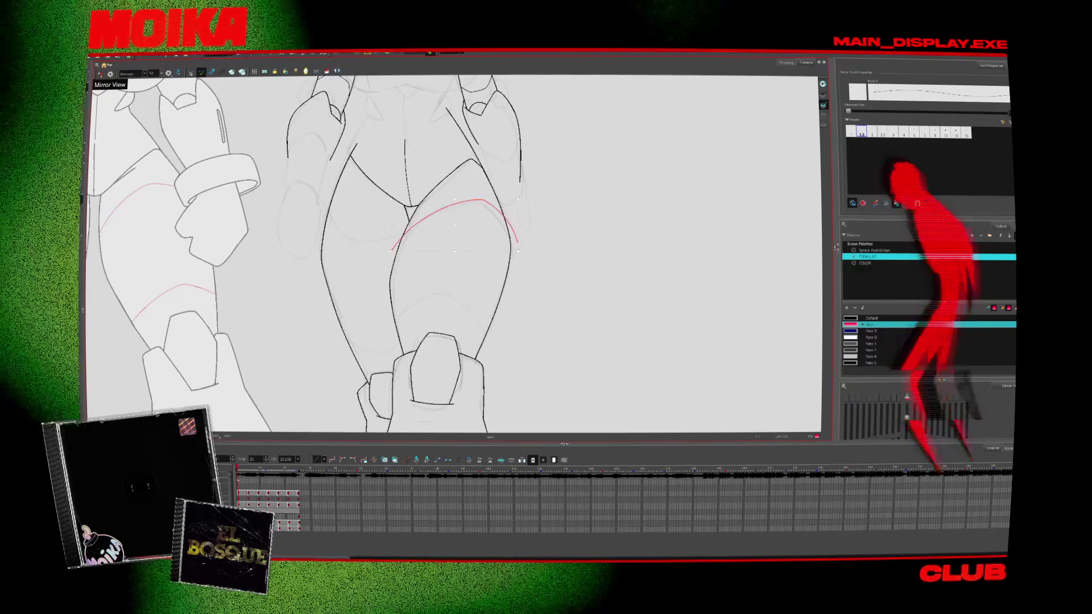
key(period)
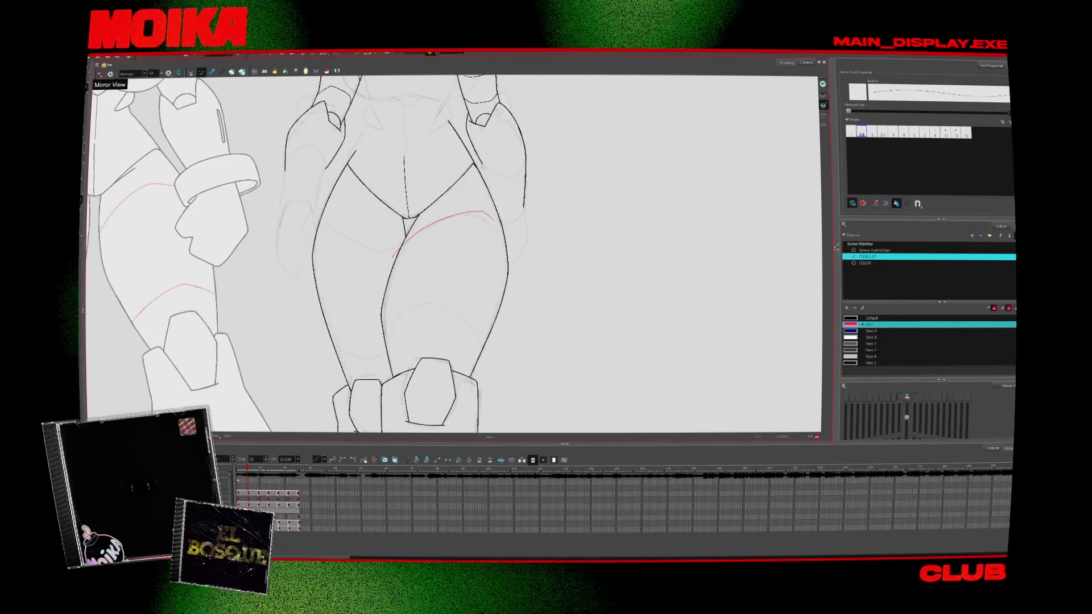
drag(392, 256, 512, 256)
key(Escape)
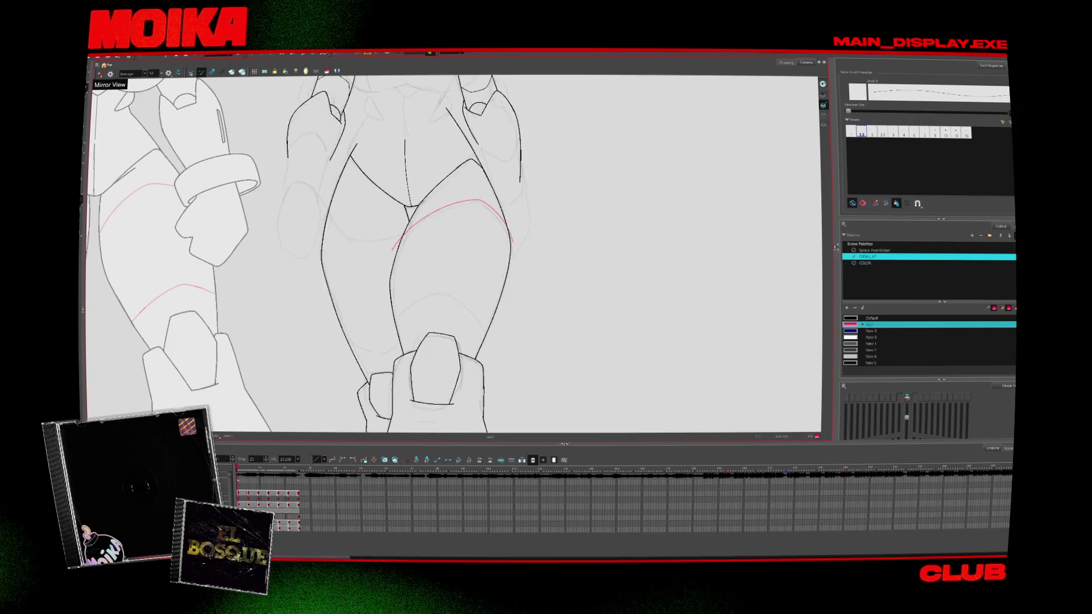
key(period)
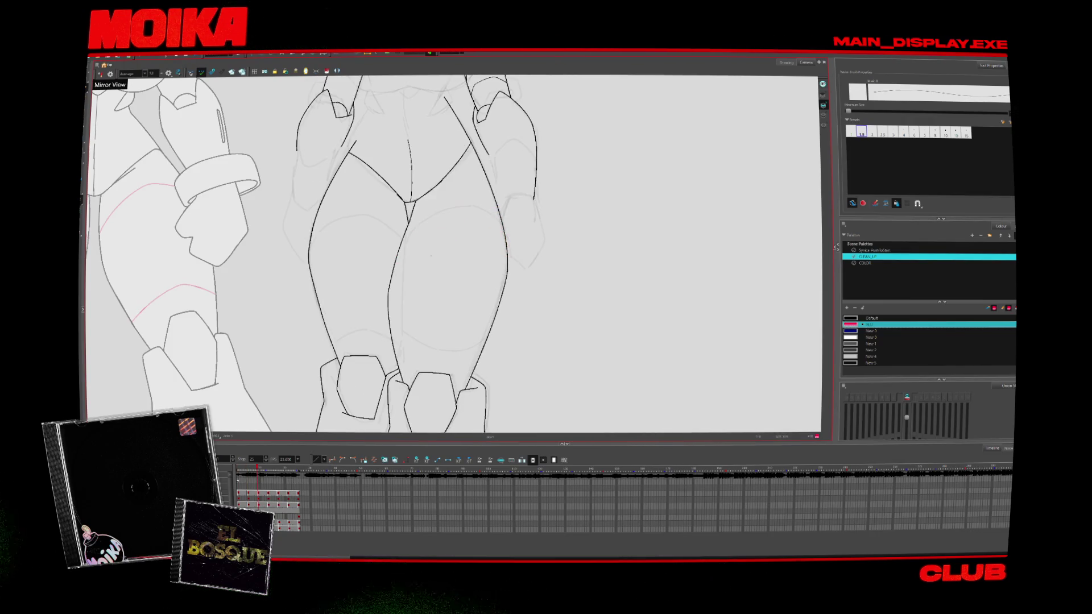
key(comma)
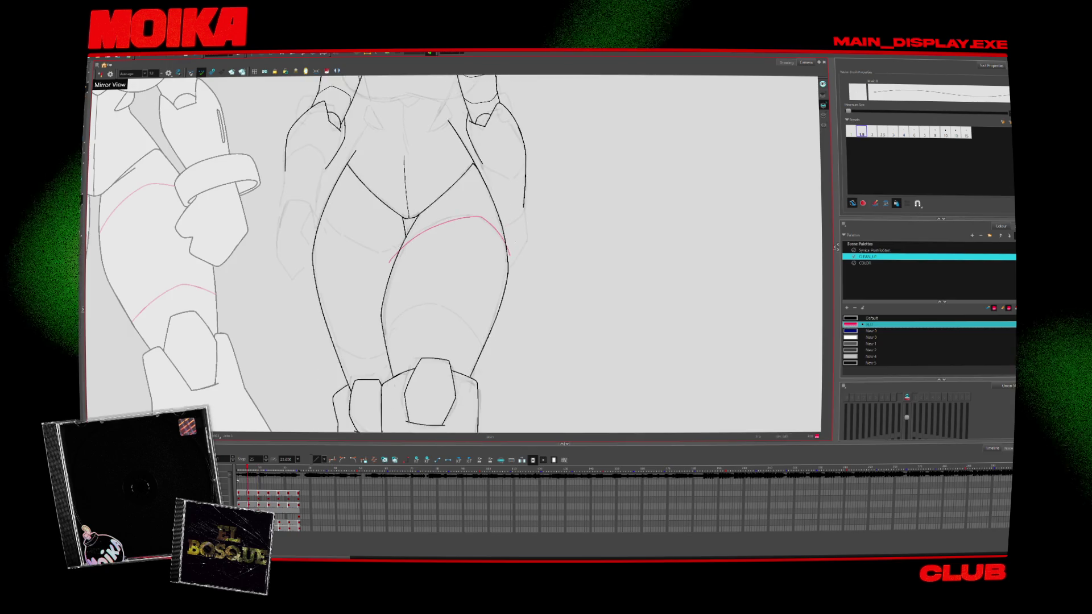
key(period)
Select the red thigh line and flip through the following leg drawings to compare the lines
click(466, 228)
key(period)
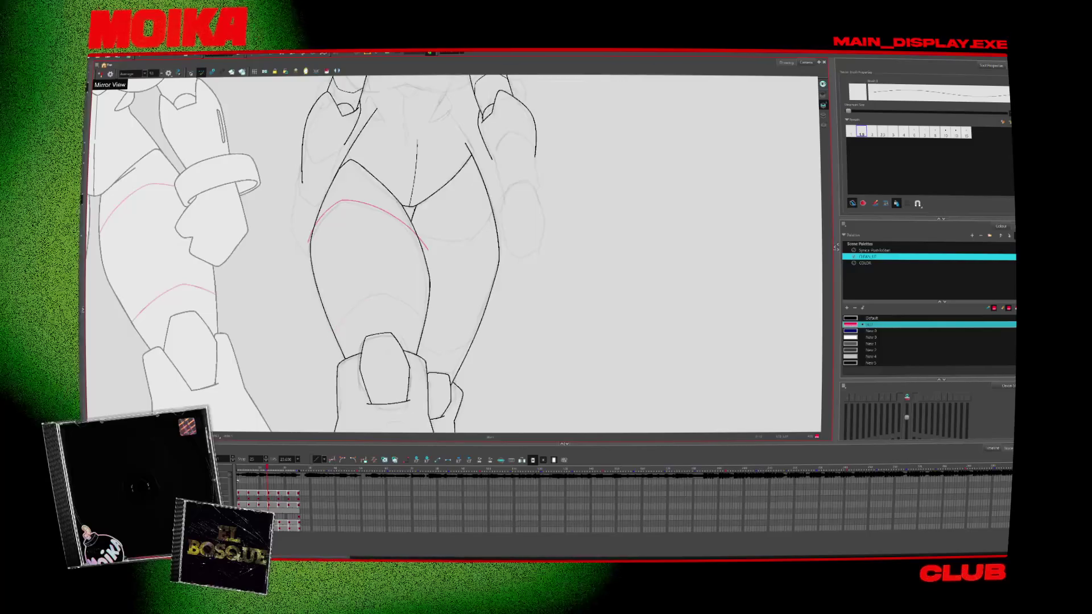
key(period)
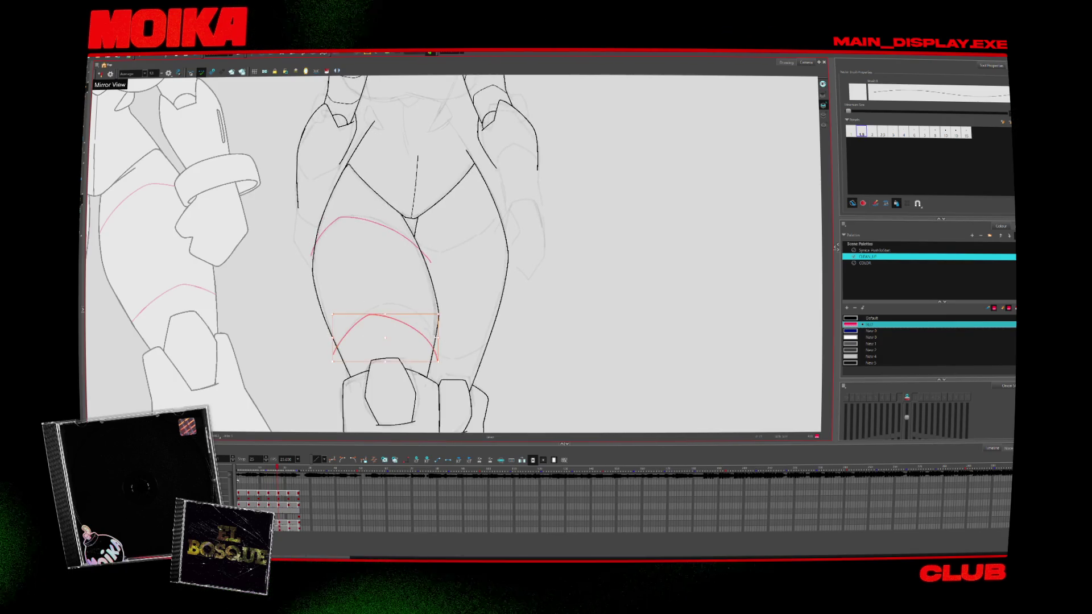
key(period)
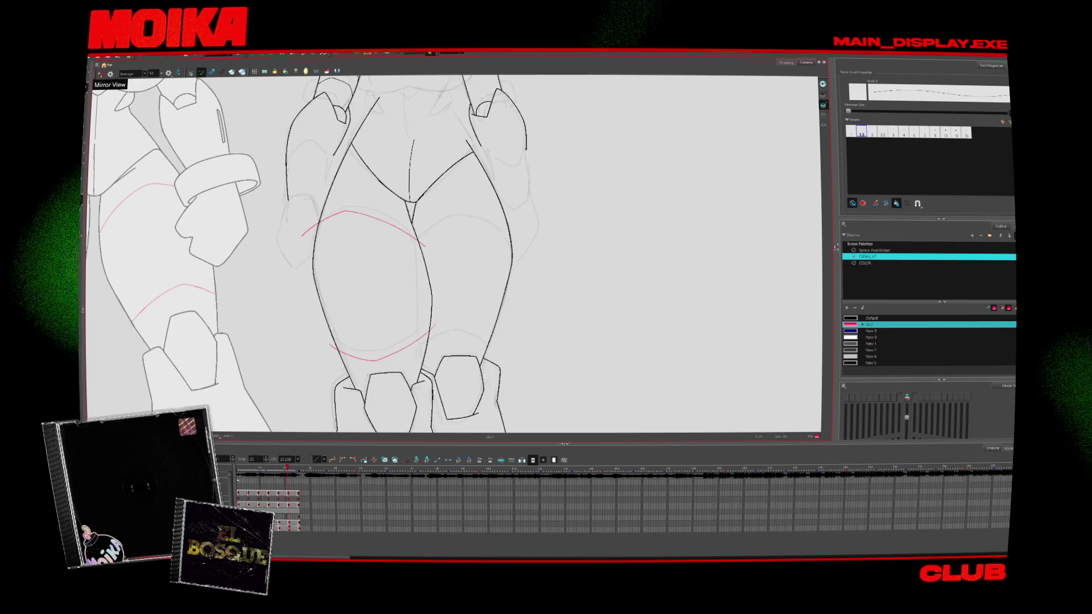
key(period)
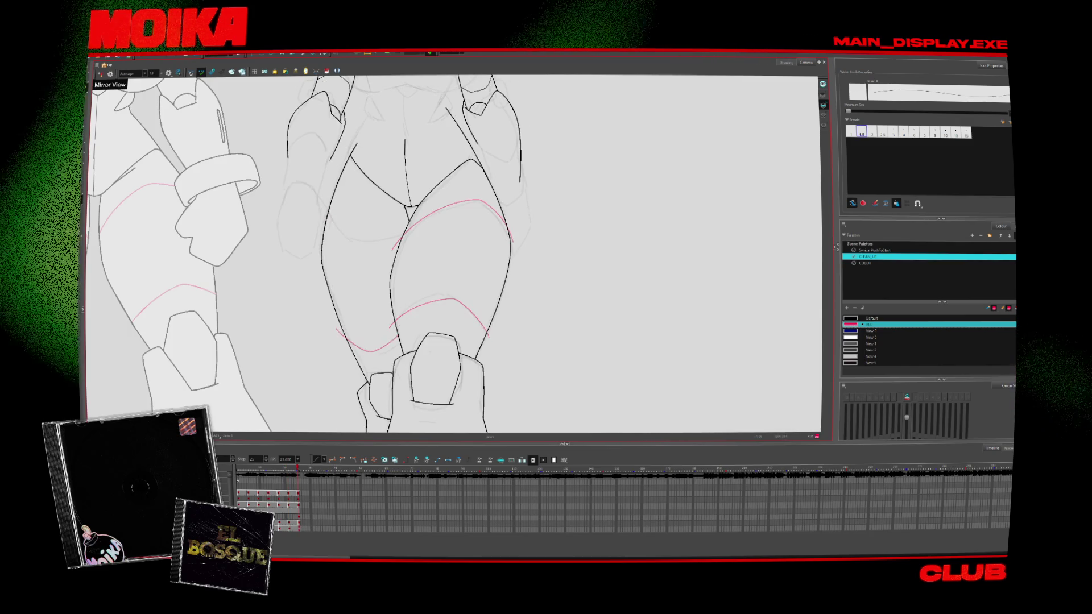
key(comma)
key(period)
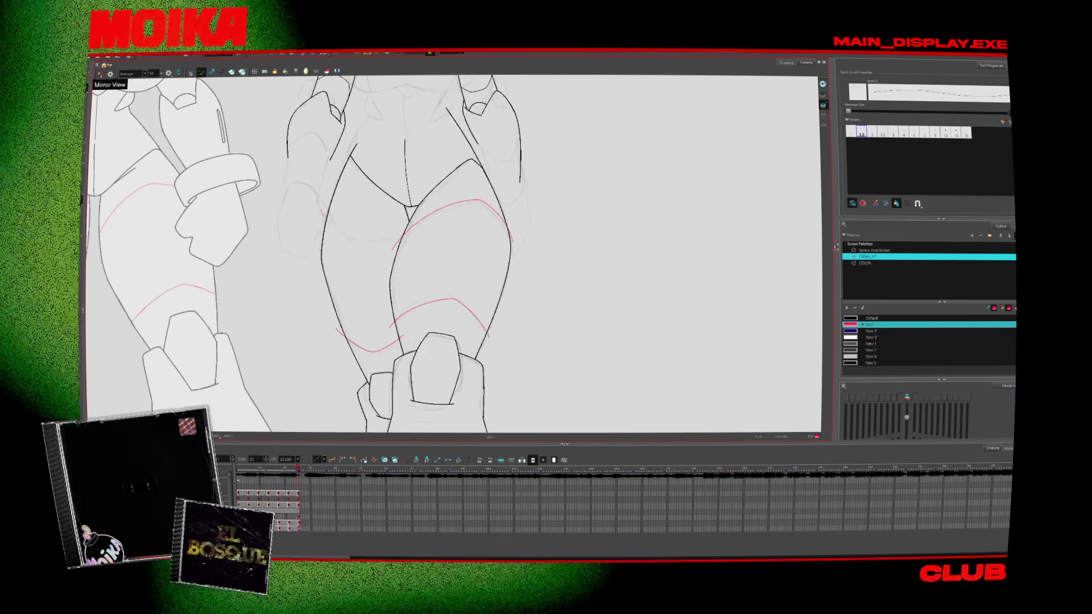
Zoom in on the red and black intersection, undo and reshape the left red line, then zoom back out
key(alt+z)
click(409, 238)
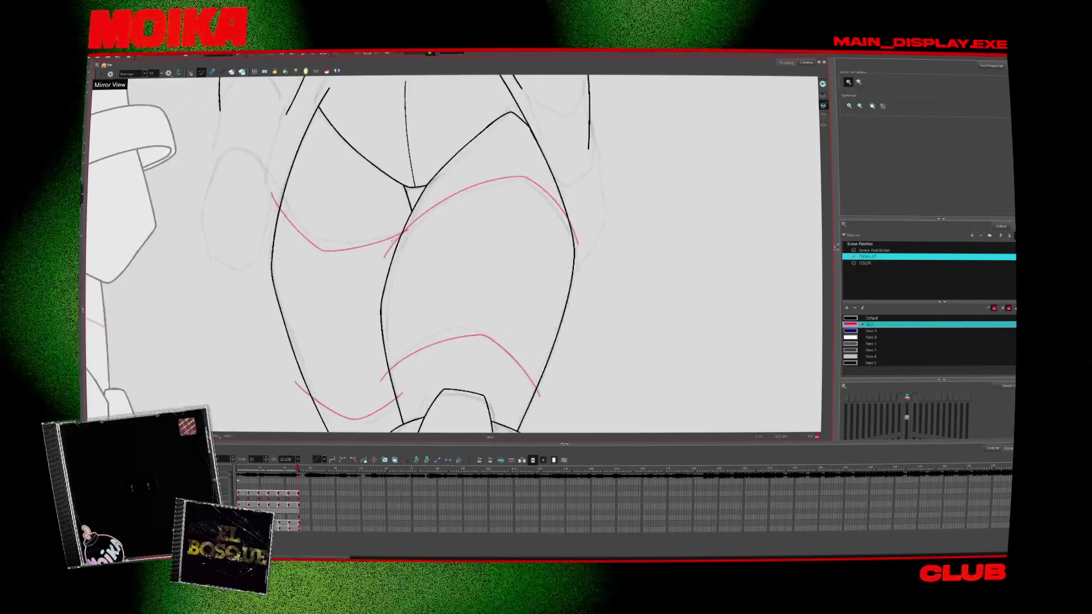
click(402, 234)
key(ctrl+z)
key(alt+b)
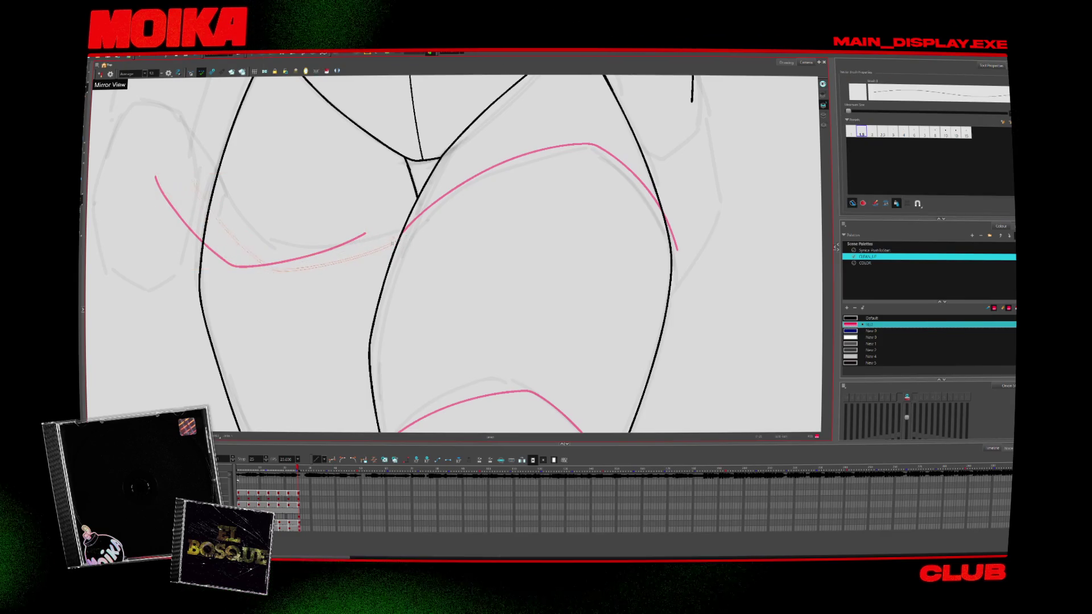
key(ctrl+z)
key(alt+s)
key(alt+z)
alt+click(380, 240)
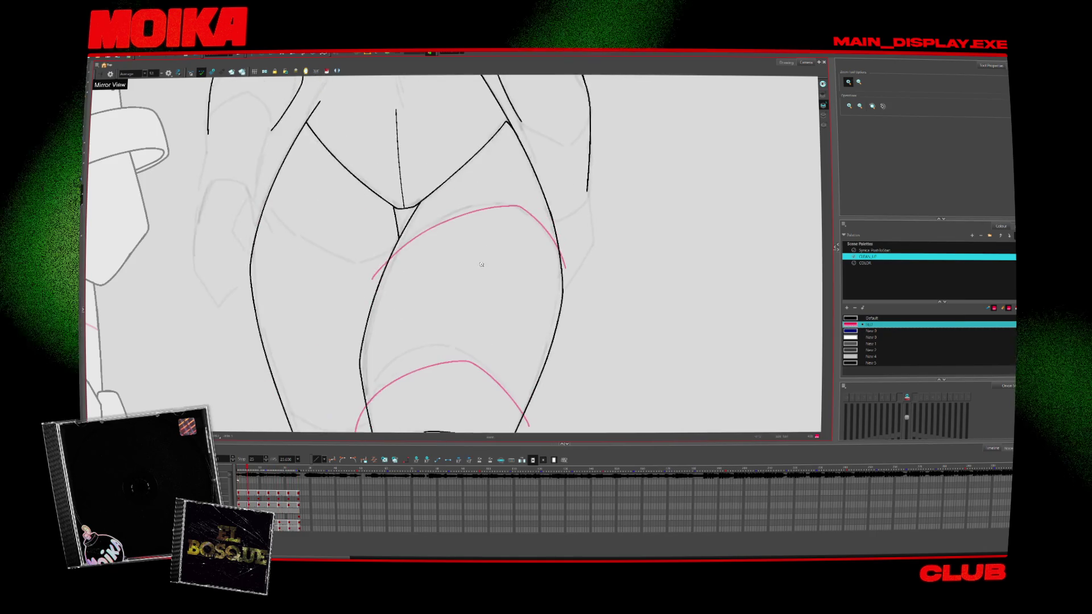
Flip back and forth between drawings to compare the pink thigh line with its neighbours
key(alt+b)
key(alt+s)
key(period)
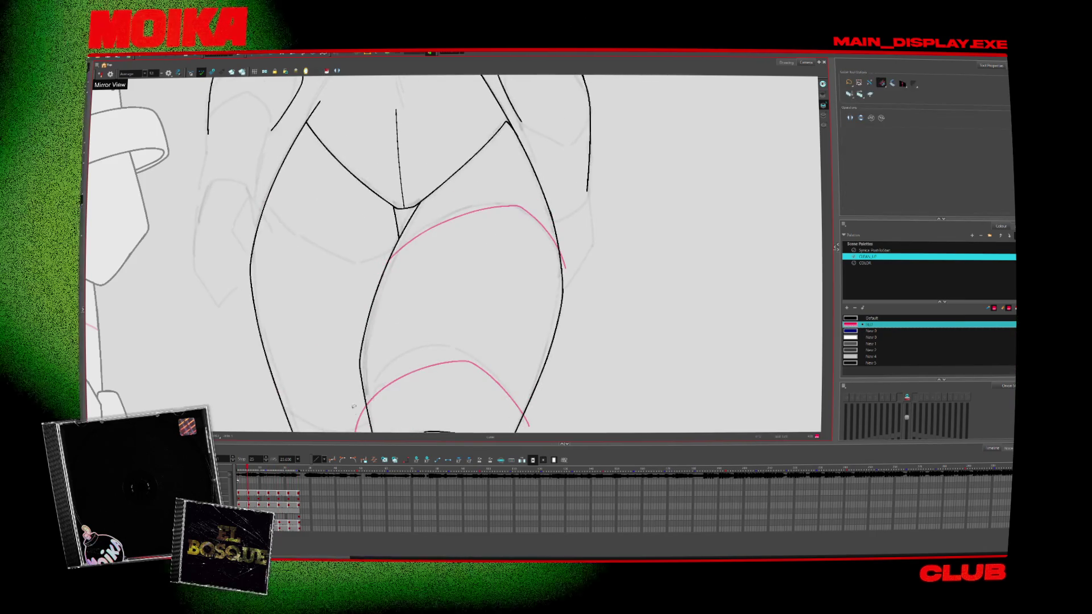
key(comma)
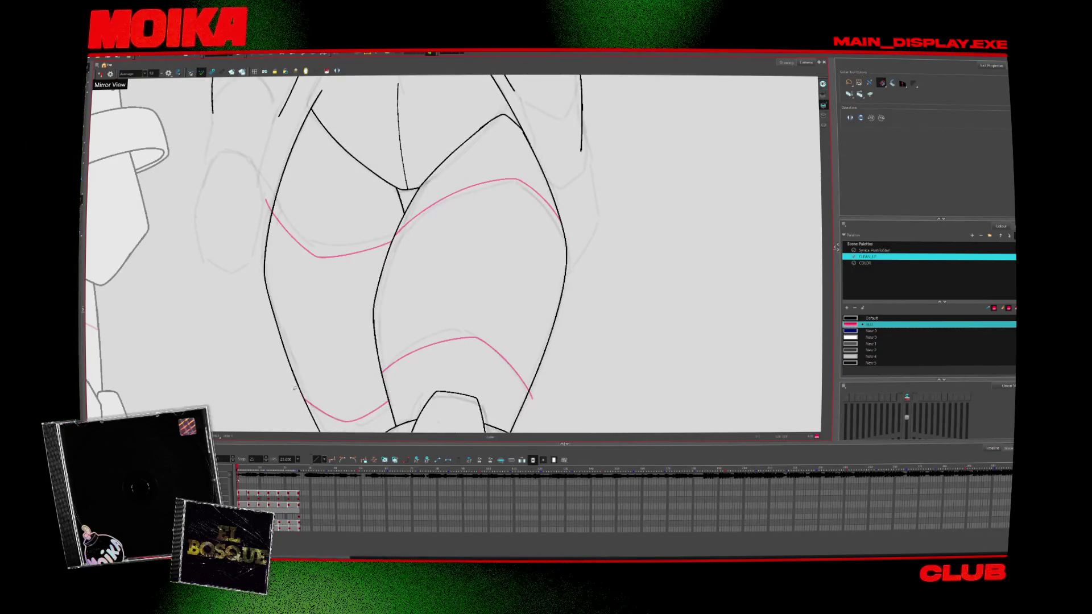
key(period)
key(period)
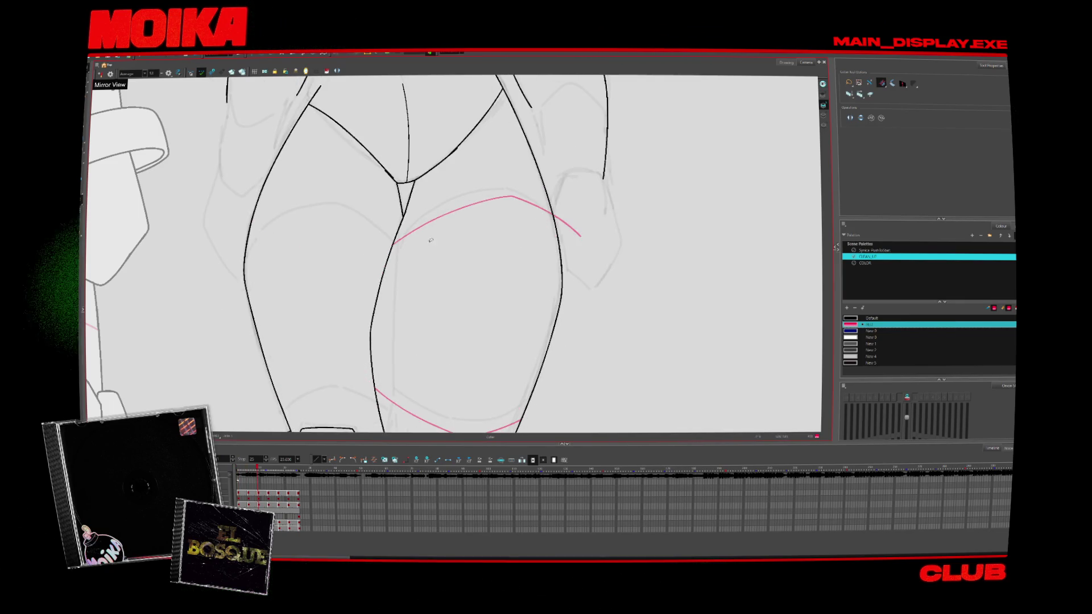
key(comma)
key(comma)
key(comma)
key(alt+b)
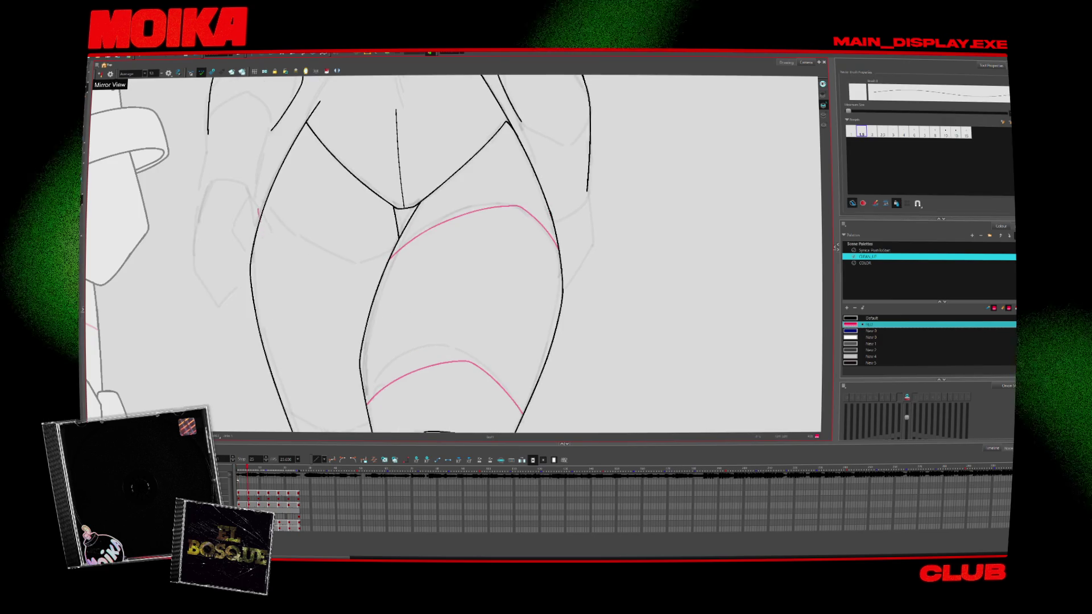
key(period)
key(period)
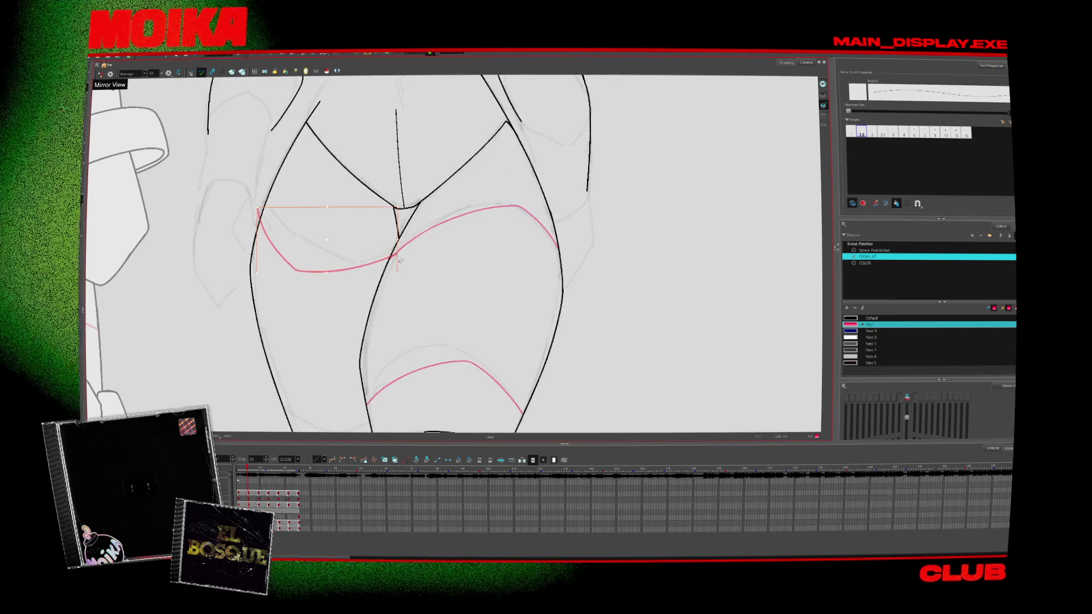
Bring the lower legs into view and extend the lower-left red stroke up and to the right
key(alt+s)
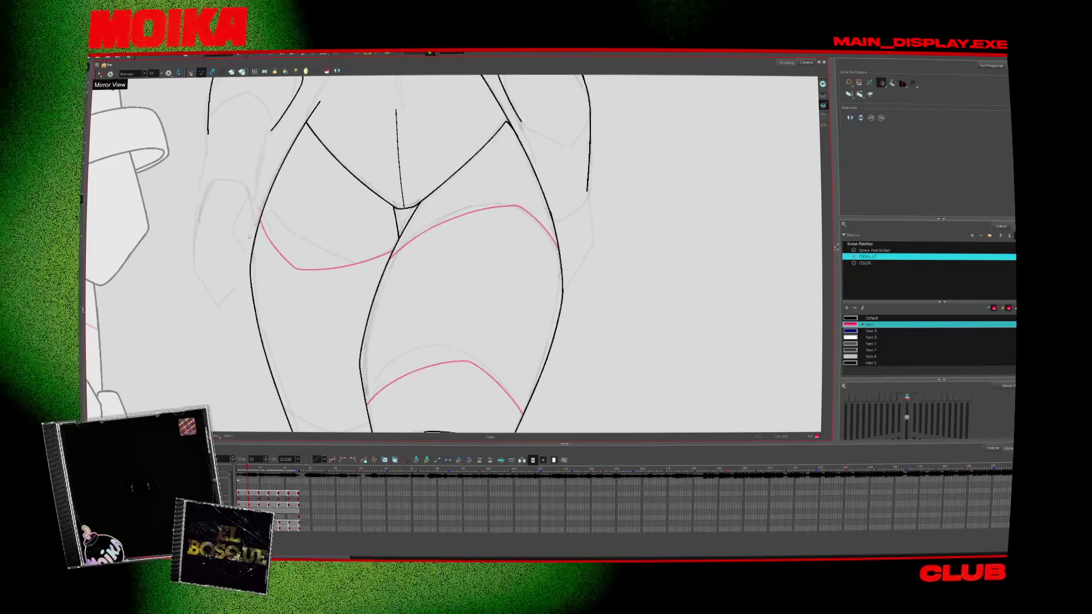
drag(373, 326, 361, 219)
key(alt+b)
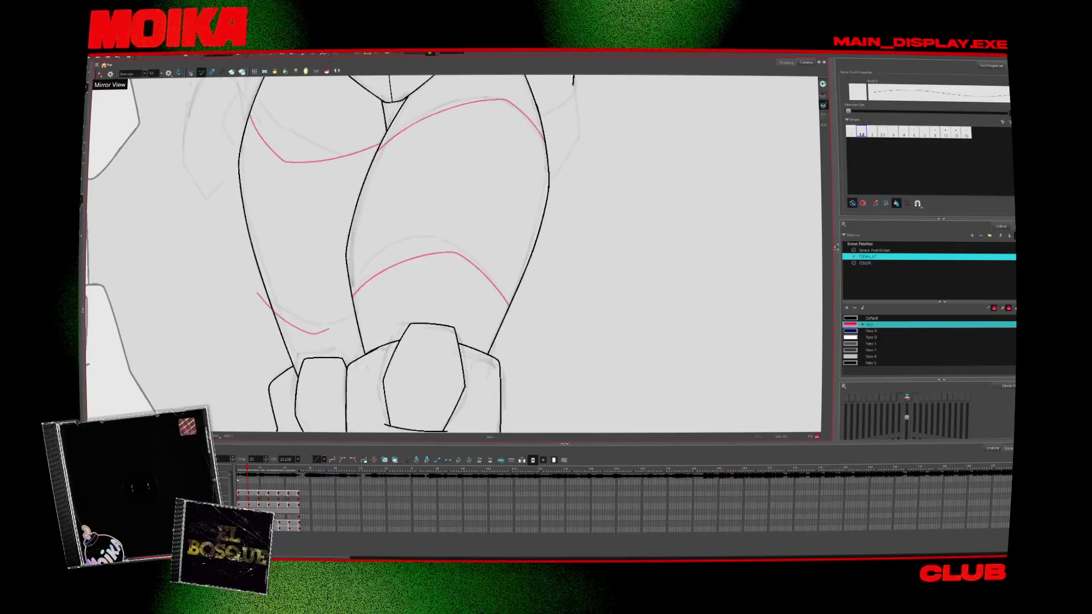
drag(329, 329, 365, 306)
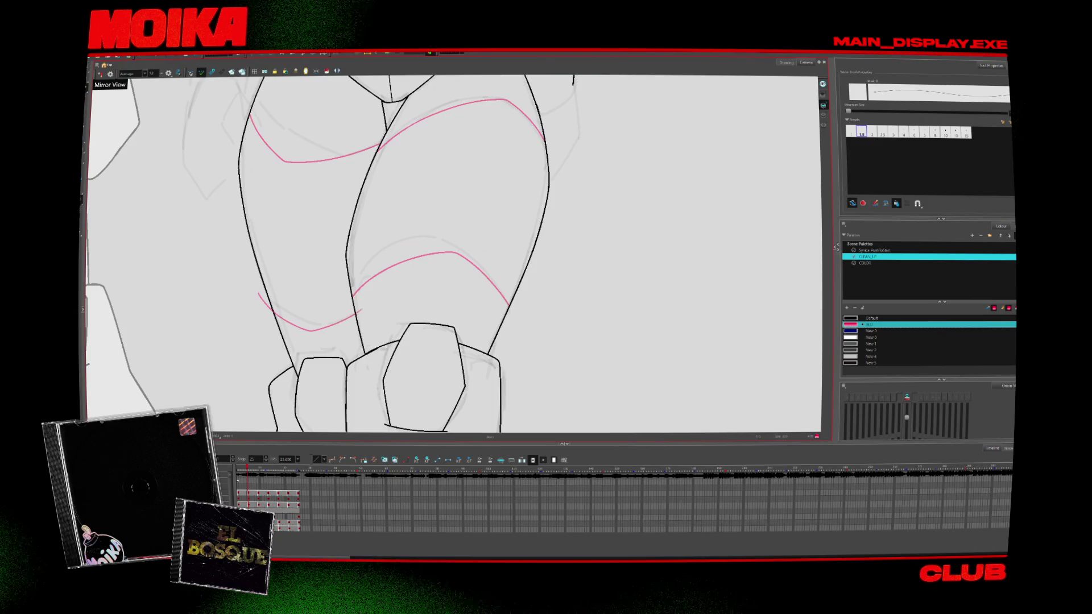
key(alt+s)
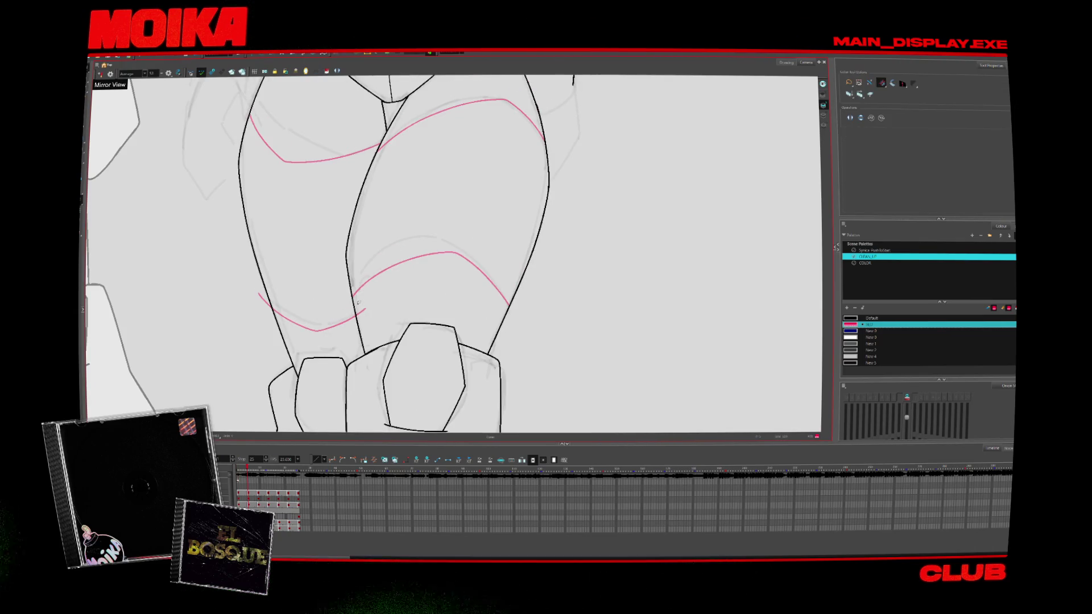
scroll(431, 307, up, 2)
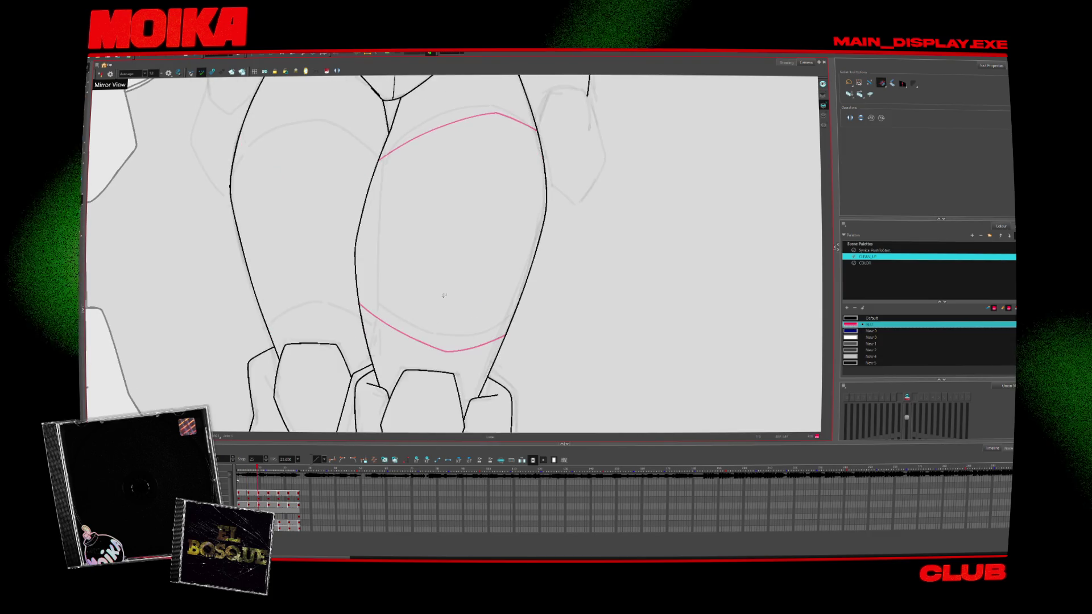
key(alt+b)
scroll(442, 229, up, 3)
Step forward and back through neighbouring drawings to check the extended red lines
key(.)
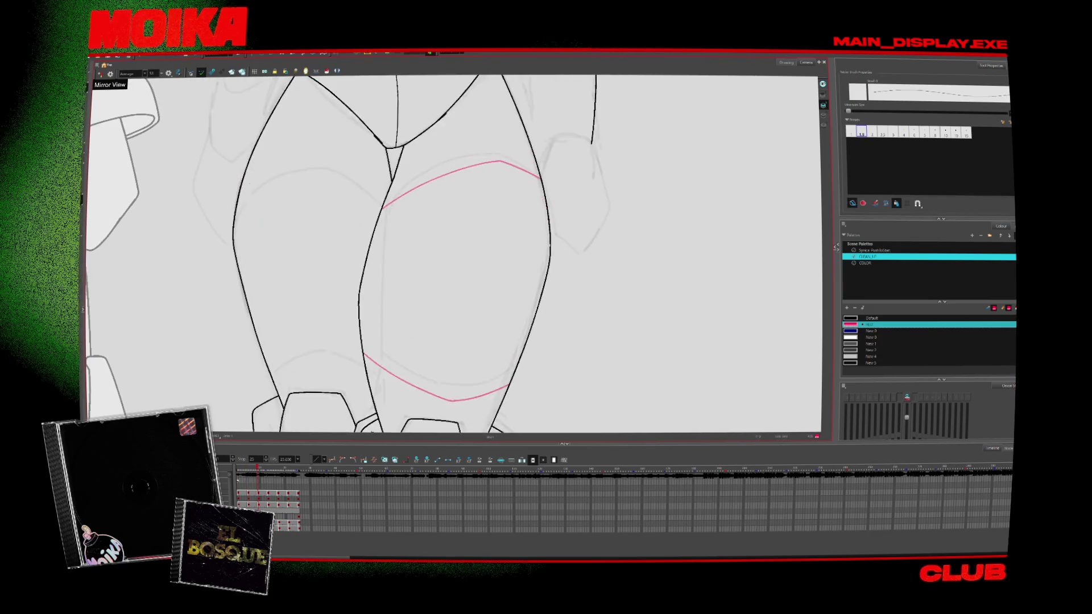
key(.)
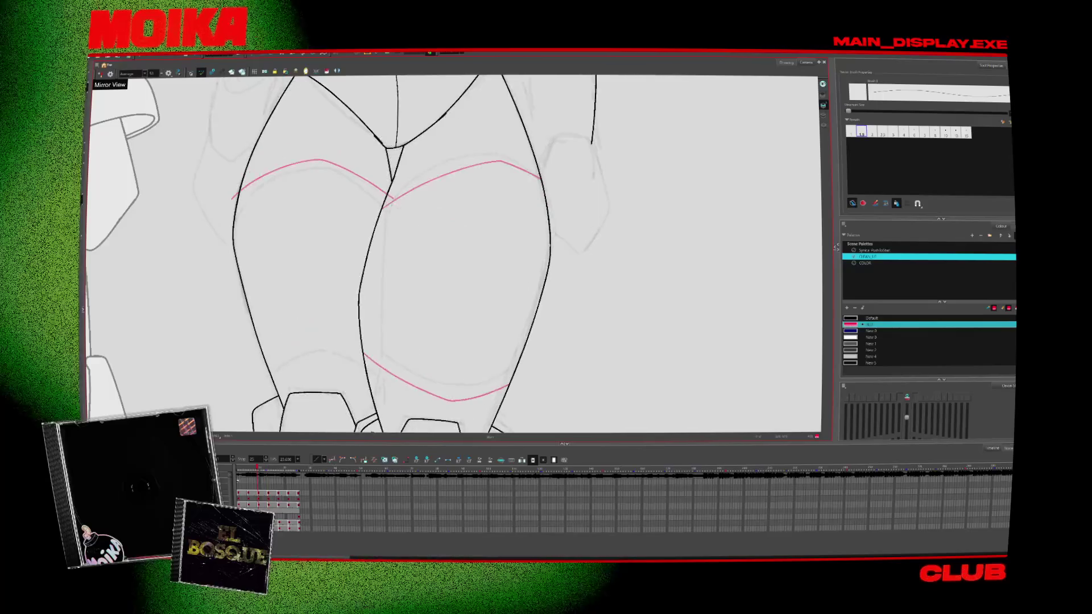
key(comma)
key(comma)
key(.)
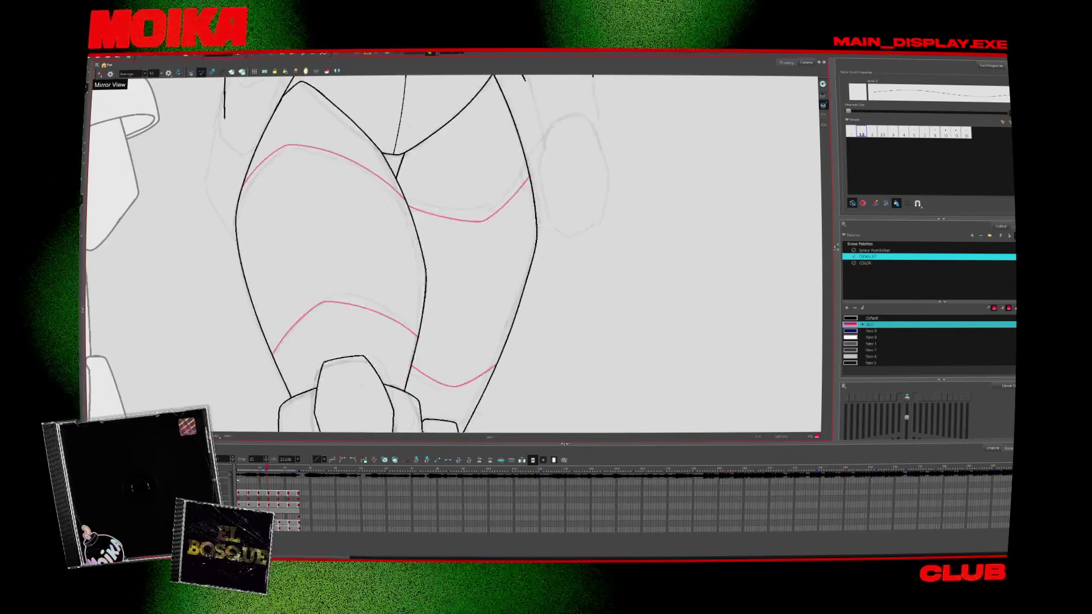
key(comma)
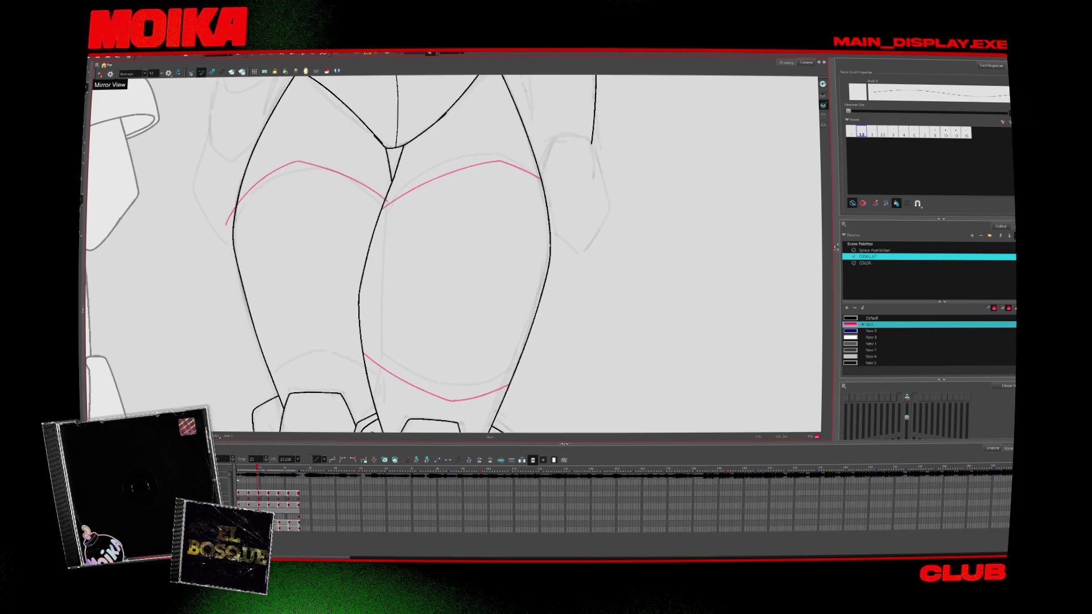
key(alt+z)
Add a short red brush stroke on the legs and check it against the neighbouring drawing
key(2)
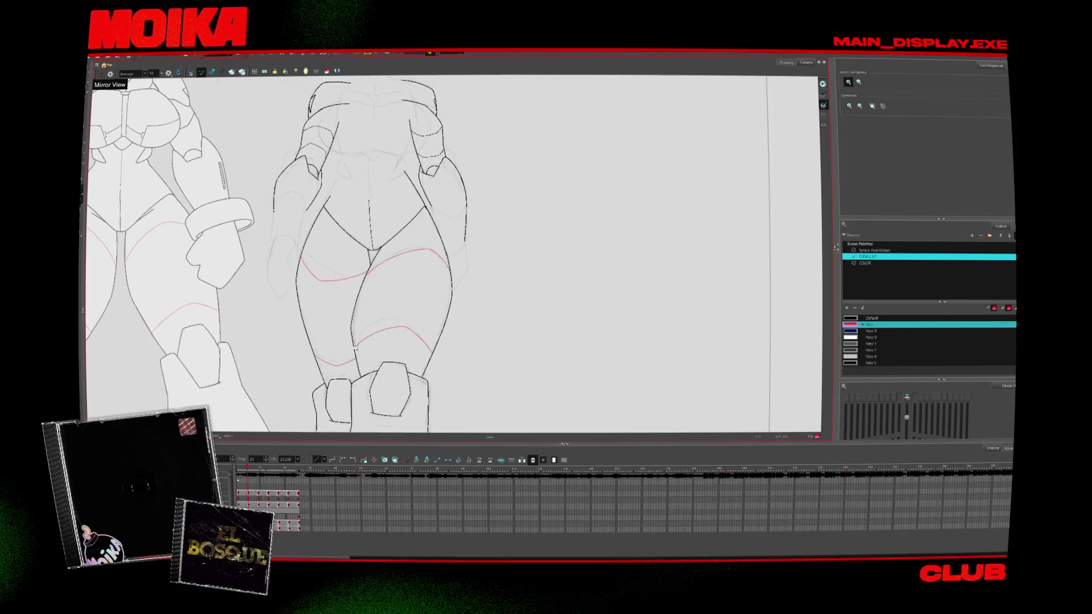
key(alt+b)
drag(291, 339, 315, 350)
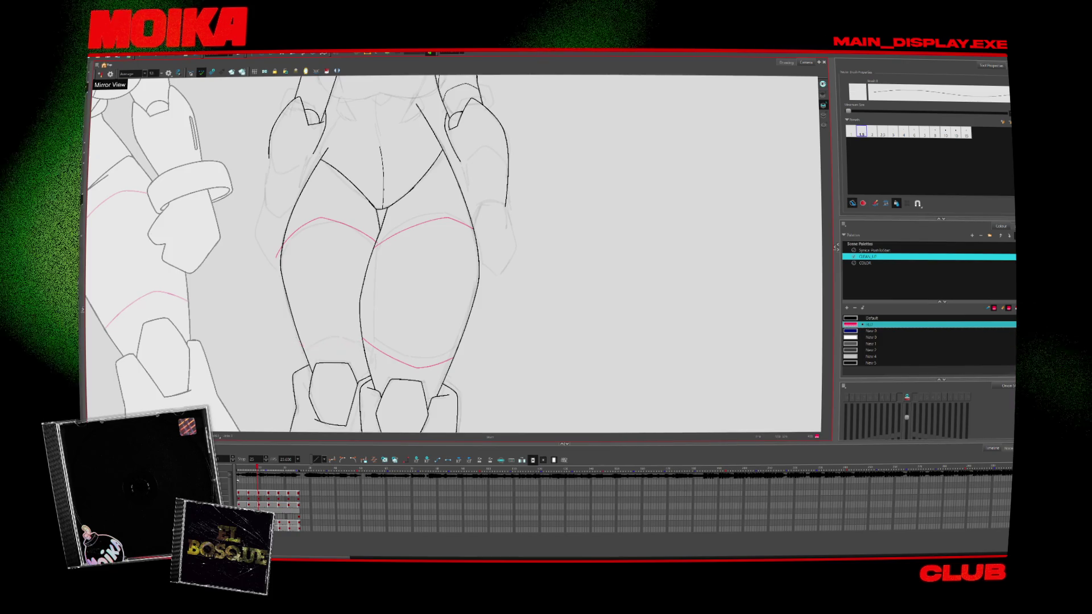
key(period)
key(comma)
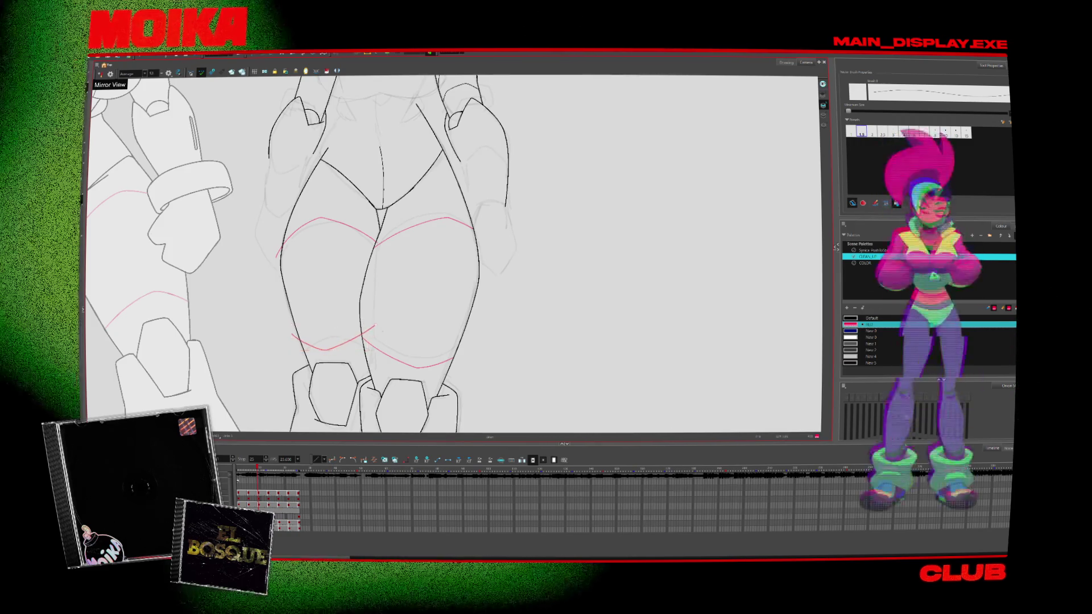
Zoom out to show the cleaned character beside the armored reference and rough figure
key(alt+s)
key(comma)
key(comma)
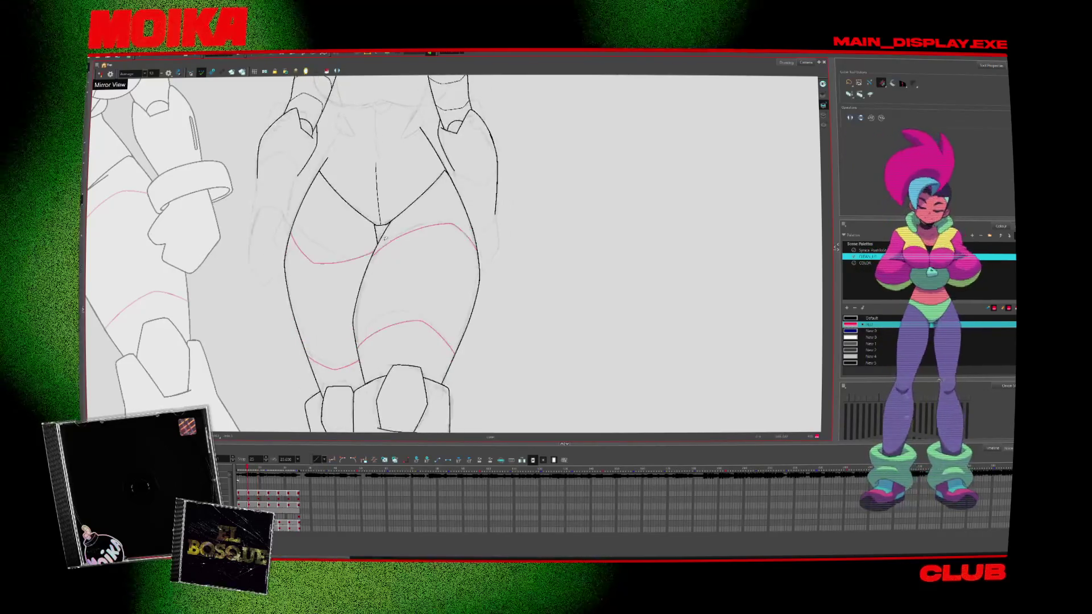
key(period)
key(period)
key(period)
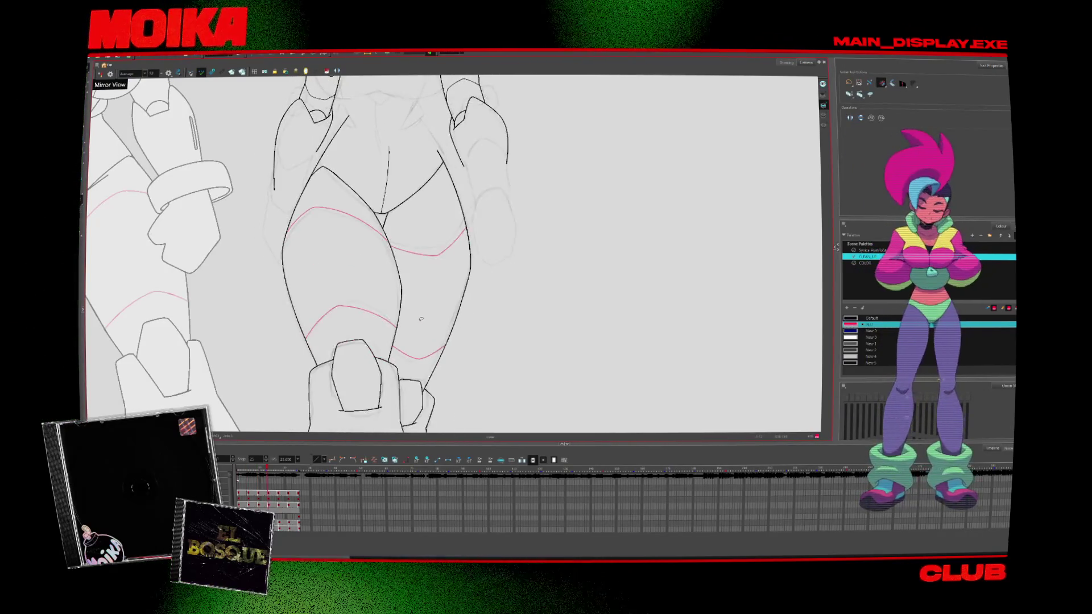
key(alt+z)
alt+click(473, 329)
drag(472, 328, 353, 351)
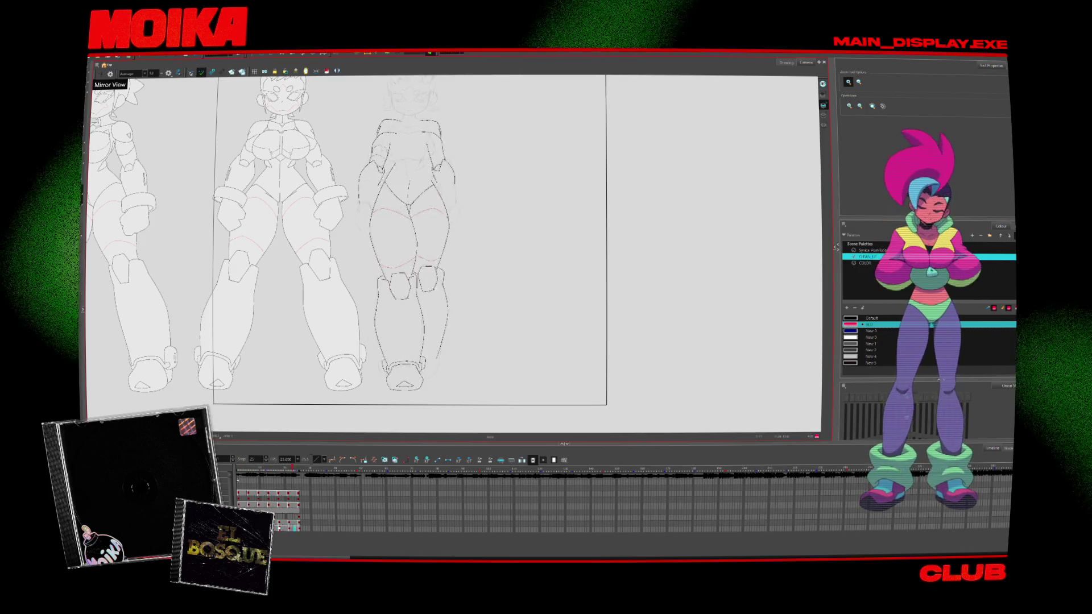
Step through the next drawings to review the cleaned pose against the rough figure
key(period)
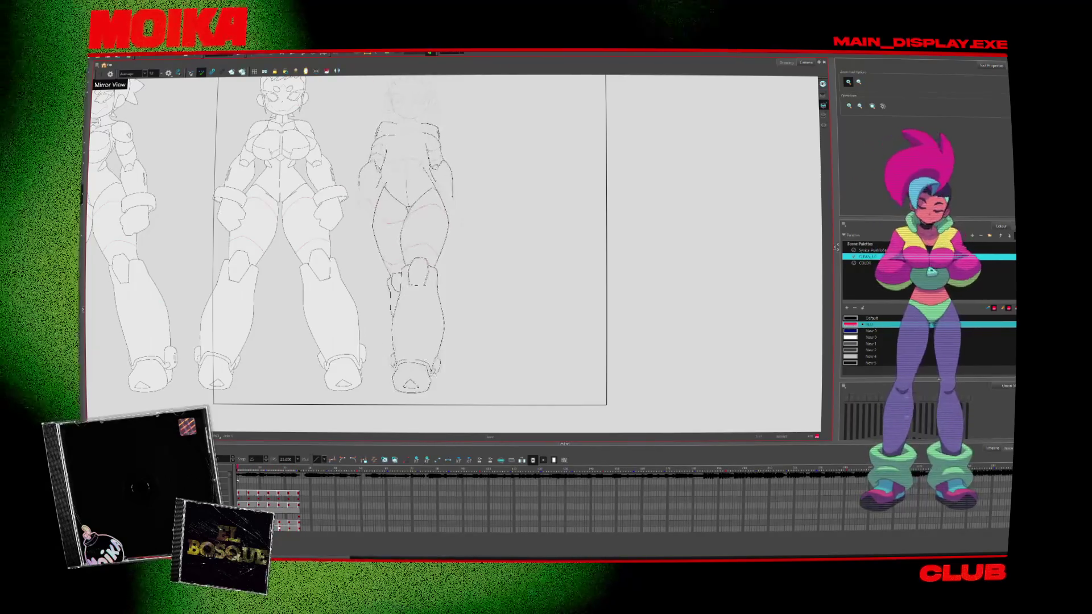
key(period)
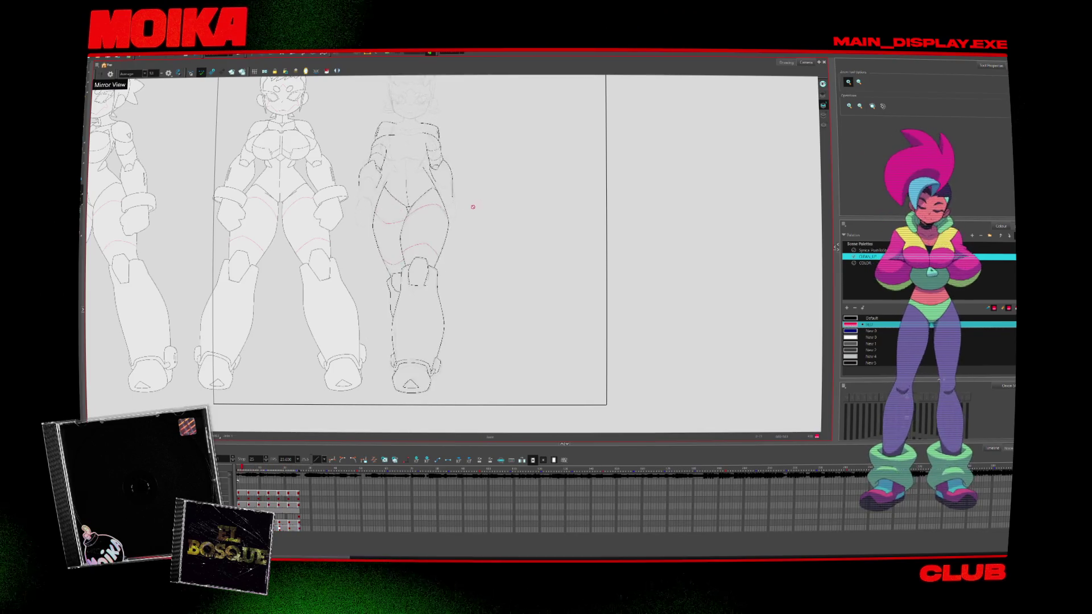
scroll(400, 84, up, 2)
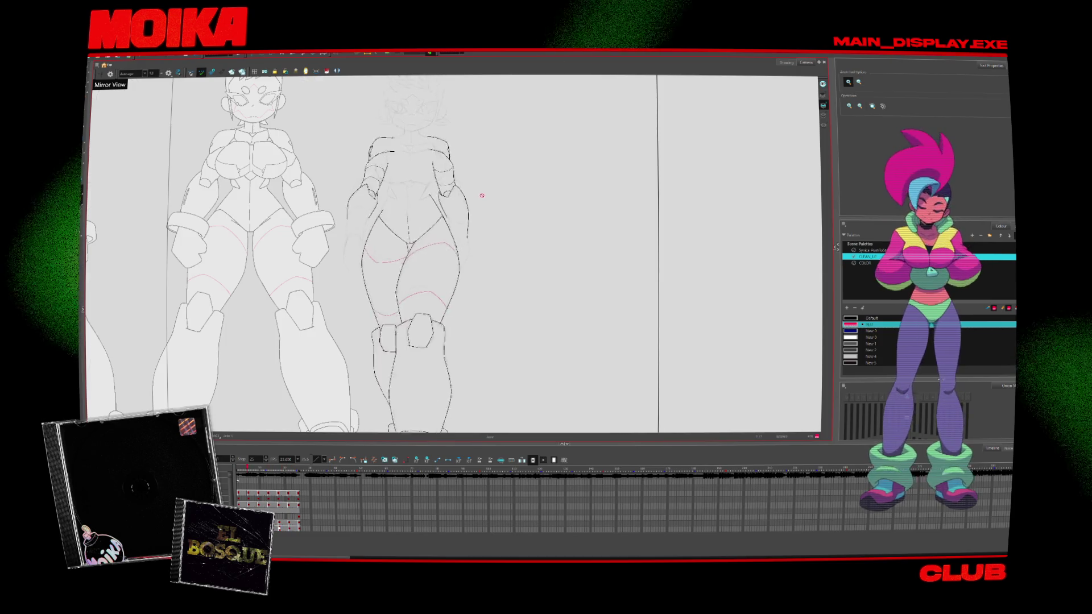
scroll(444, 117, down, 2)
scroll(444, 117, up, 1)
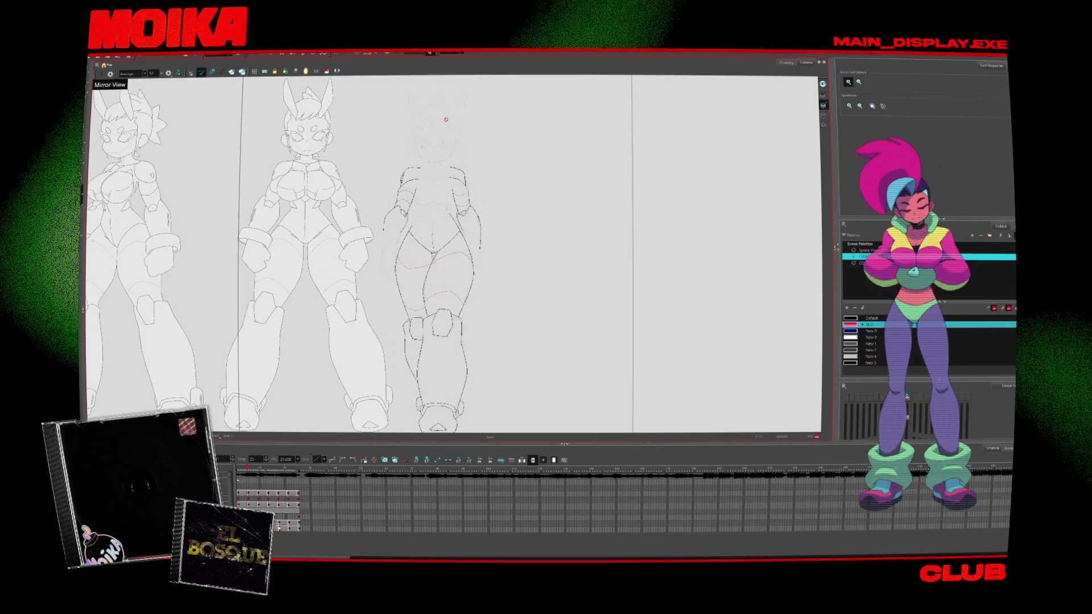
click(462, 62)
click(455, 85)
click(455, 53)
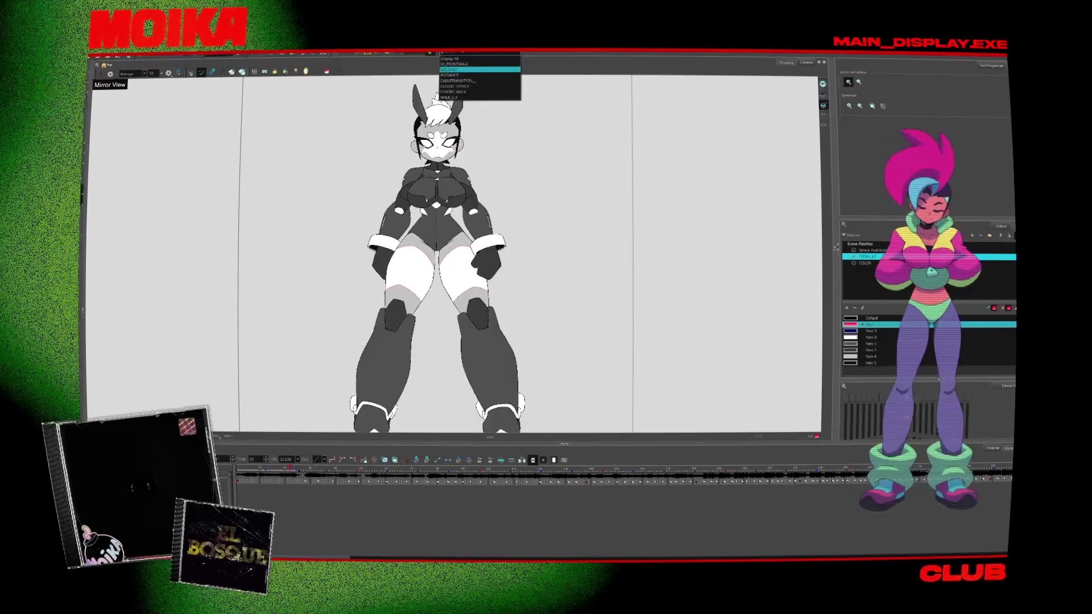
click(463, 82)
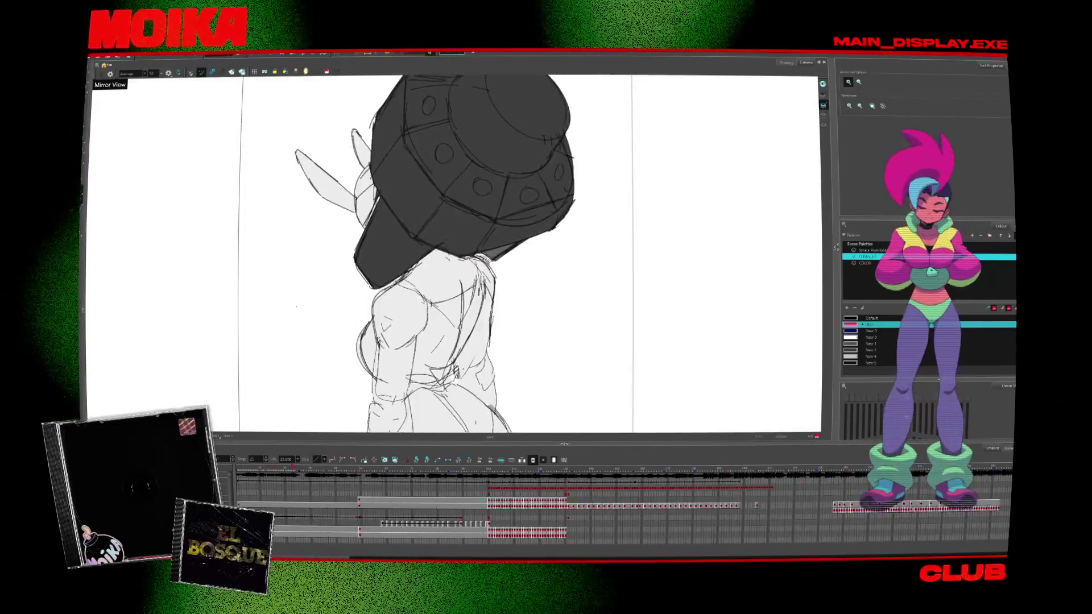
click(458, 53)
click(462, 65)
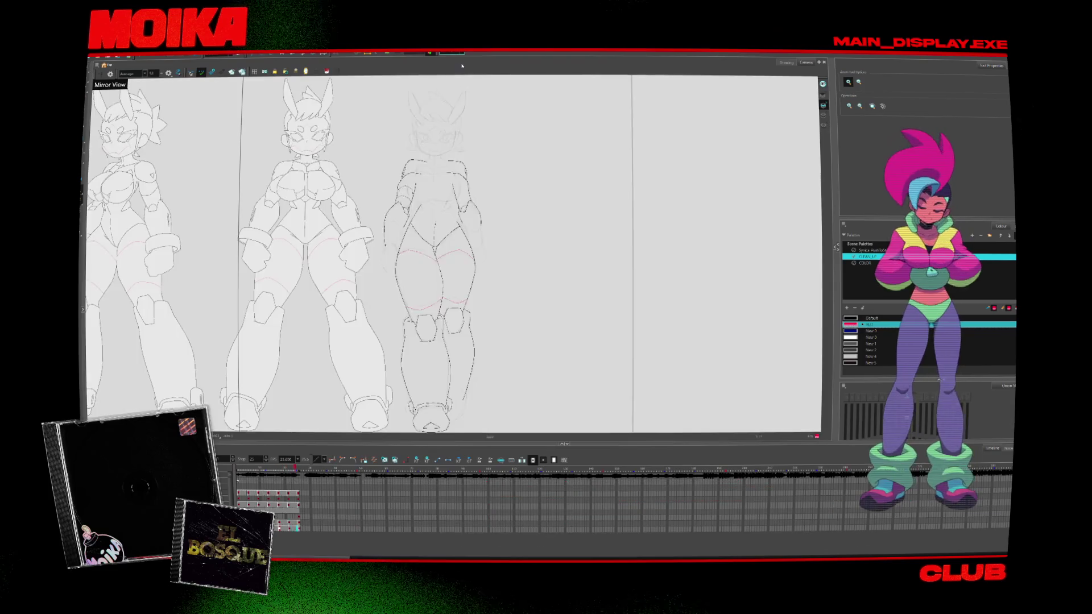
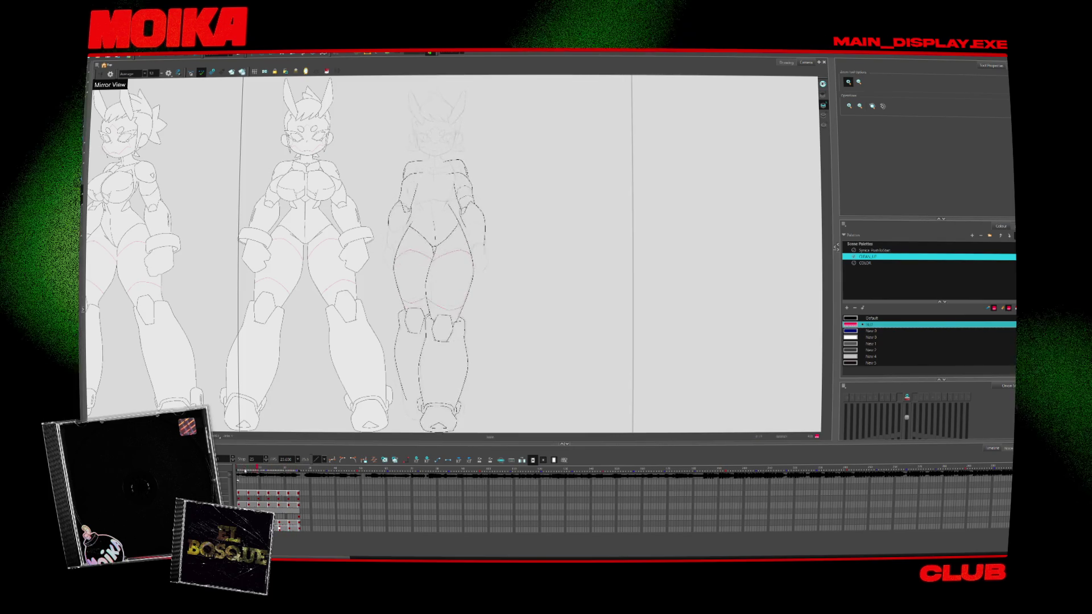
Switch to the Brush with the default black colour and a slightly thicker size
scroll(483, 171, up, 3)
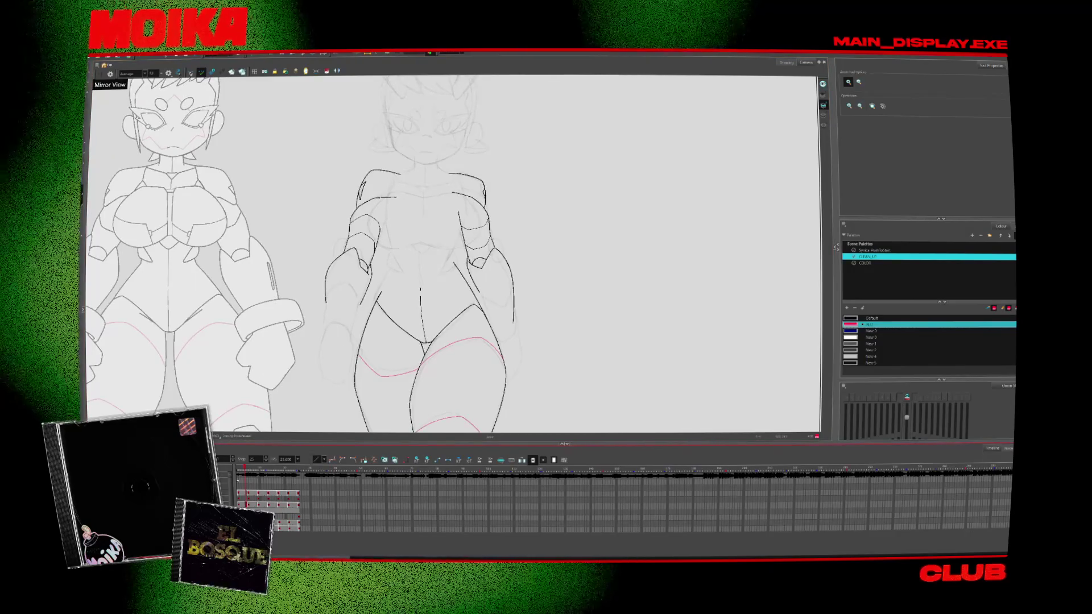
key(alt+b)
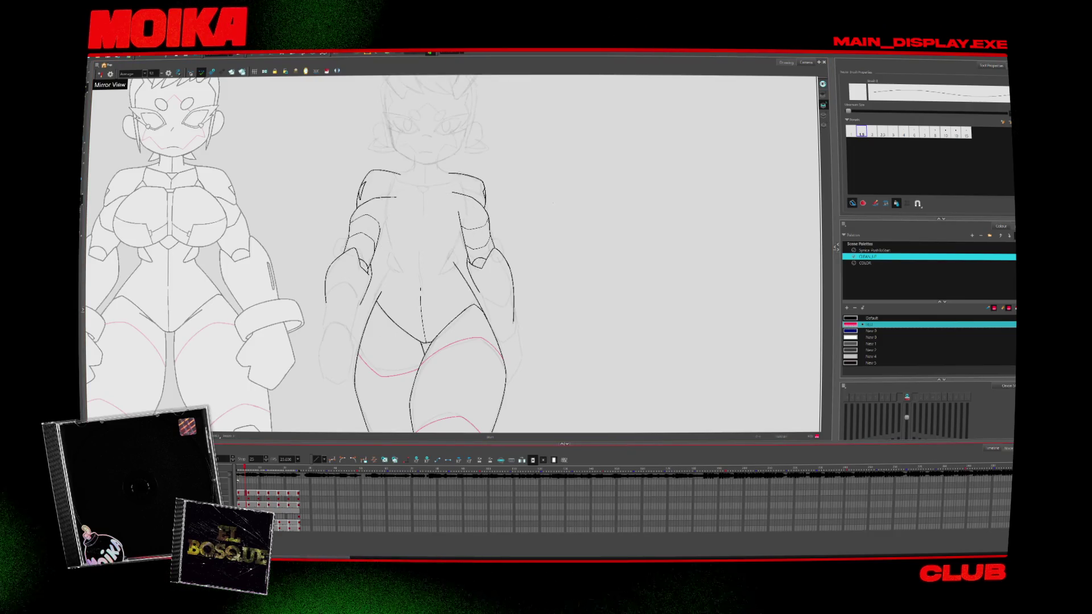
scroll(400, 193, up, 1)
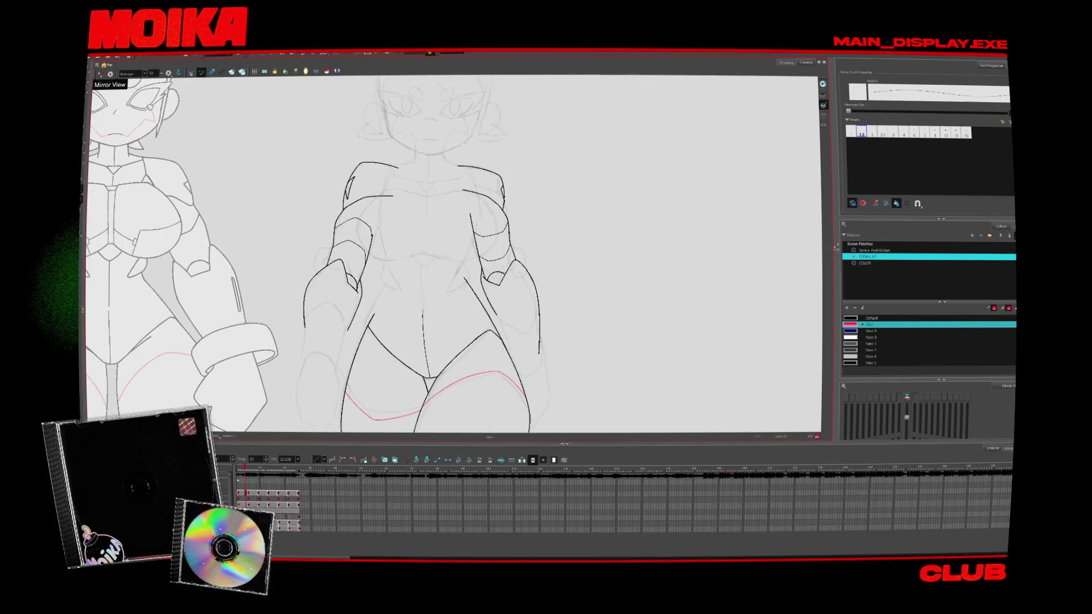
click(872, 318)
click(872, 132)
Zoom in, then scale the left reference figure up and shift it right with Transform
key(alt+z)
mouse_move(424, 307)
mouse_down()
mouse_move(398, 307)
mouse_move(464, 308)
mouse_up()
key(alt+b)
key(shift+t)
click(188, 256)
drag(188, 256, 291, 267)
key(alt+b)
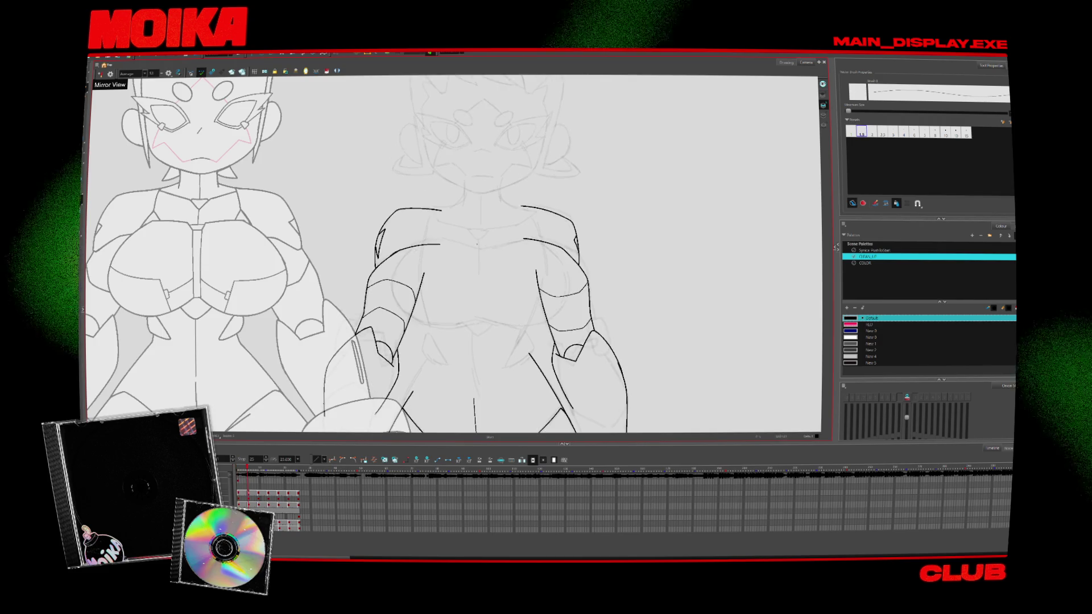
Ink a short line at the chest centre and flip through the following drawings
drag(470, 233, 474, 240)
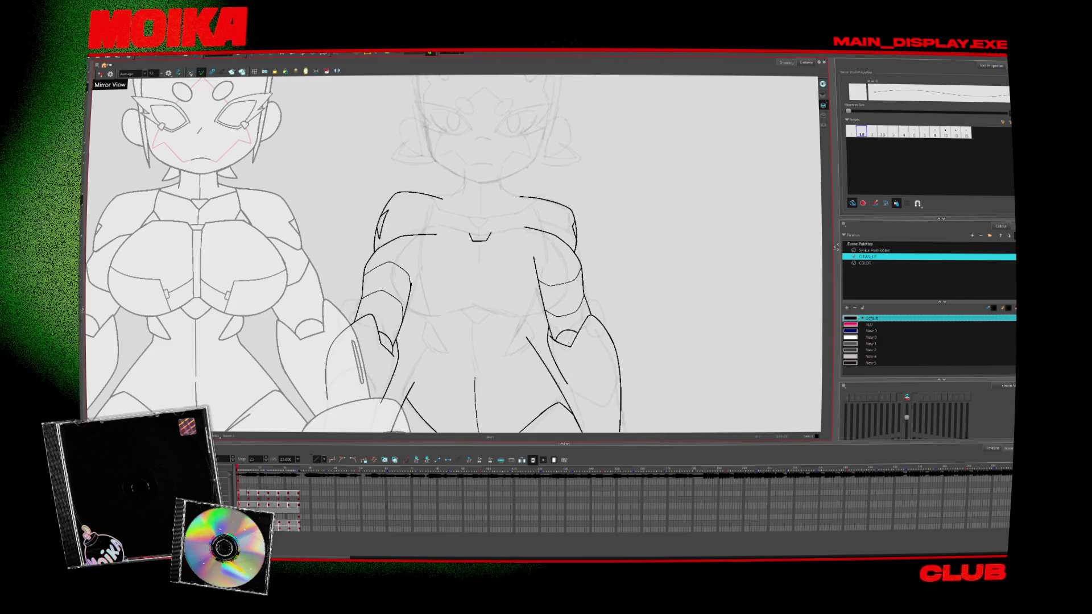
key(period)
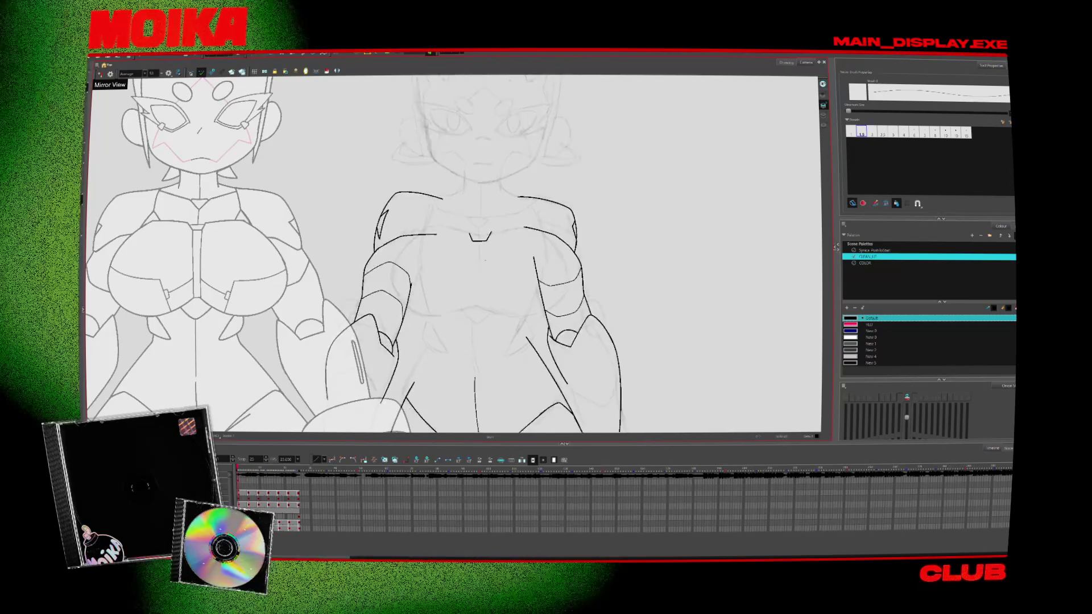
click(480, 249)
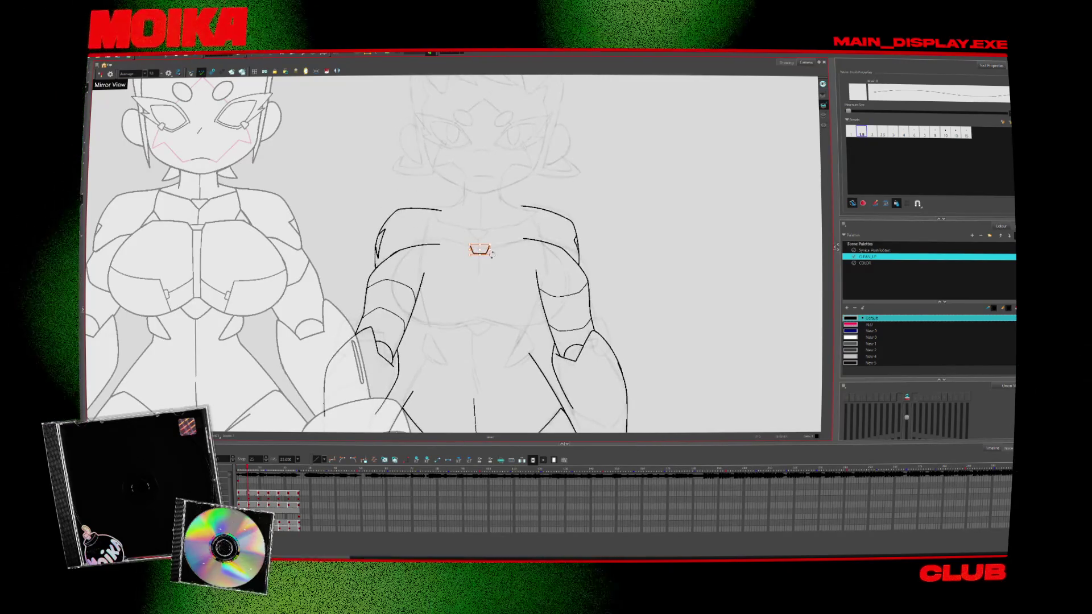
key(period)
key(period)
key(period)
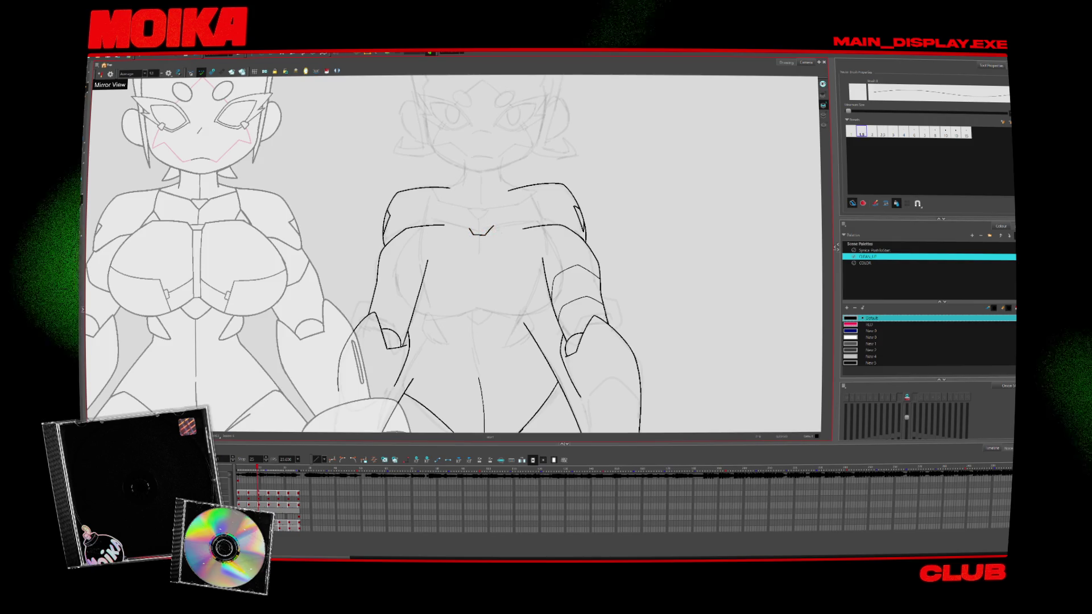
key(period)
key(period)
key(period)
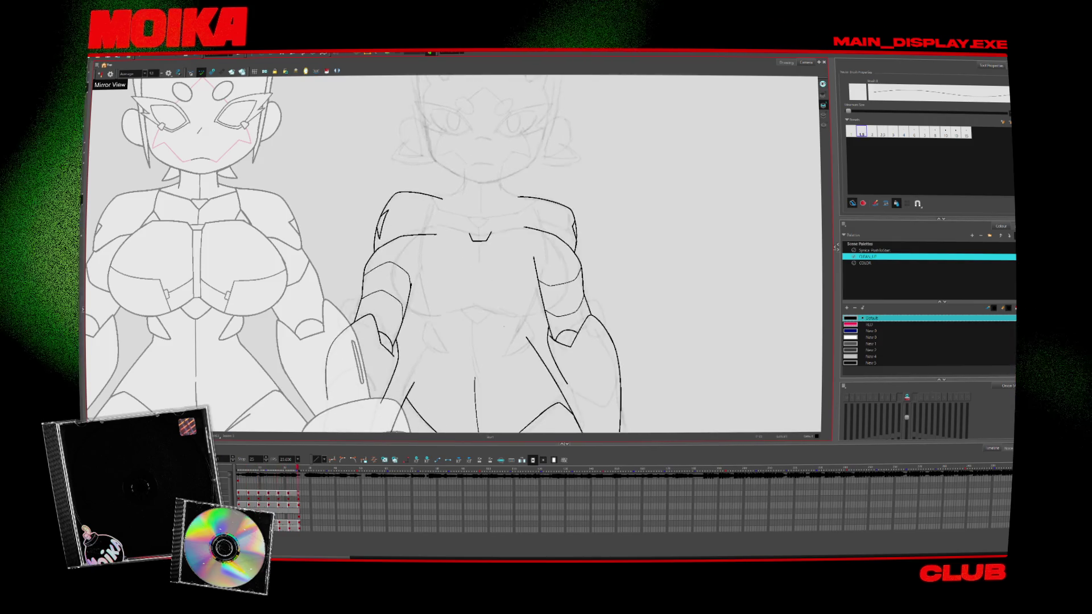
key(Return)
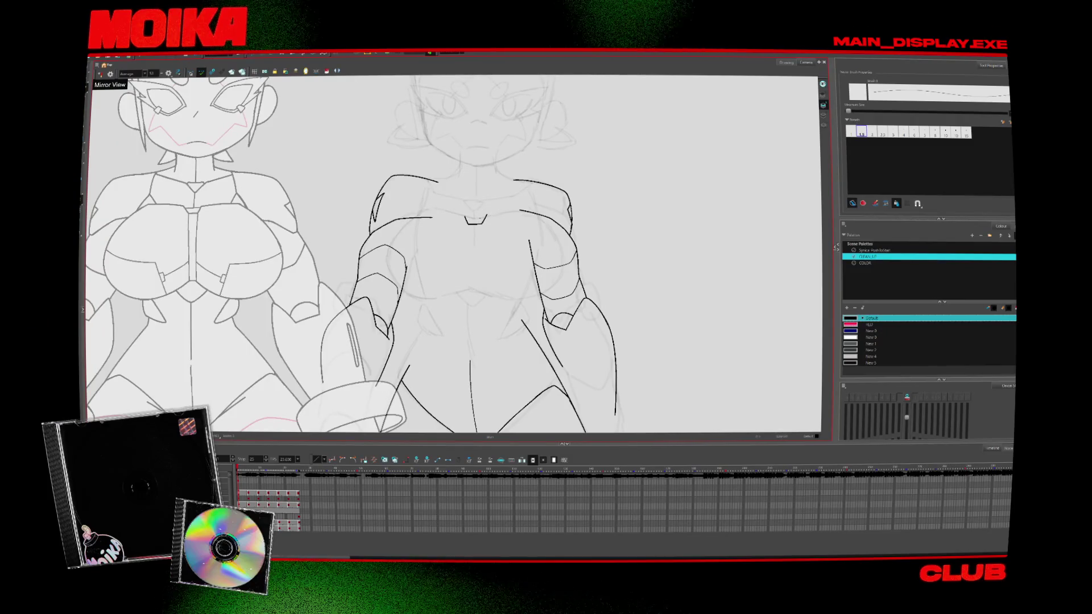
Compare the collar stroke across drawings, settling on the one with the wider collar
key(.)
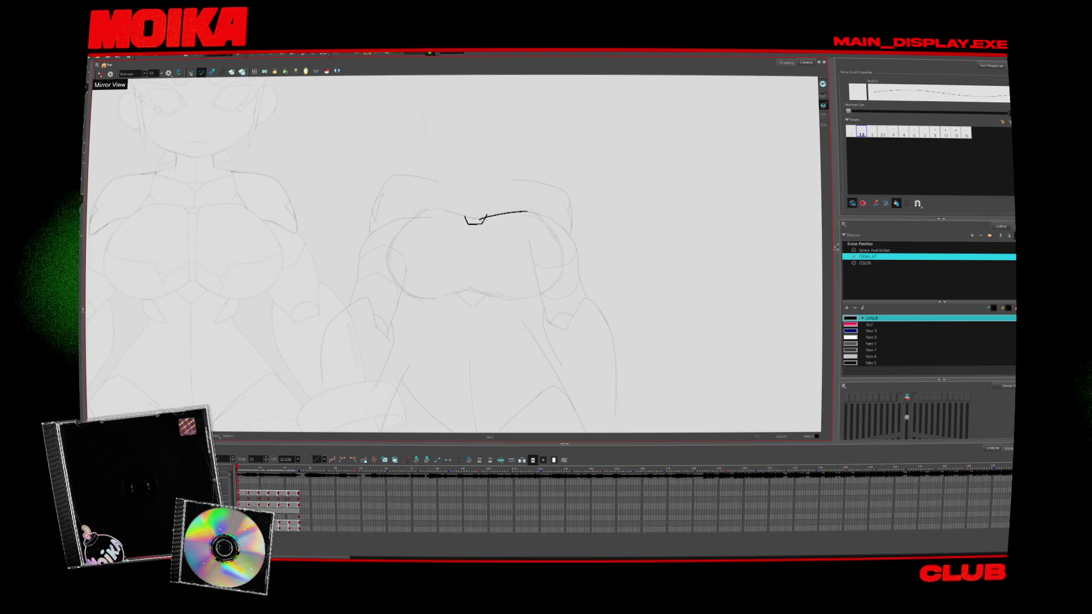
key(period)
key(period)
key(period)
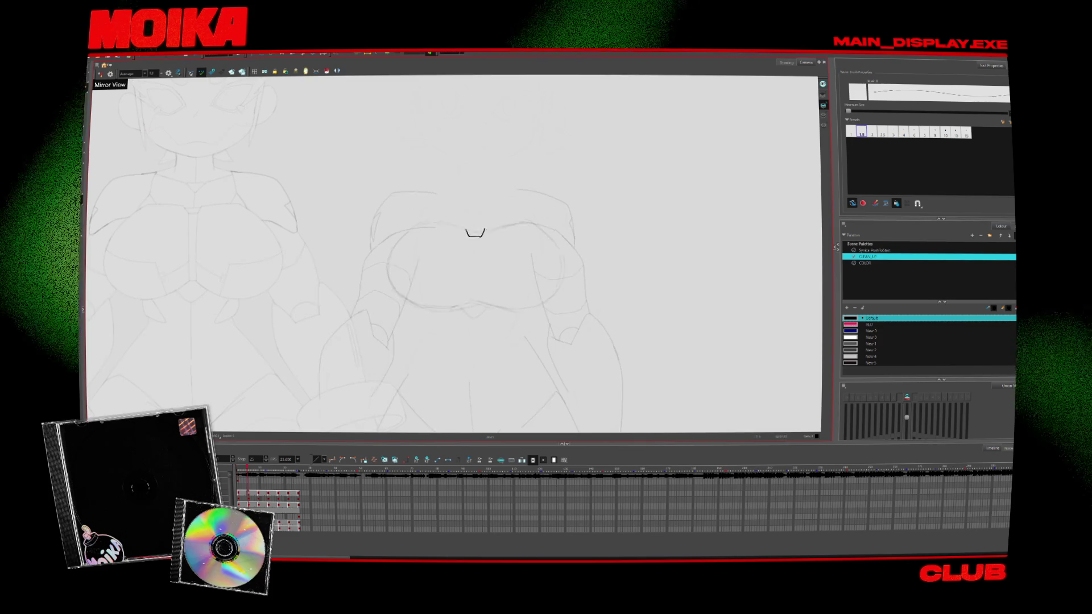
key(period)
key(comma)
key(period)
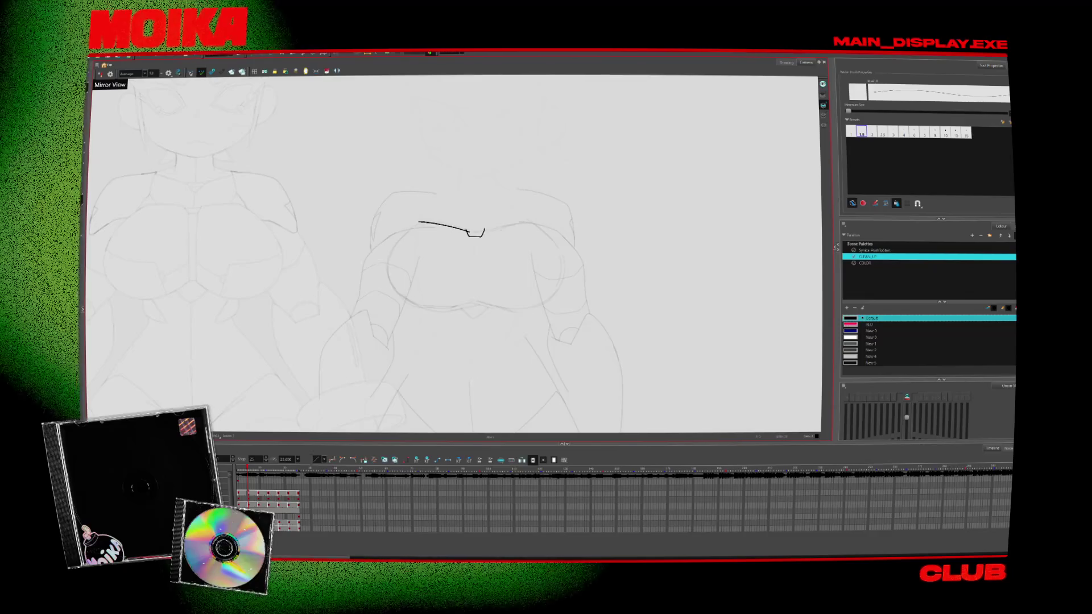
key(period)
key(period)
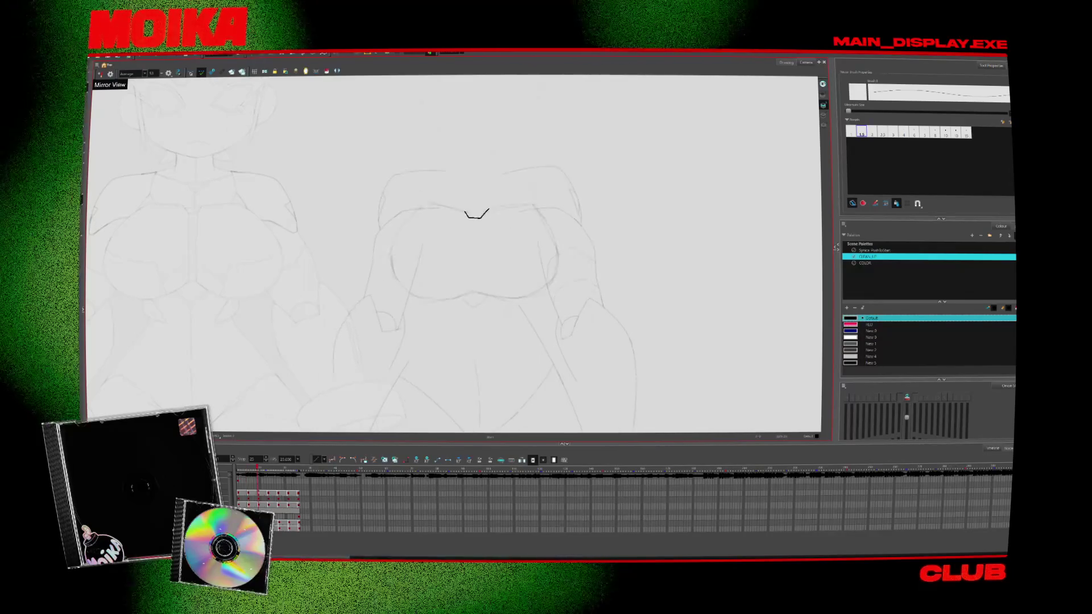
key(comma)
key(comma)
key(comma)
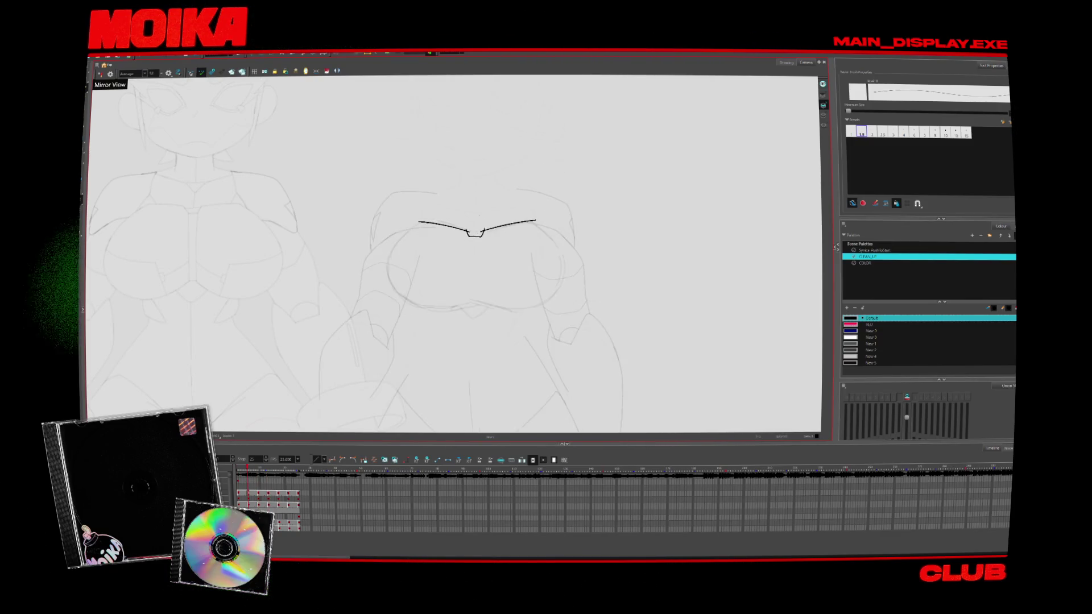
Select the V-shaped middle of the collar and shift the view over the chest
key(period)
mouse_move(458, 202)
mouse_down()
mouse_move(504, 214)
mouse_move(536, 206)
mouse_up()
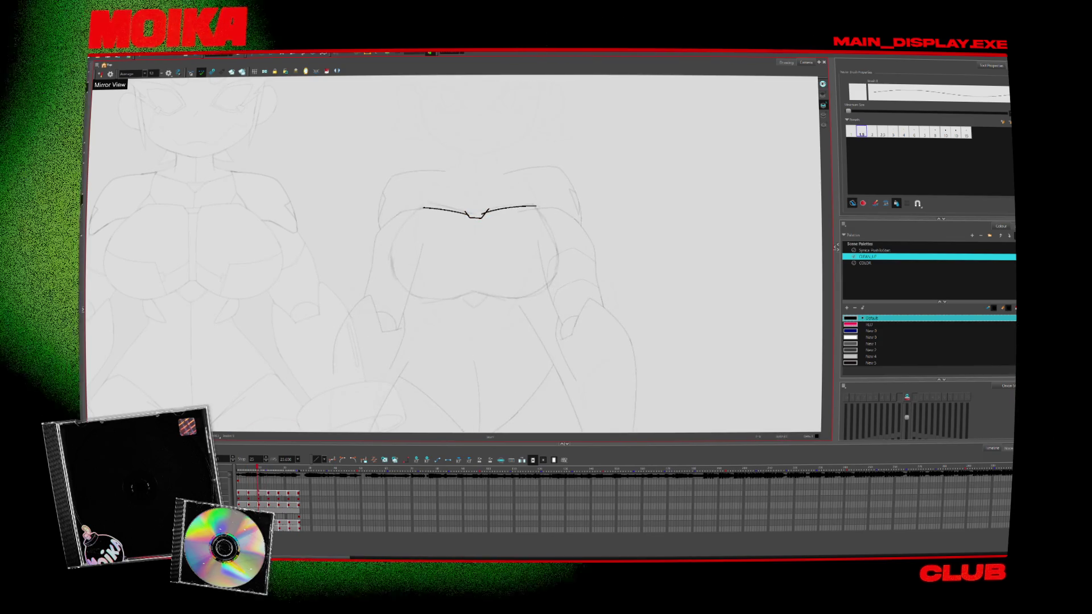
mouse_move(444, 358)
mouse_down()
mouse_move(400, 315)
mouse_move(446, 347)
mouse_up()
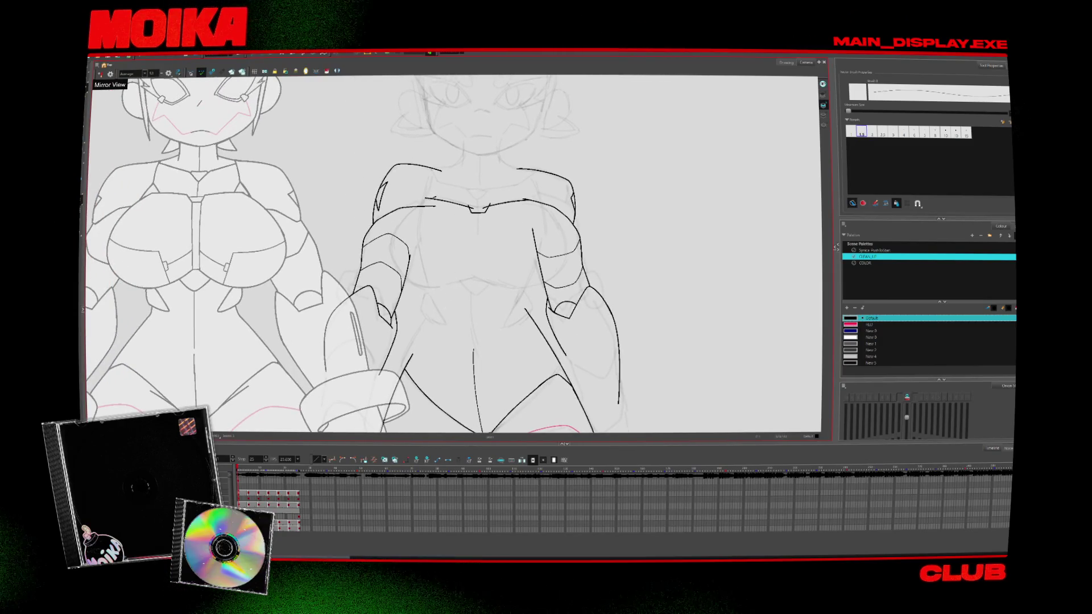
drag(362, 409, 344, 393)
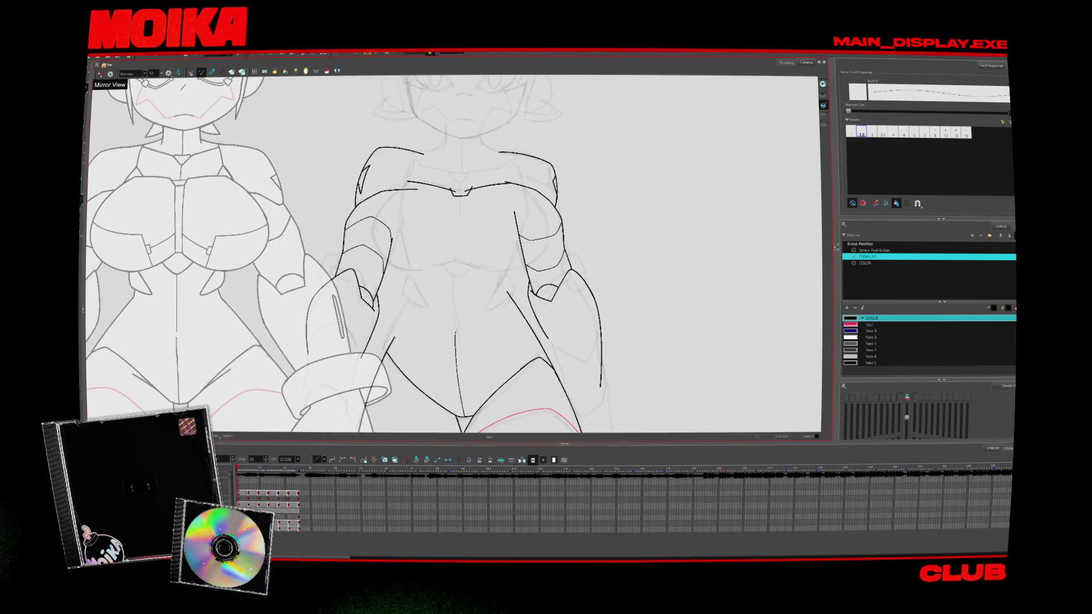
mouse_move(508, 293)
mouse_down()
mouse_move(560, 380)
mouse_move(487, 310)
mouse_up()
click(101, 74)
click(101, 74)
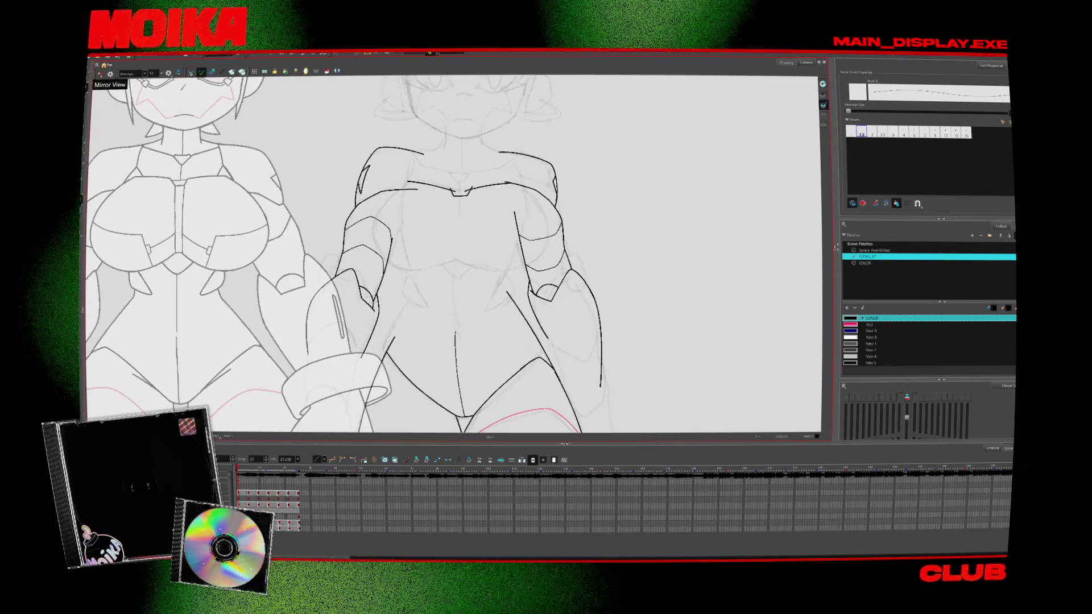
key(period)
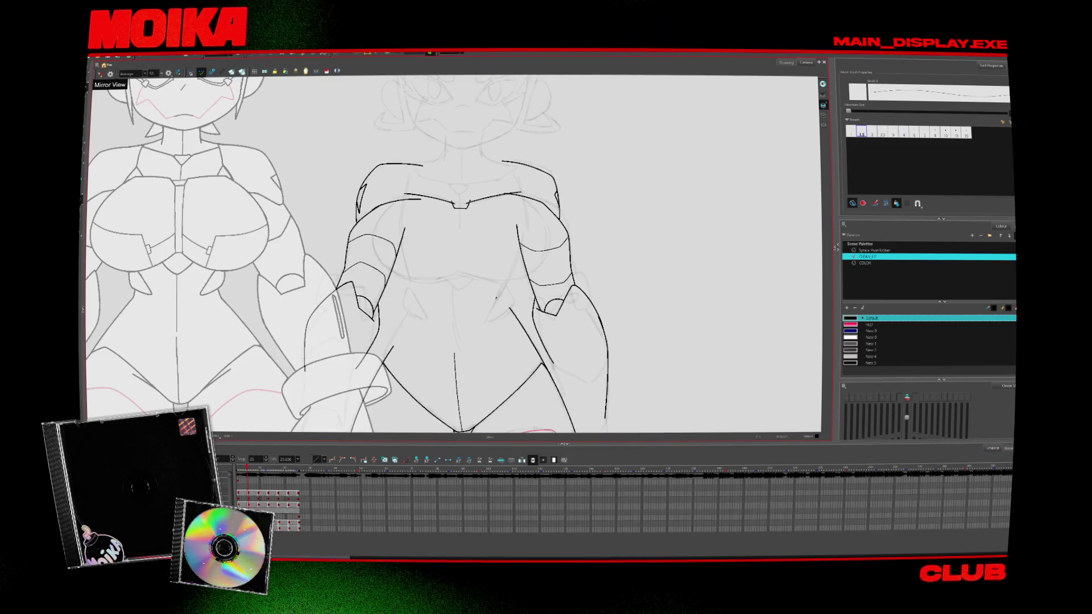
drag(488, 317, 507, 307)
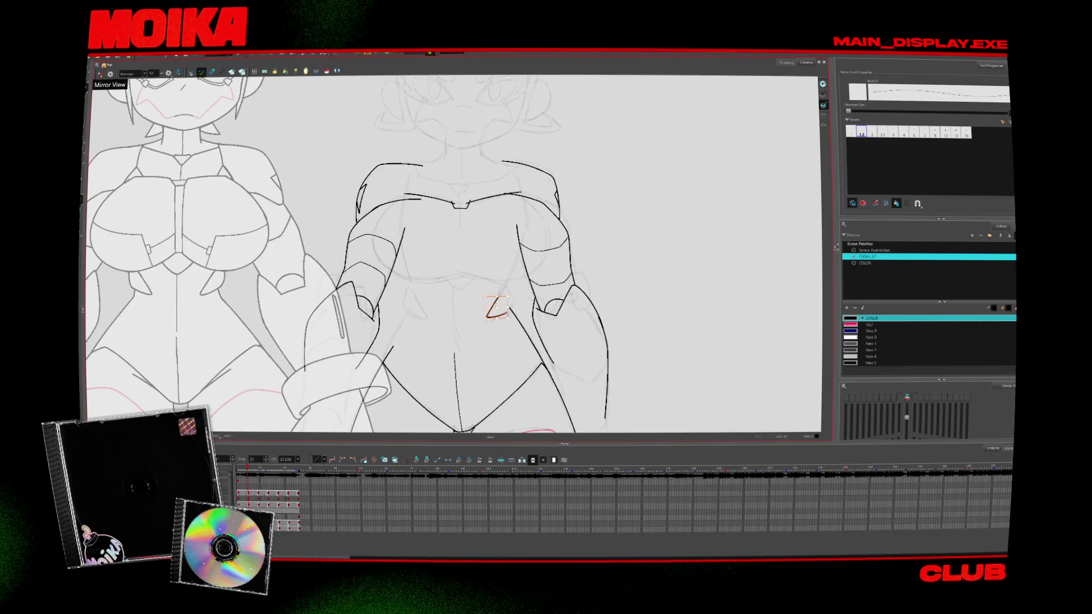
key(period)
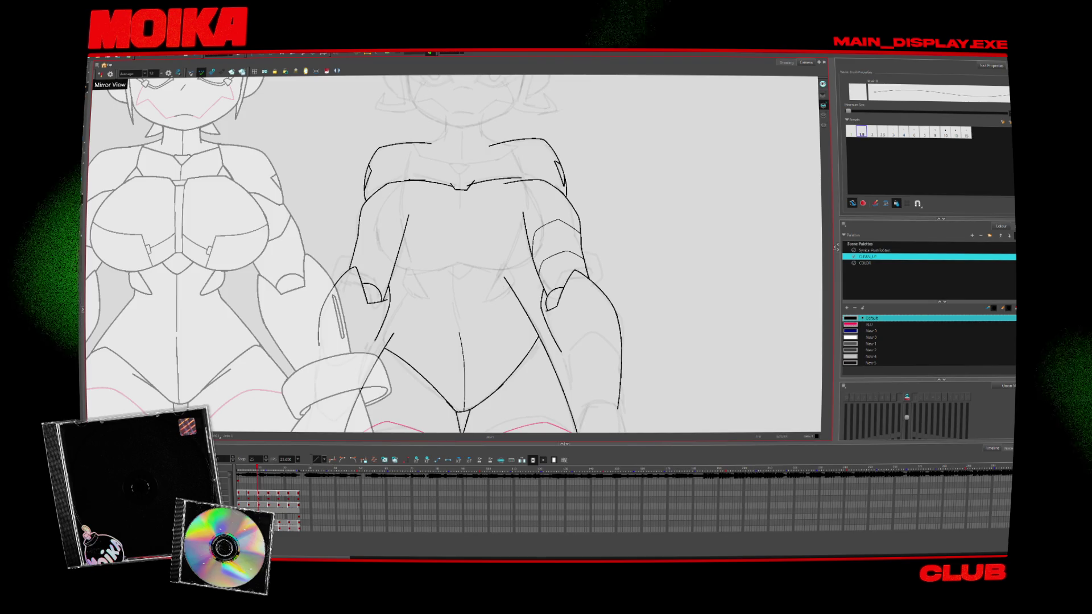
key(comma)
key(period)
key(comma)
key(comma)
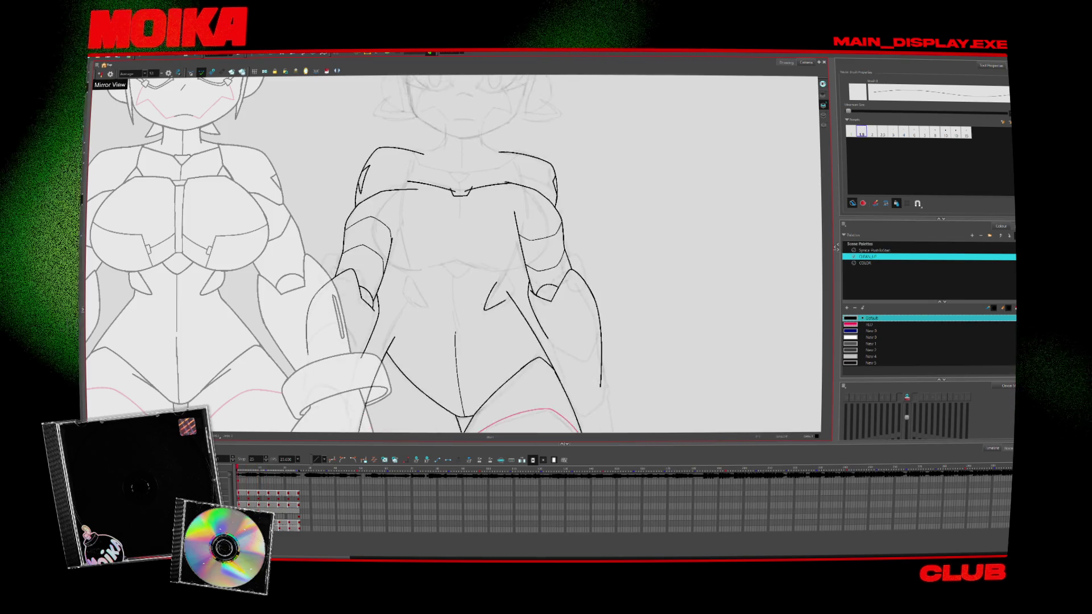
key(period)
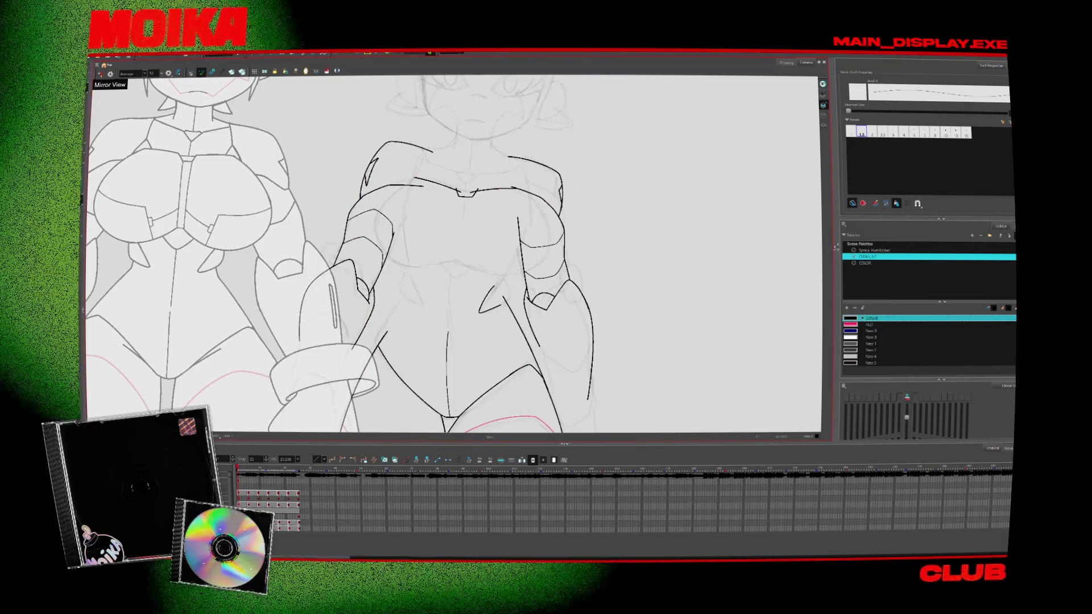
drag(404, 274, 421, 305)
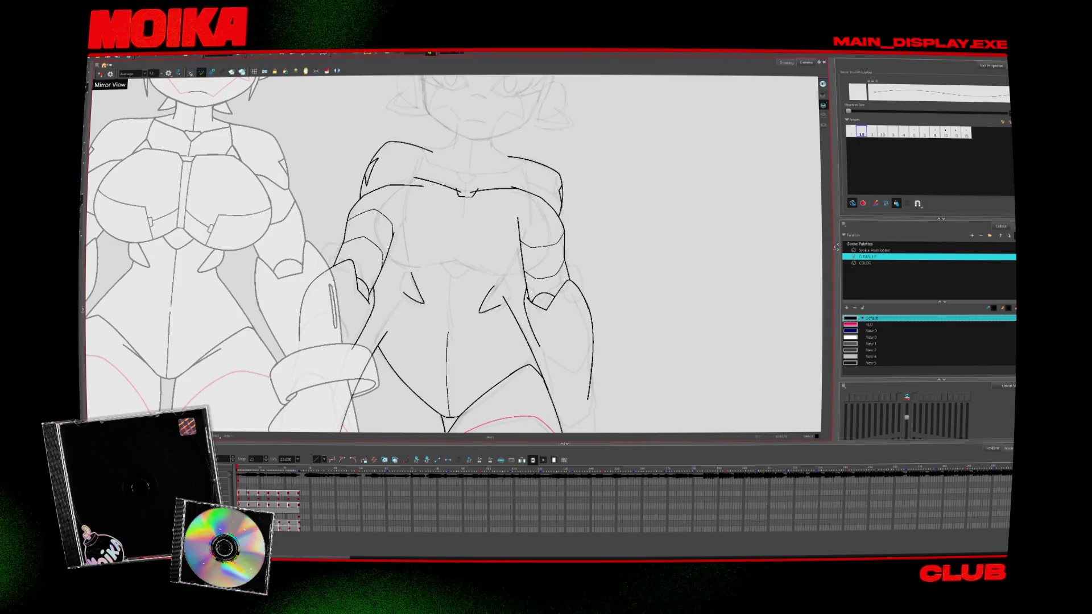
key(period)
key(period)
key(period)
key(period)
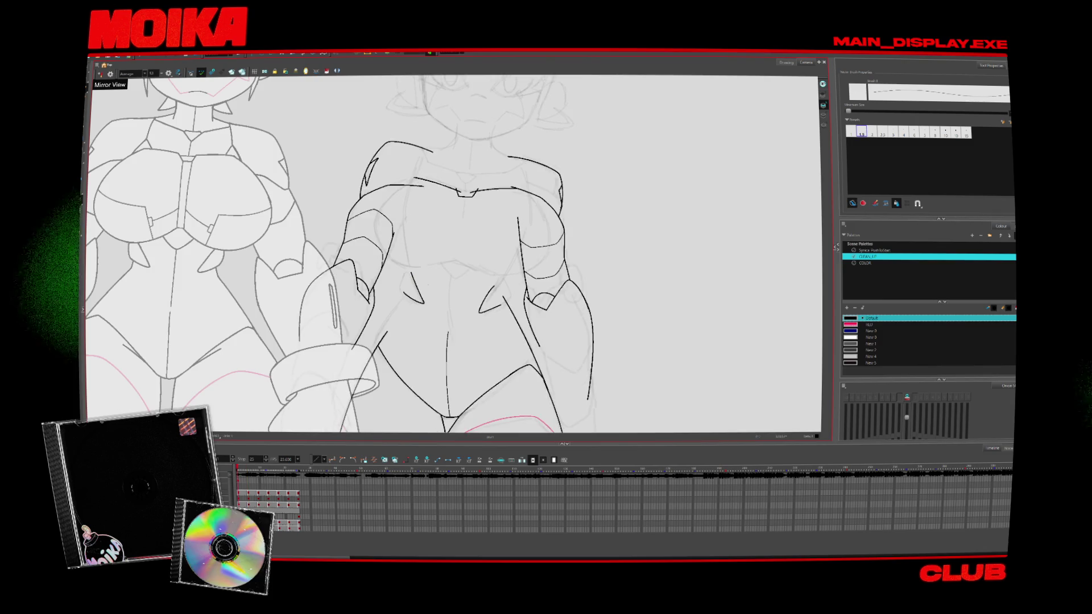
click(100, 73)
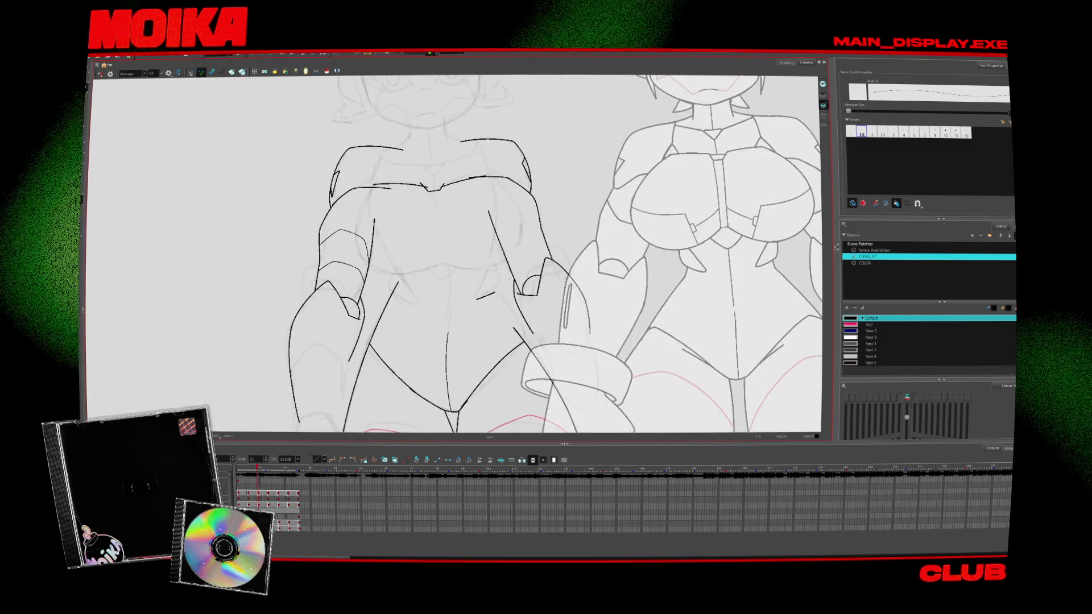
key(period)
key(period)
key(period)
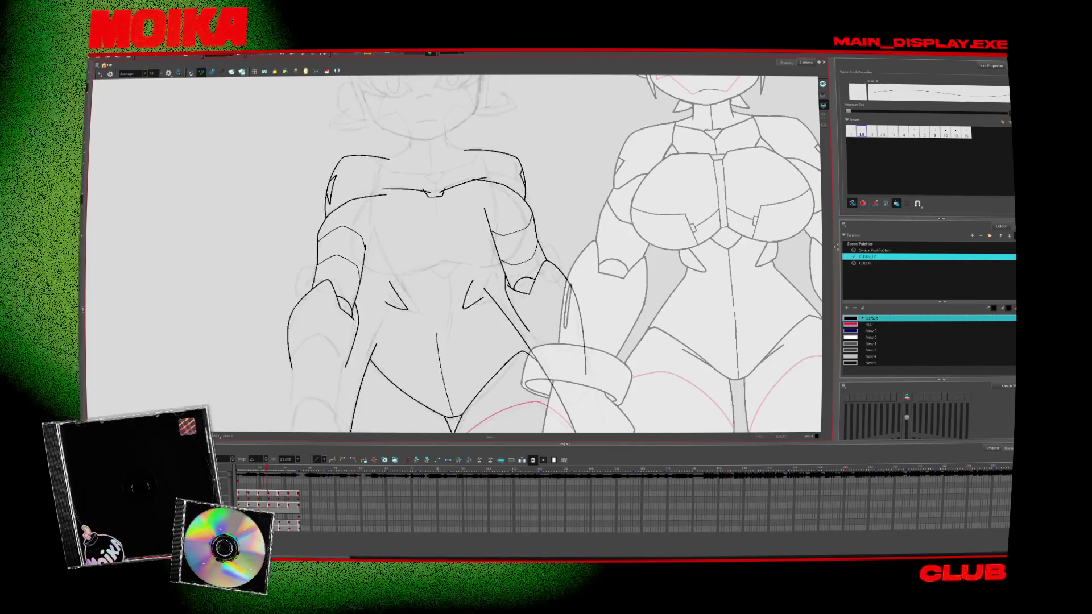
key(period)
key(period)
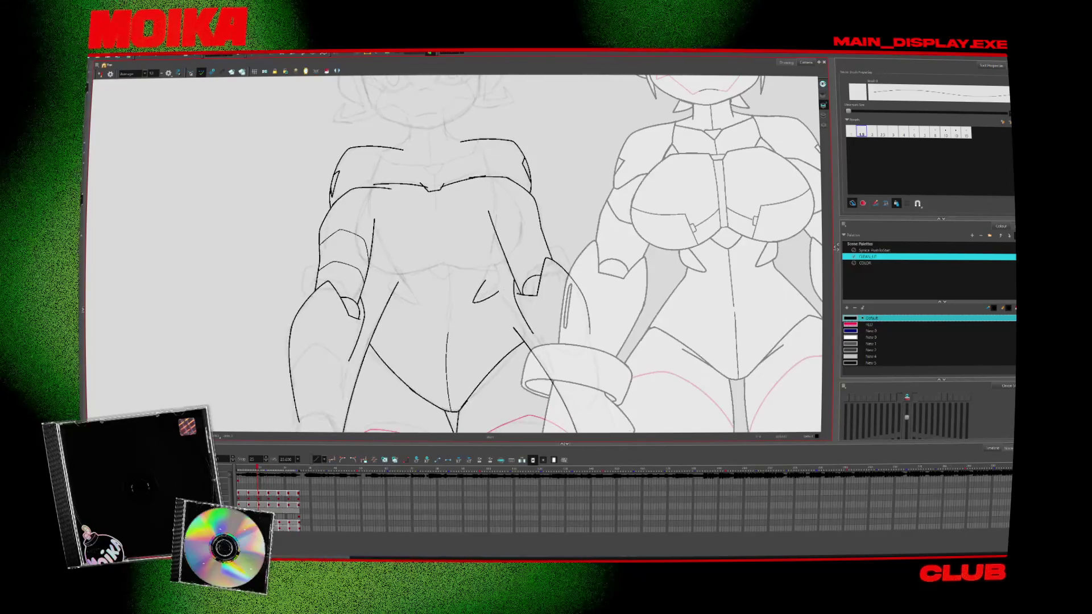
key(period)
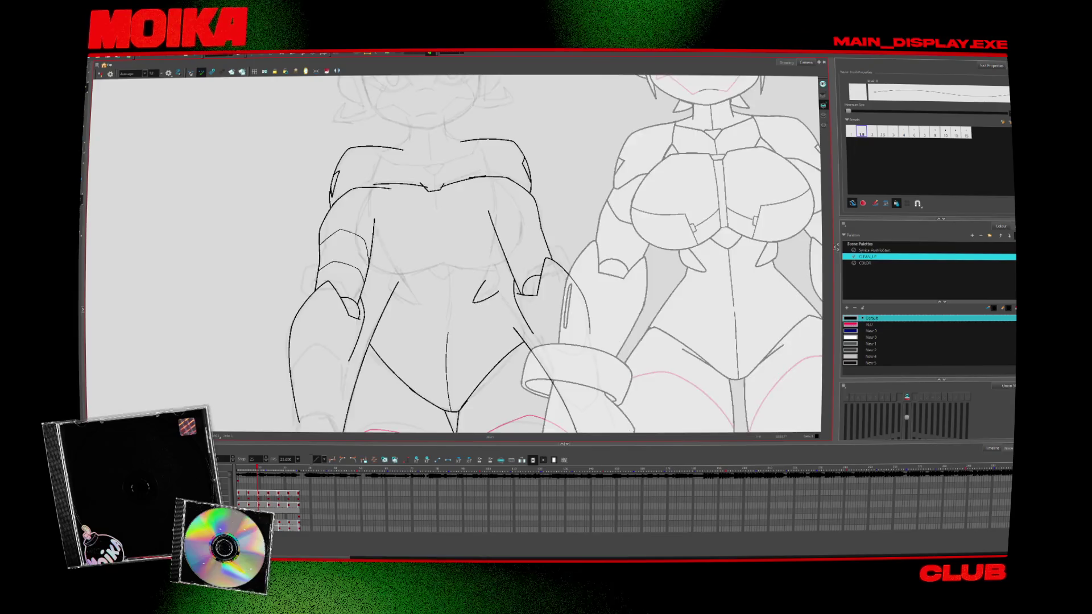
click(100, 73)
key(period)
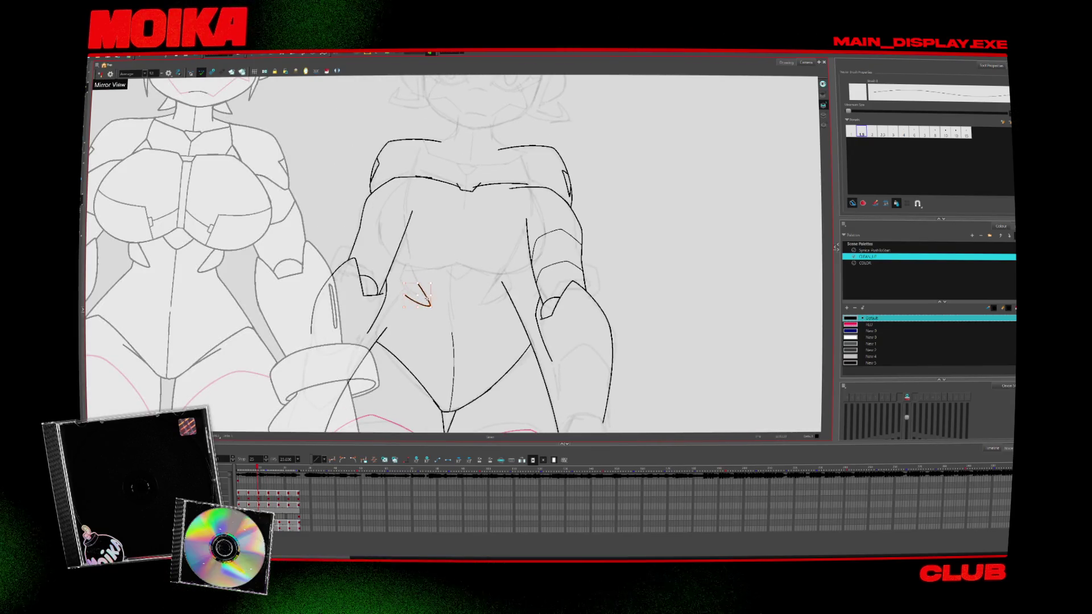
key(period)
key(period)
key(comma)
key(comma)
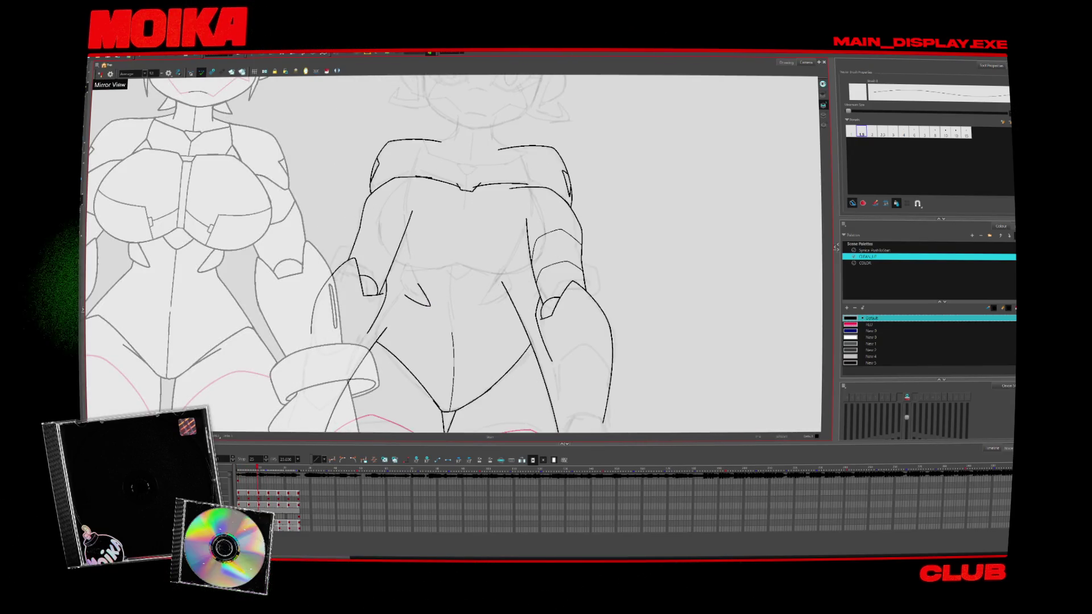
key(period)
key(period)
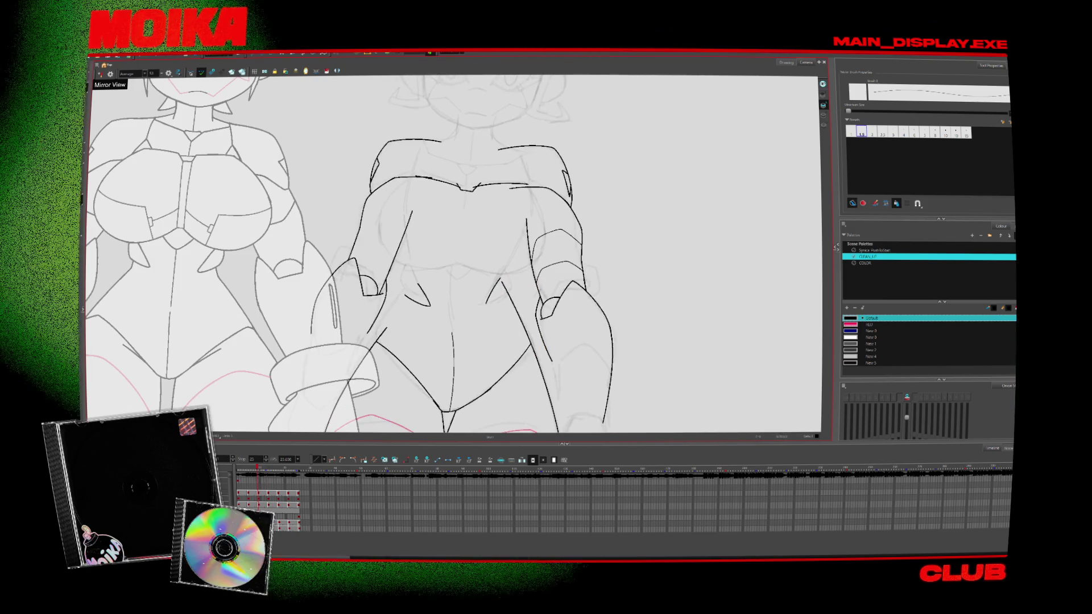
key(comma)
key(comma)
key(period)
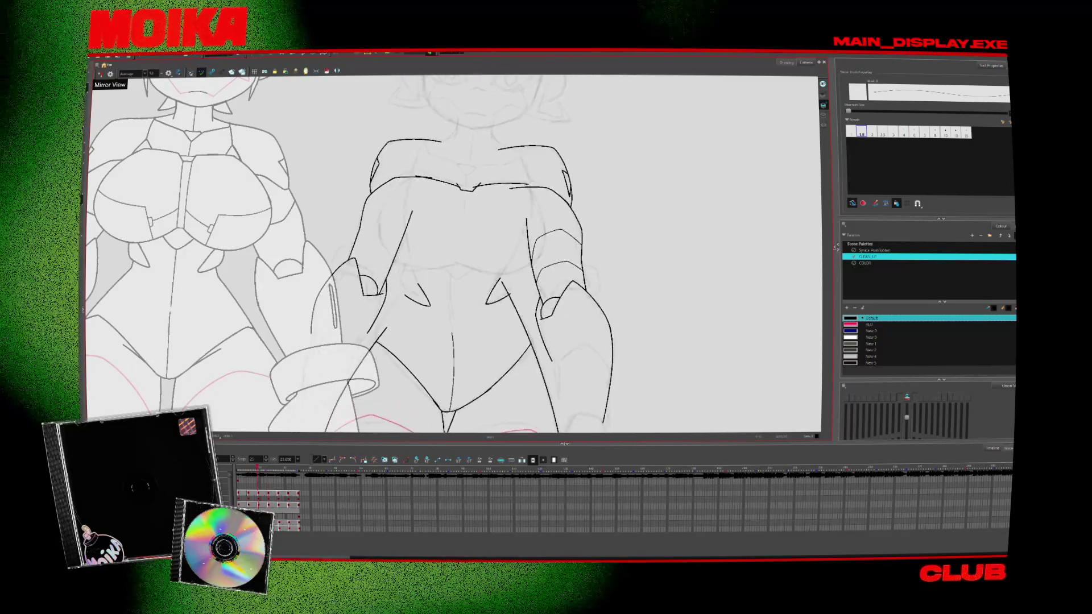
key(comma)
key(period)
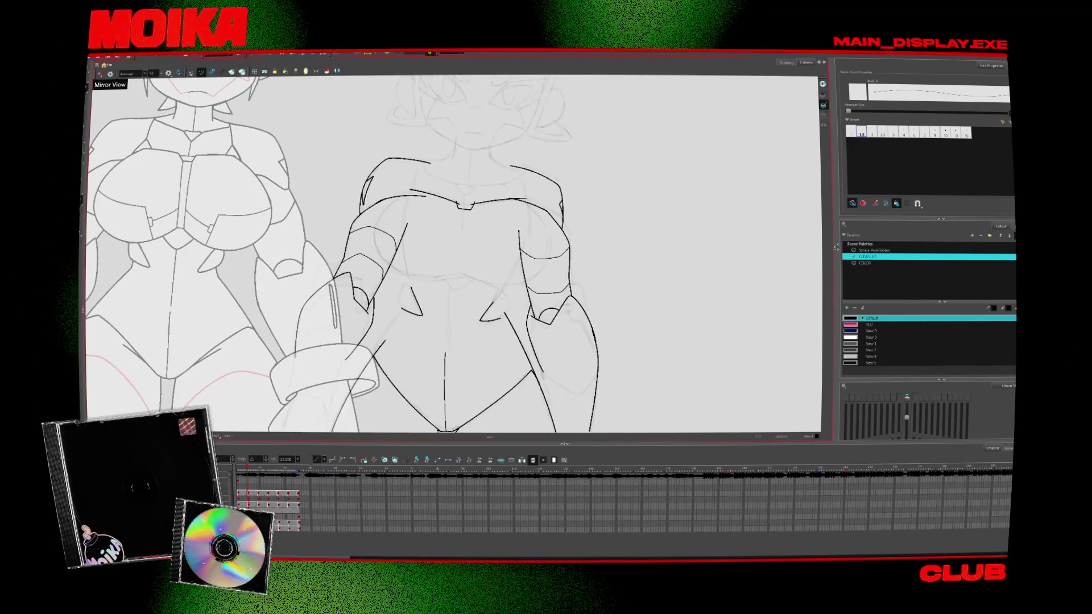
key(period)
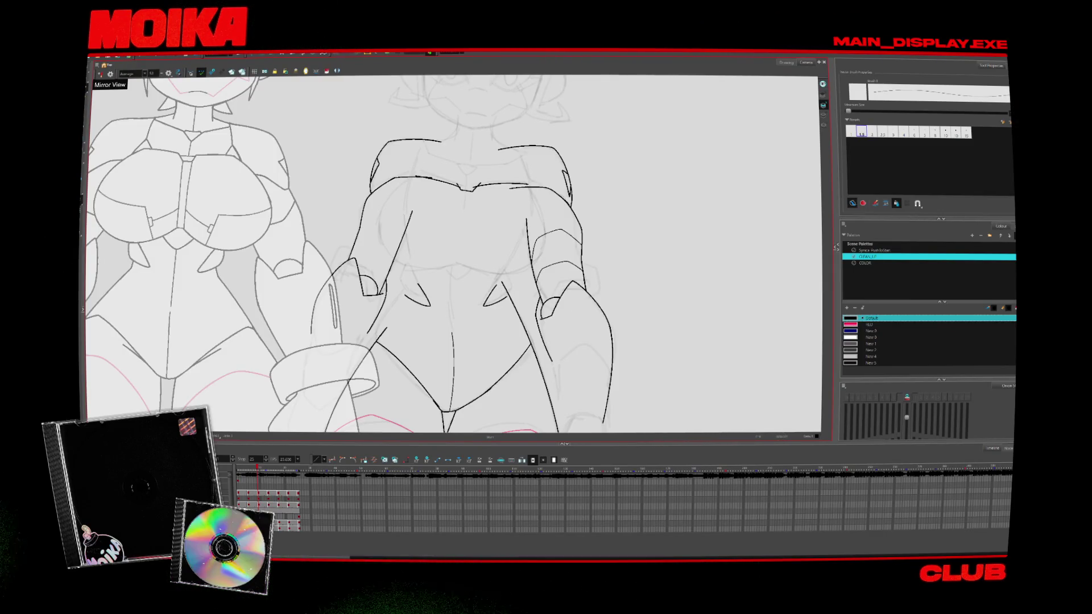
key(period)
key(comma)
key(period)
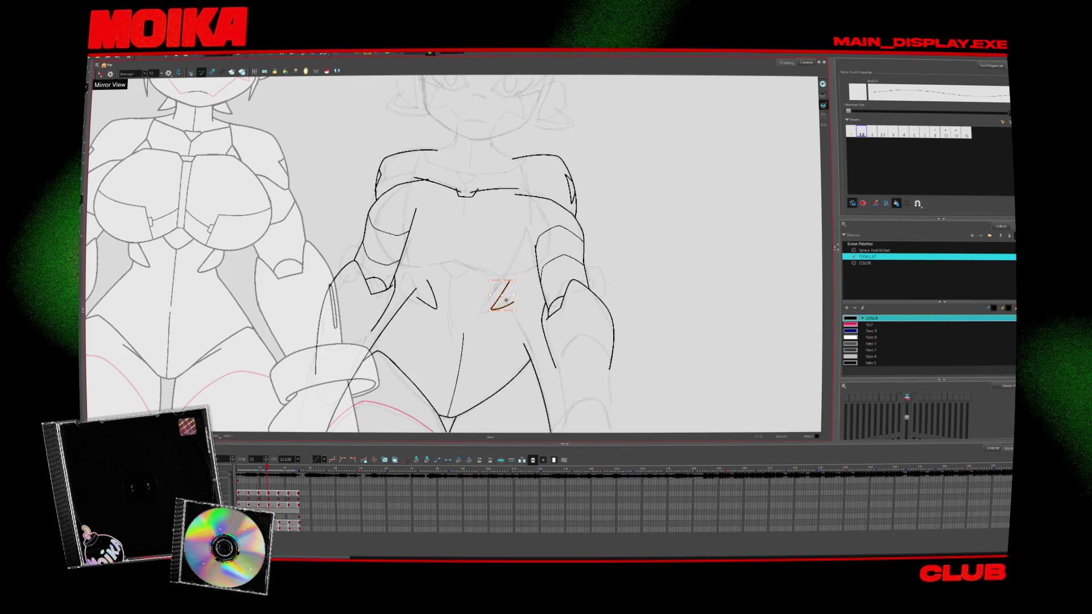
key(period)
key(comma)
key(period)
key(period)
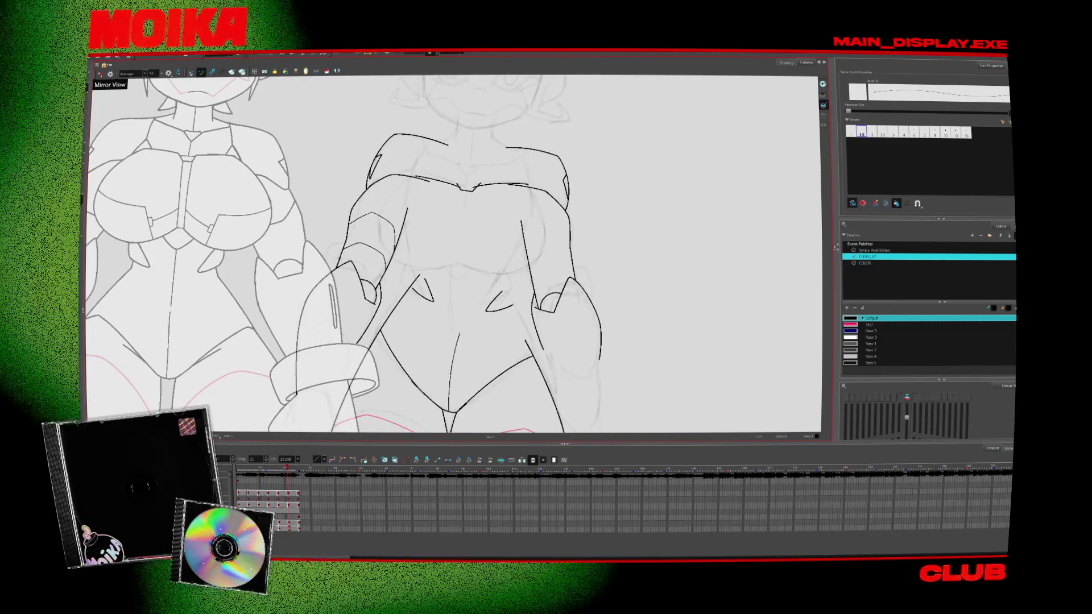
key(Return)
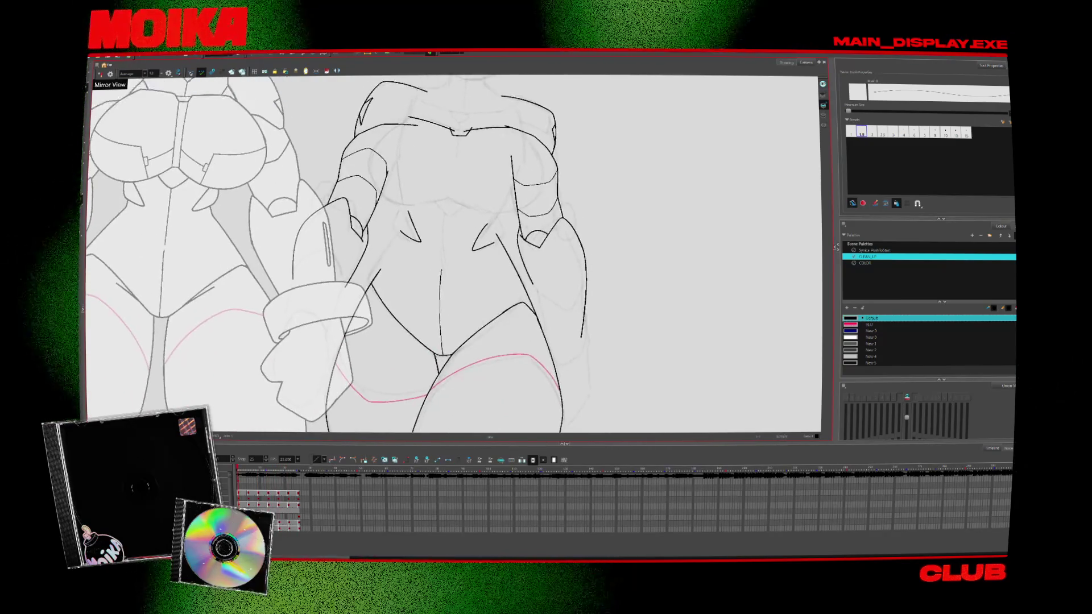
key(2)
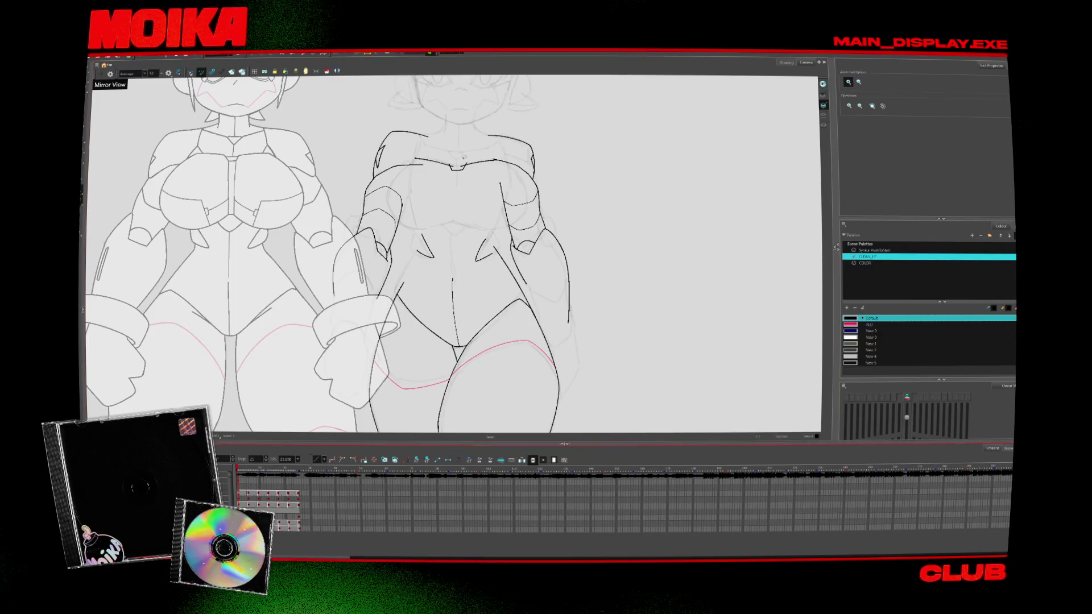
click(461, 181)
alt+click(461, 182)
key(alt+b)
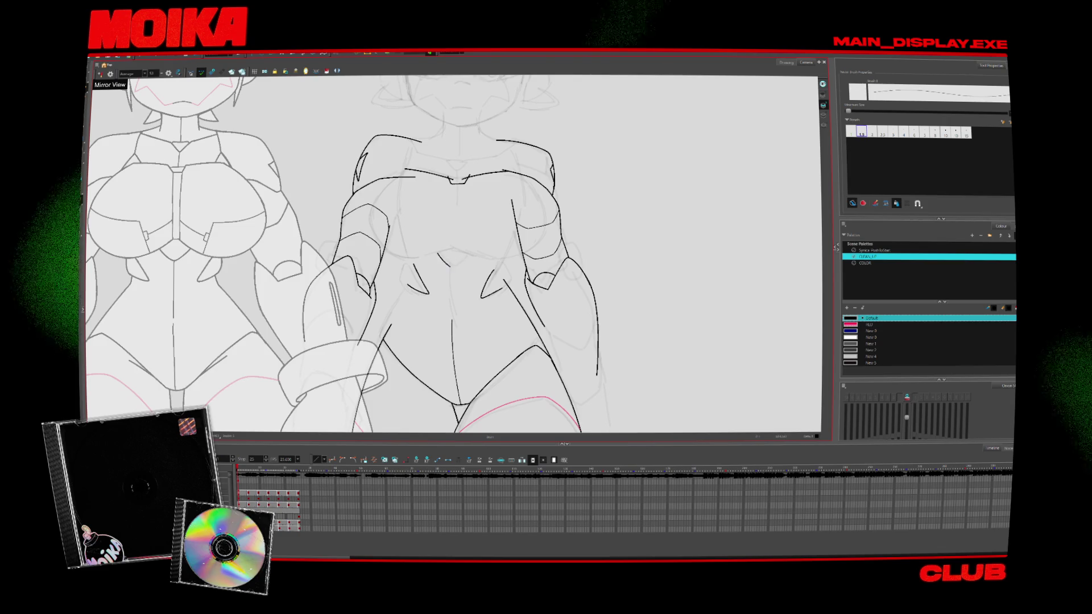
key(period)
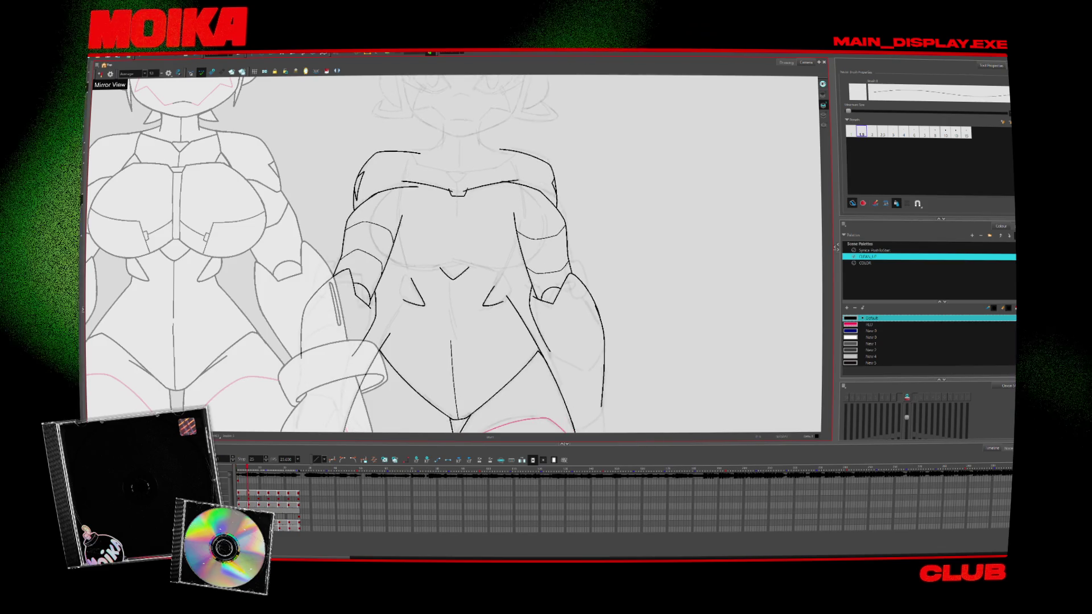
key(period)
key(comma)
key(period)
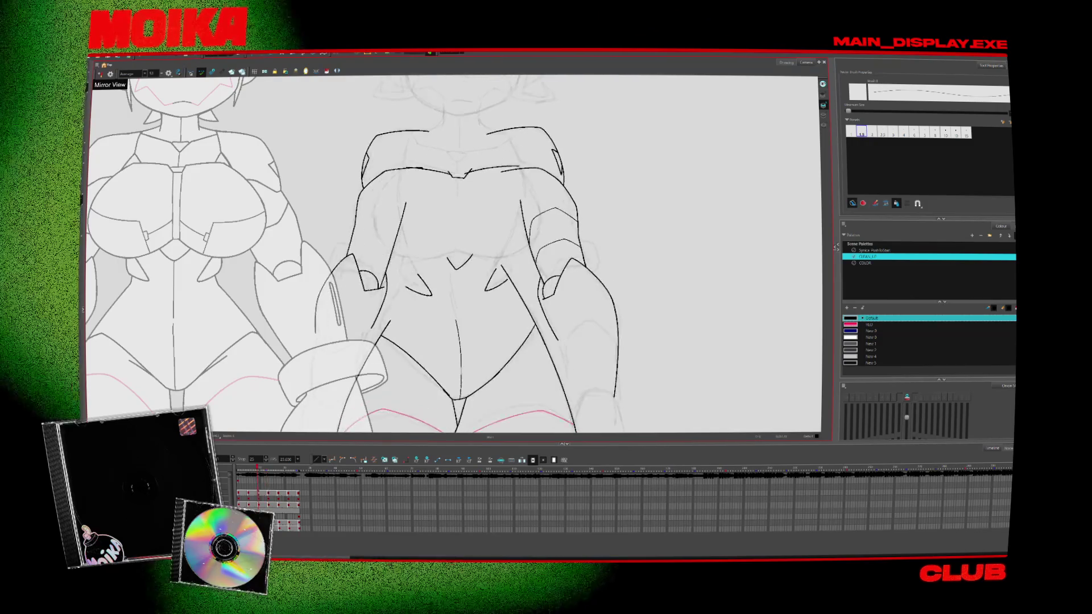
key(comma)
key(comma)
key(period)
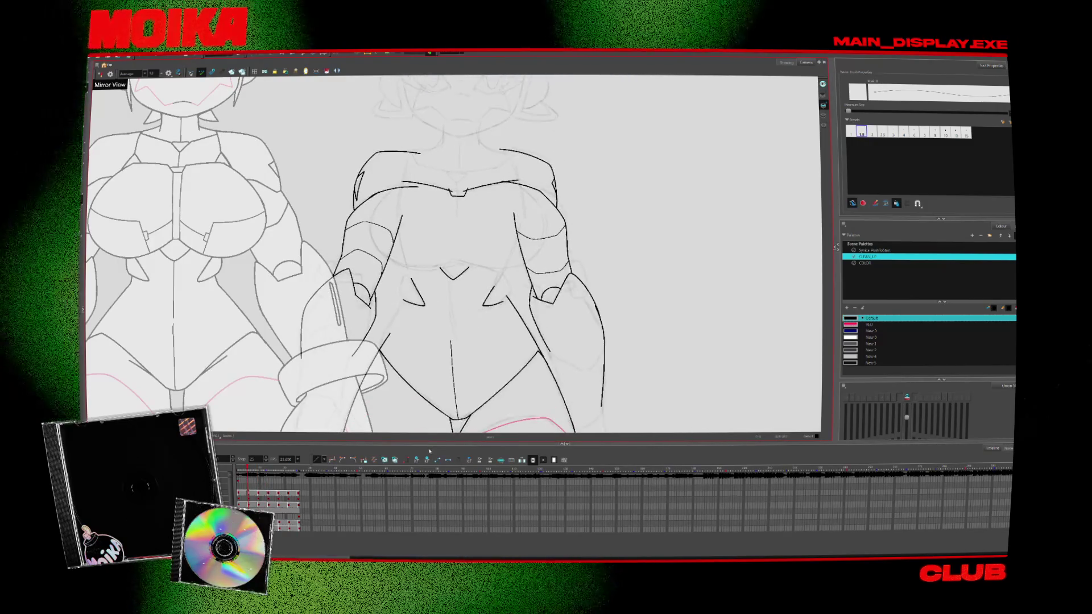
key(period)
key(comma)
key(period)
click(100, 74)
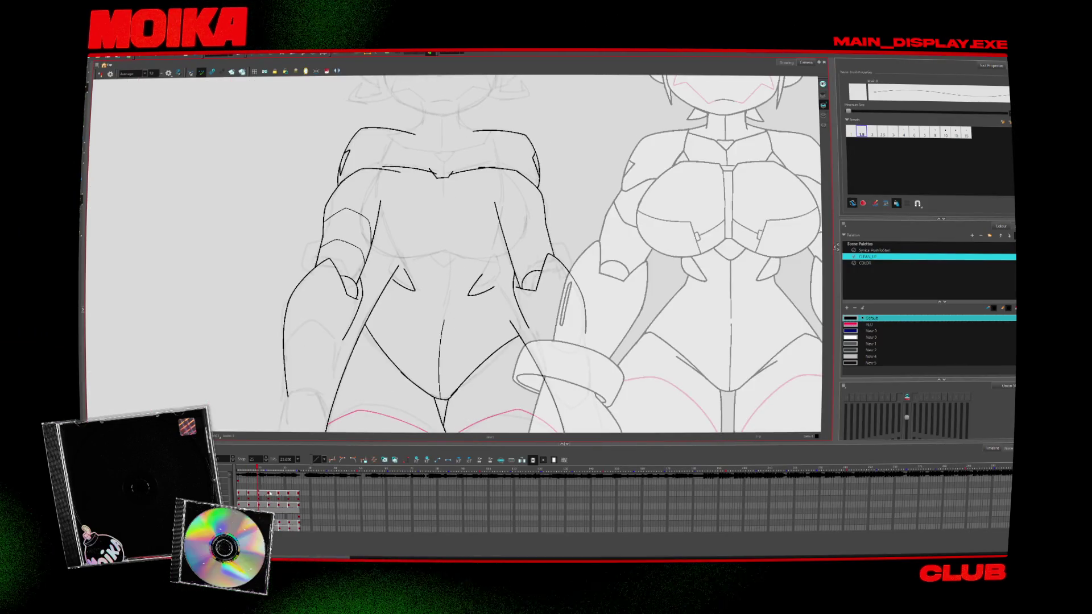
key(comma)
key(period)
key(comma)
key(comma)
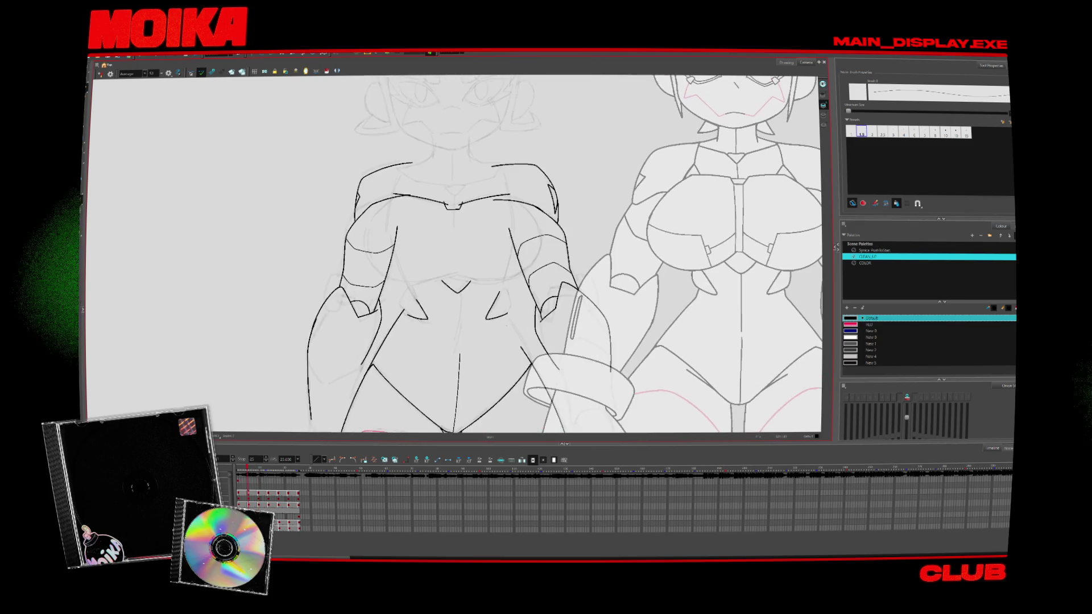
key(period)
key(period)
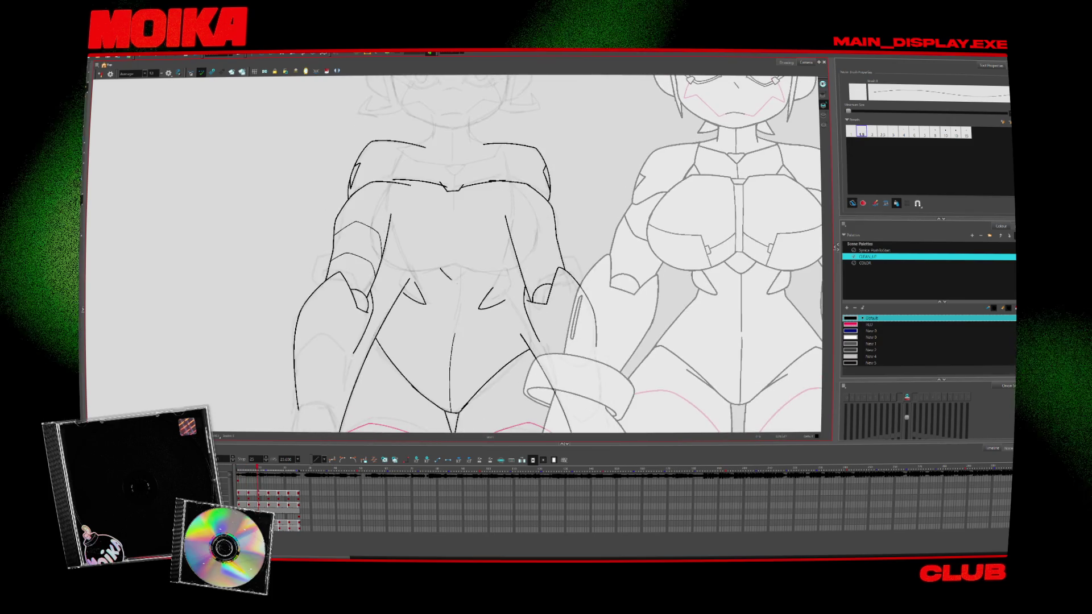
key(period)
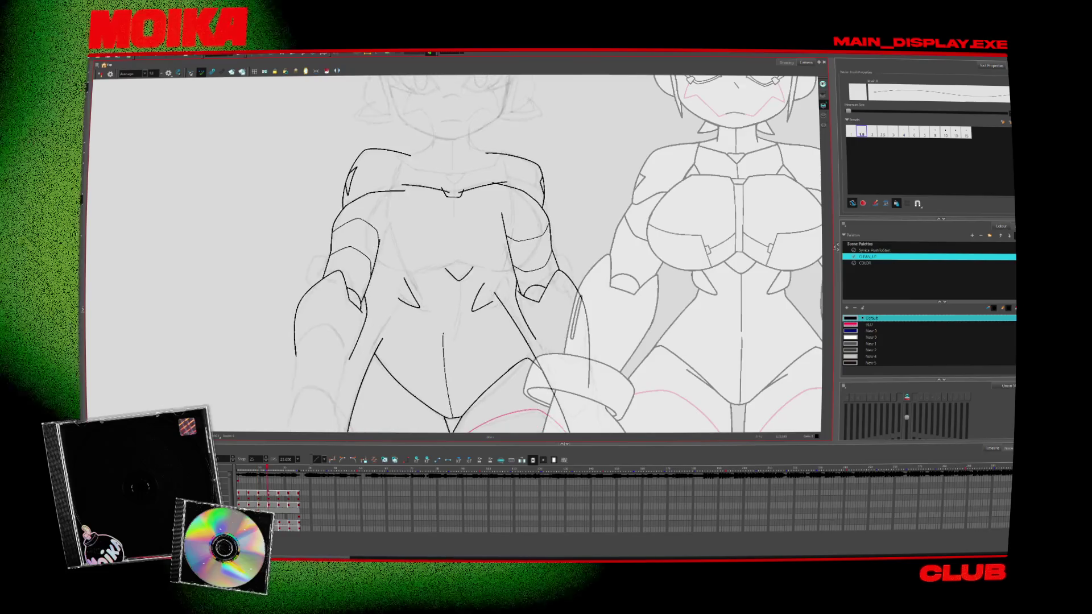
key(period)
key(period)
key(period)
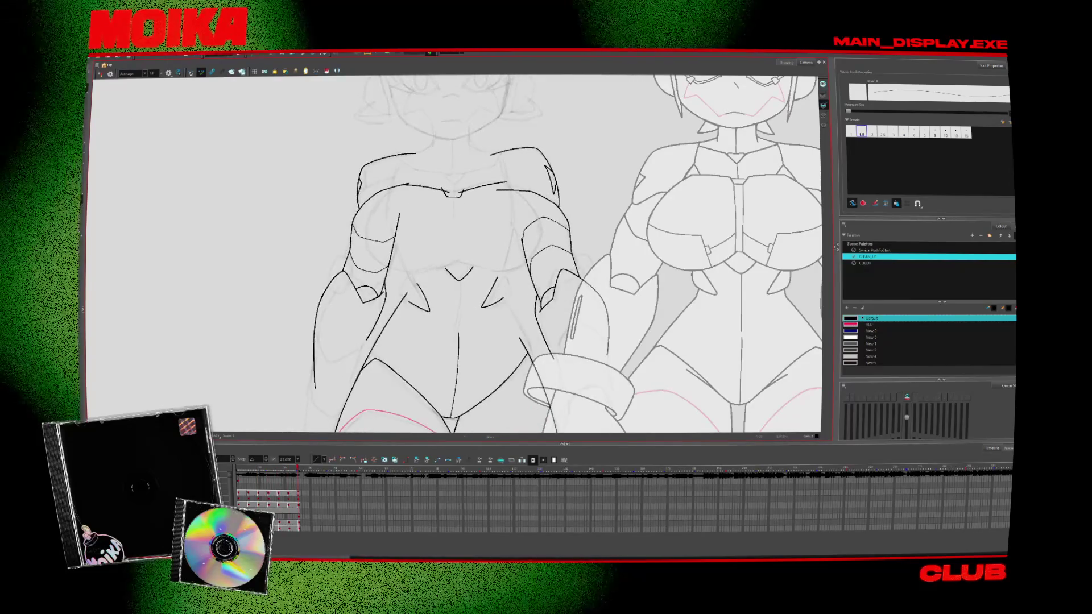
key(alt+s)
key(comma)
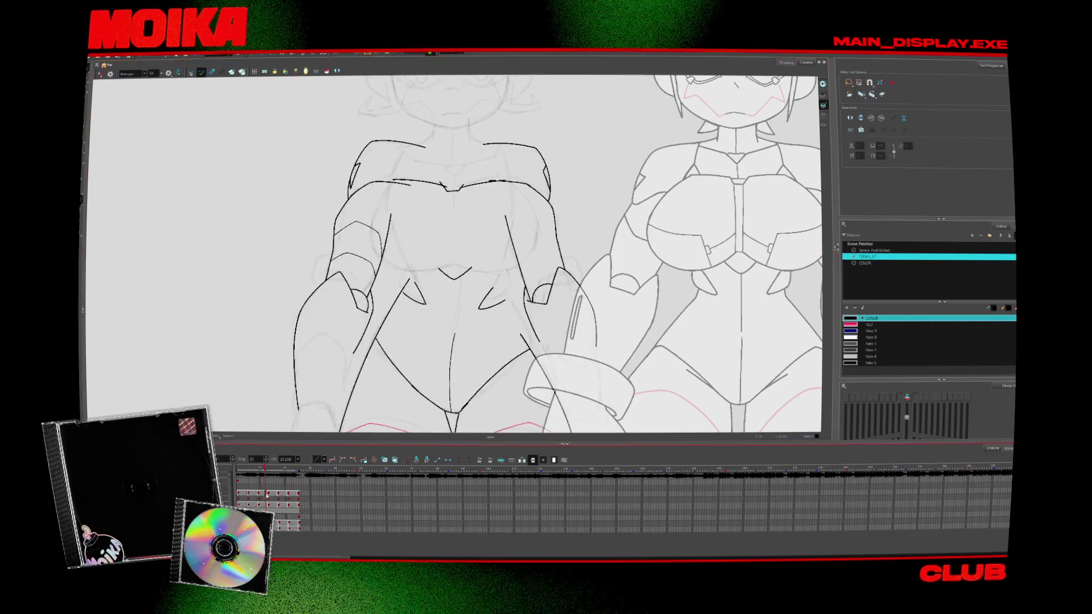
key(comma)
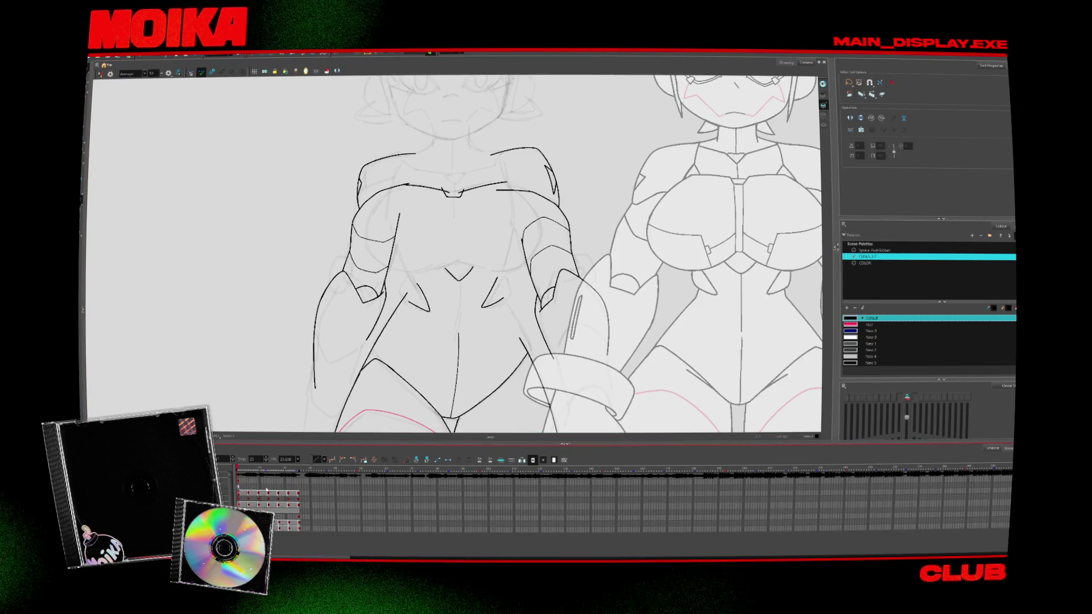
Select all strokes of the left drawing and flip it horizontally back to its original orientation
click(266, 490)
key(ctrl+a)
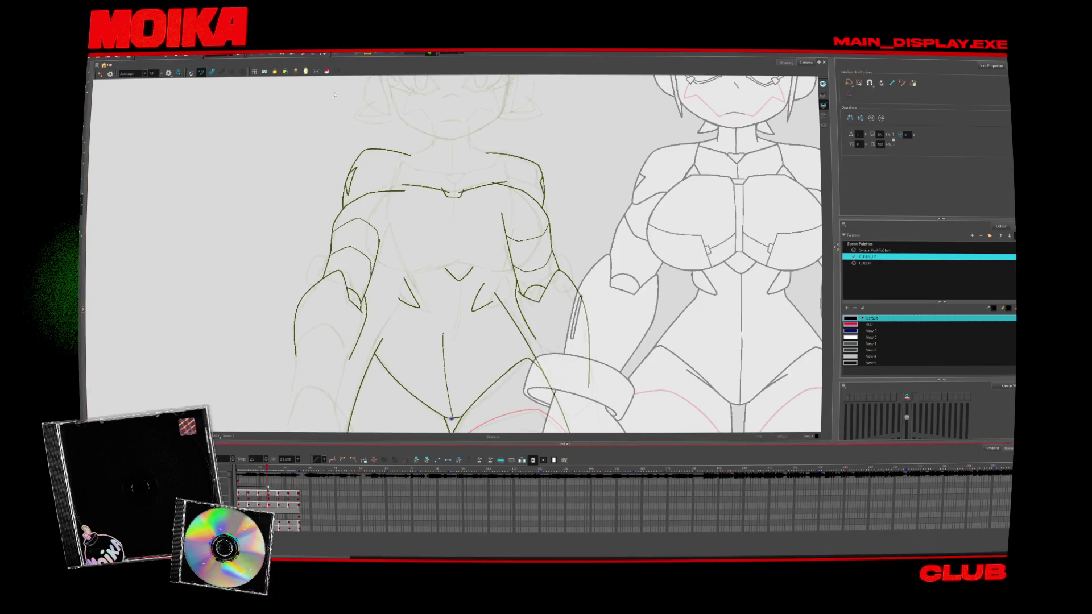
click(850, 118)
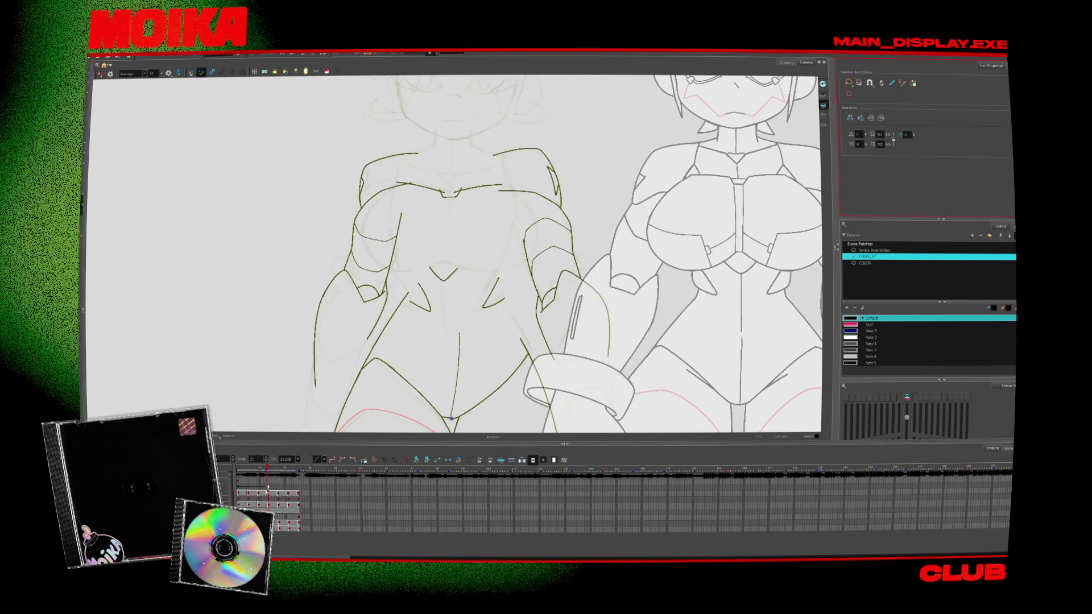
click(850, 117)
click(850, 118)
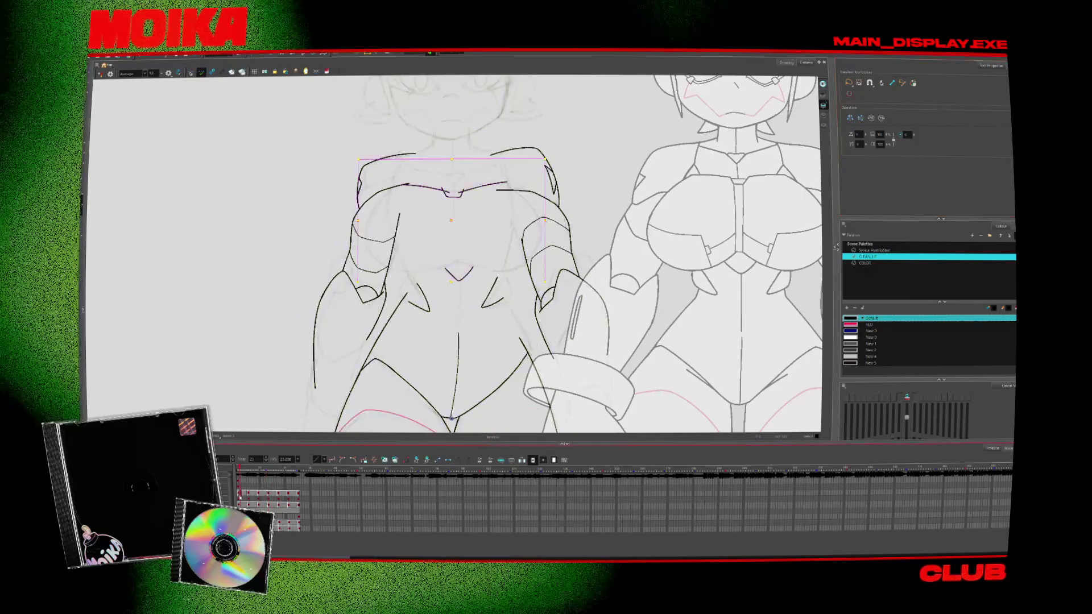
Select the upper torso strokes, delete them, then undo to restore the neckline and V
click(452, 190)
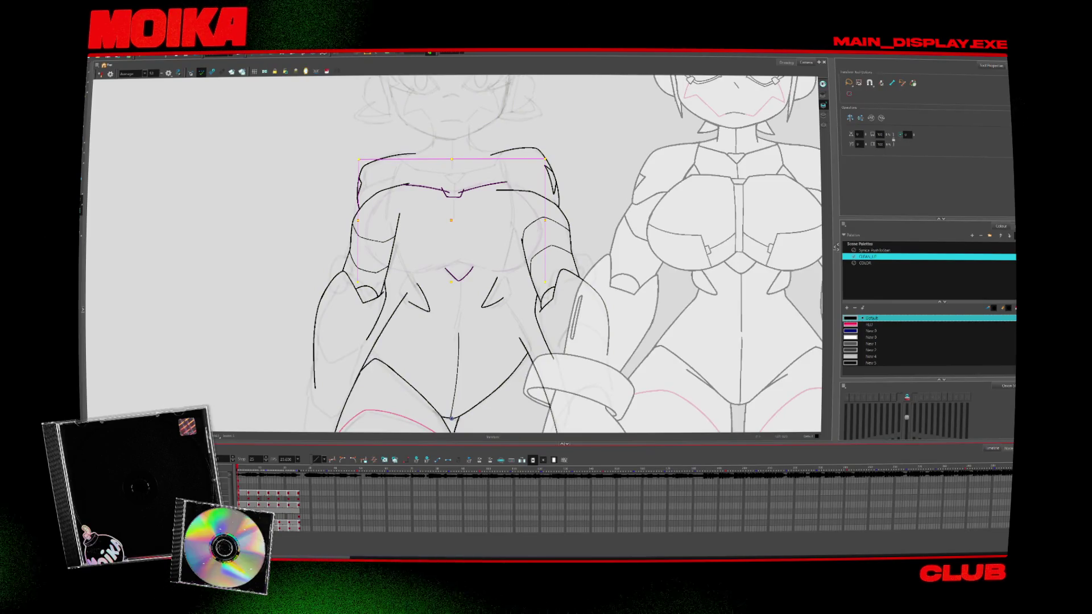
key(Delete)
key(ctrl+z)
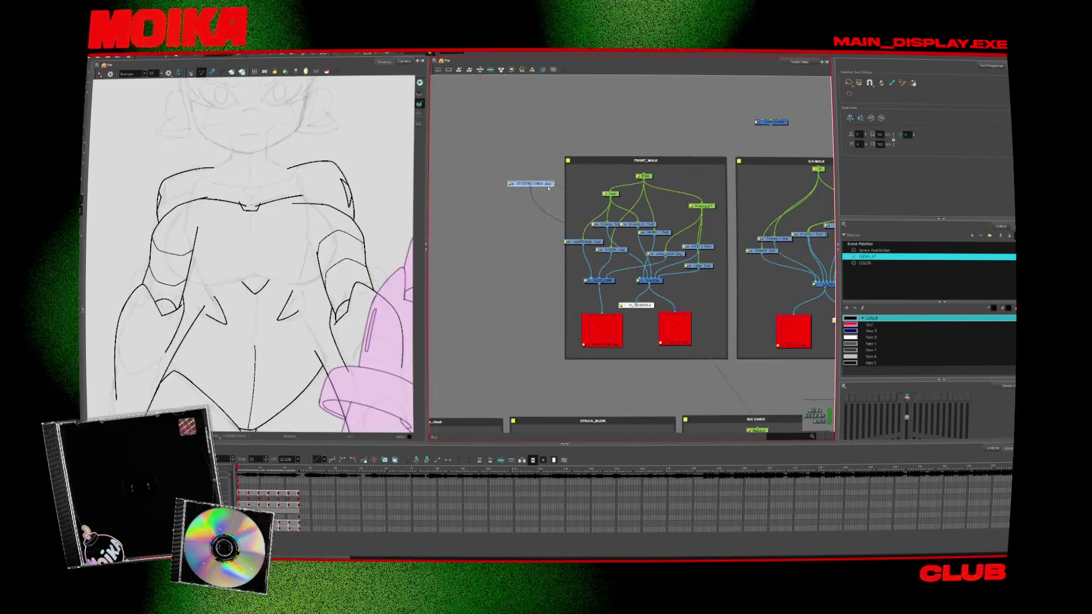
Reposition the chest node and move the Drawing_1-P node up-left in the FRONT_WALK network
scroll(612, 255, up, 3)
scroll(612, 256, up, 2)
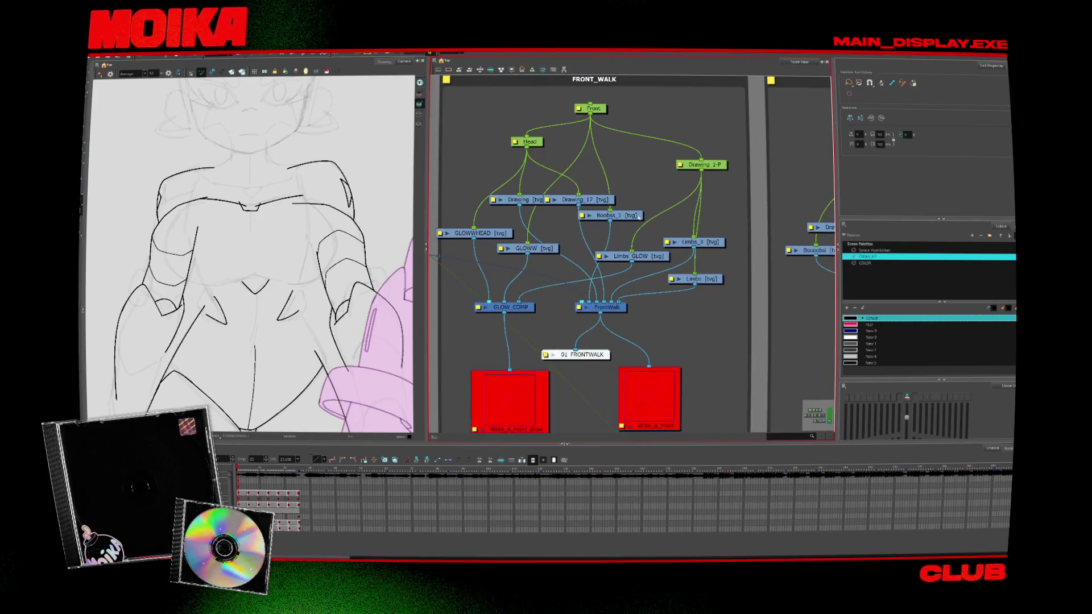
drag(639, 217, 653, 211)
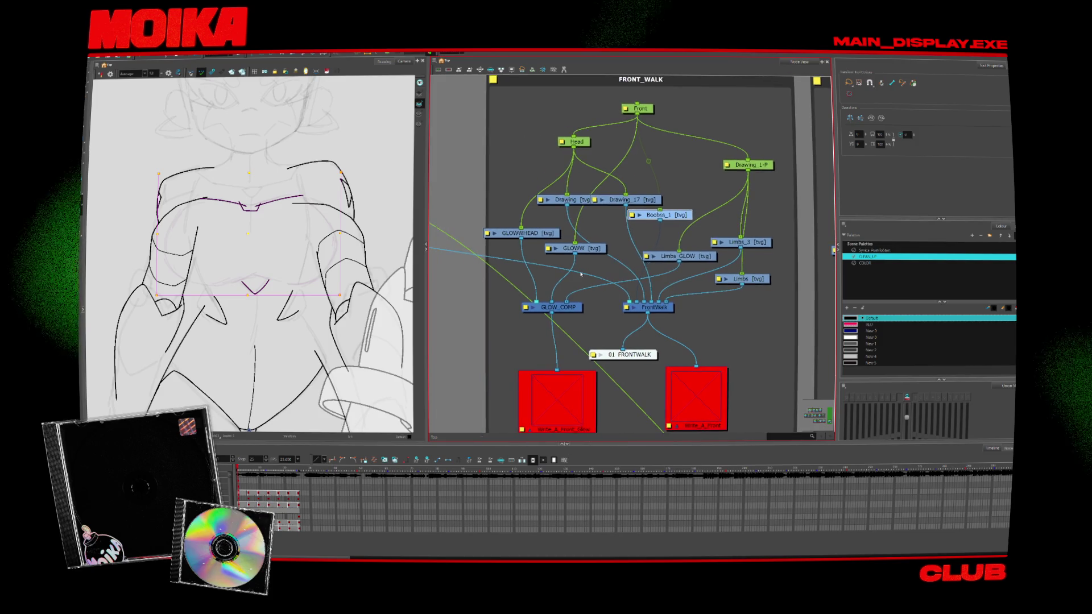
click(714, 160)
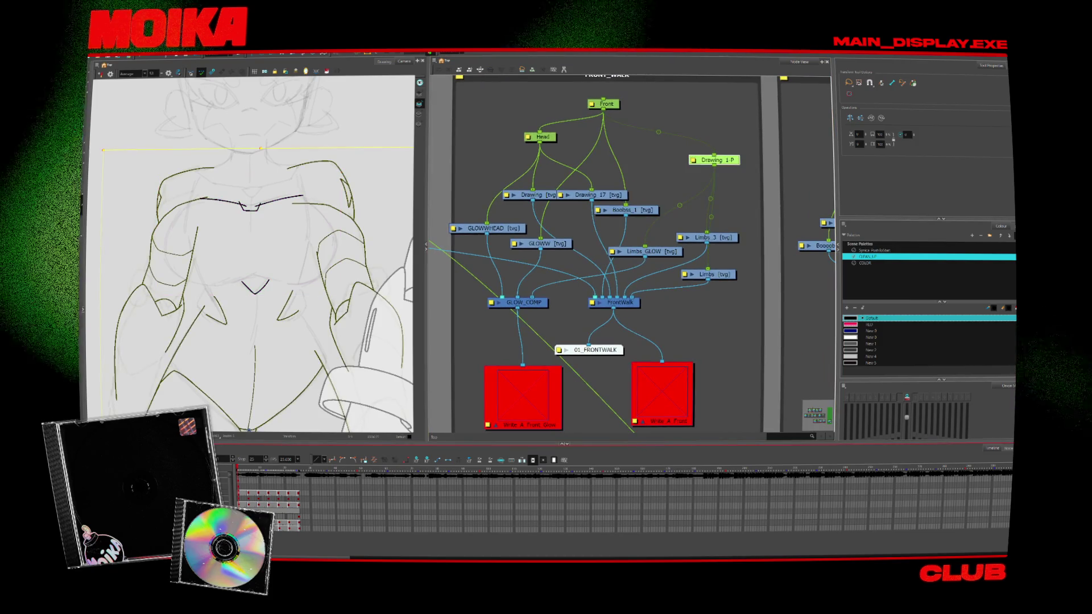
mouse_move(714, 160)
mouse_down()
mouse_move(711, 150)
mouse_move(637, 204)
mouse_up()
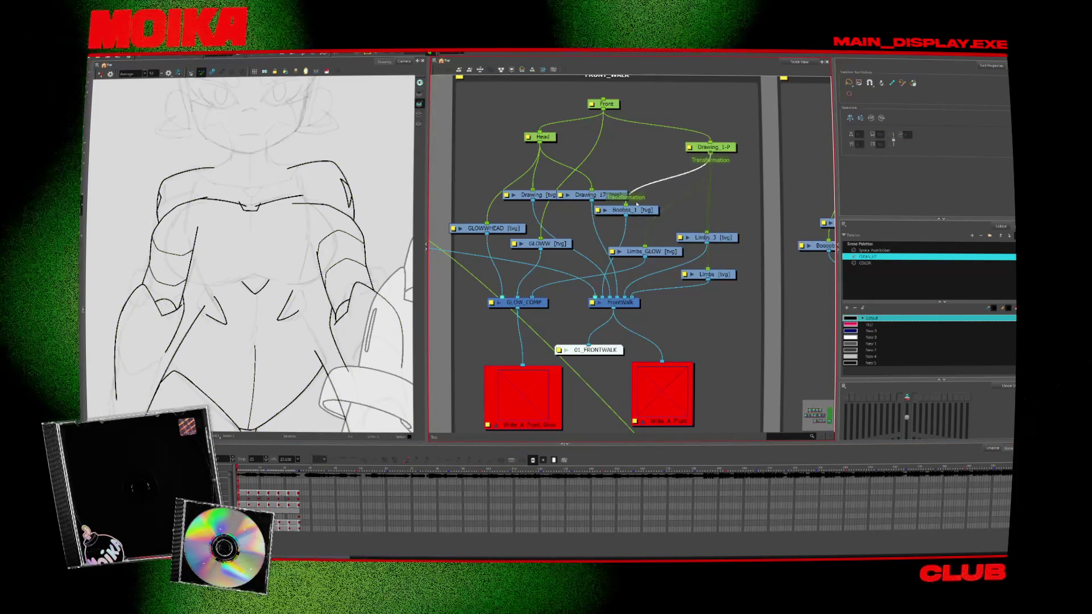
Scrub through the walk poses to check the inked chest, then zoom out to both characters
drag(237, 468, 264, 472)
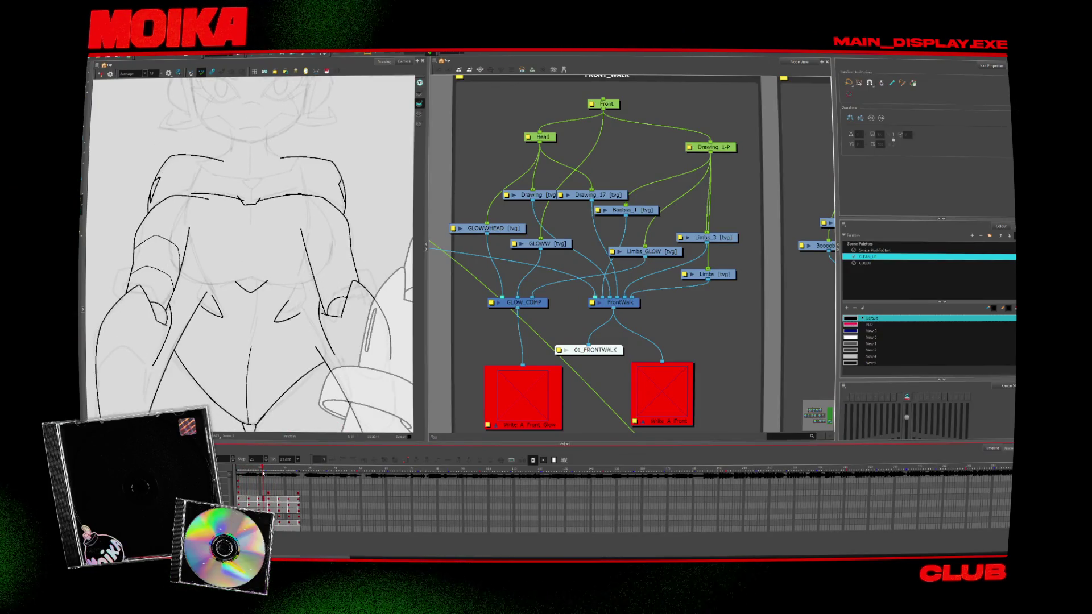
click(250, 274)
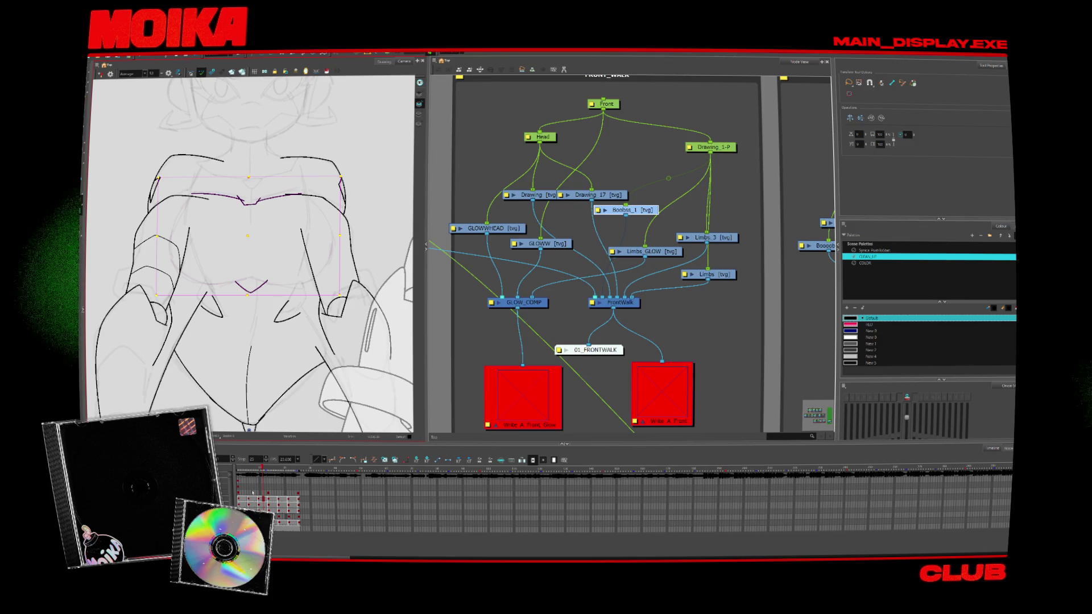
key(alt+b)
key(comma)
key(comma)
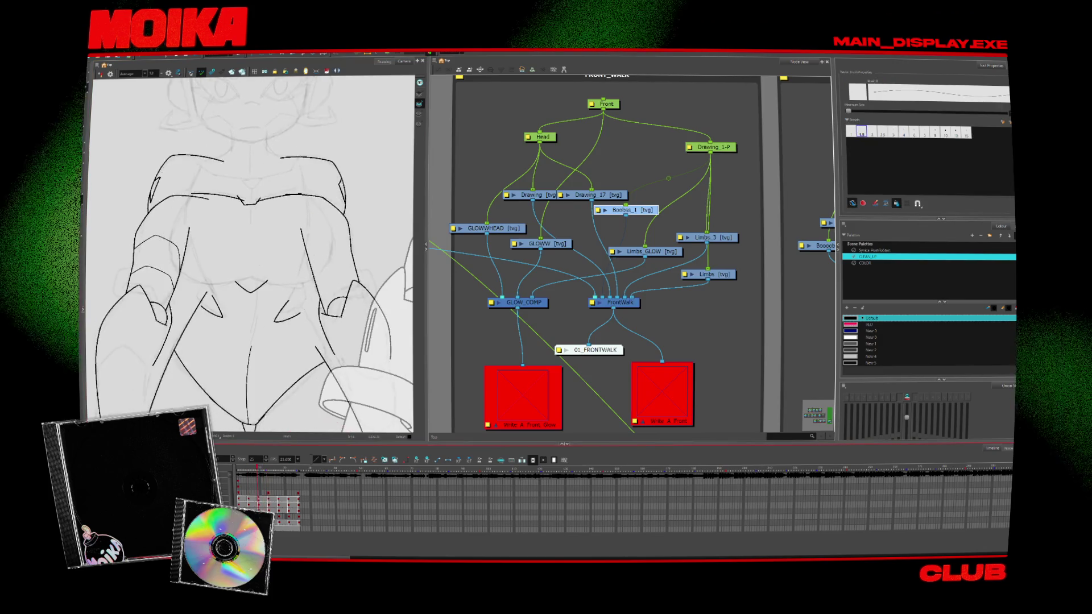
key(comma)
key(comma)
key(comma)
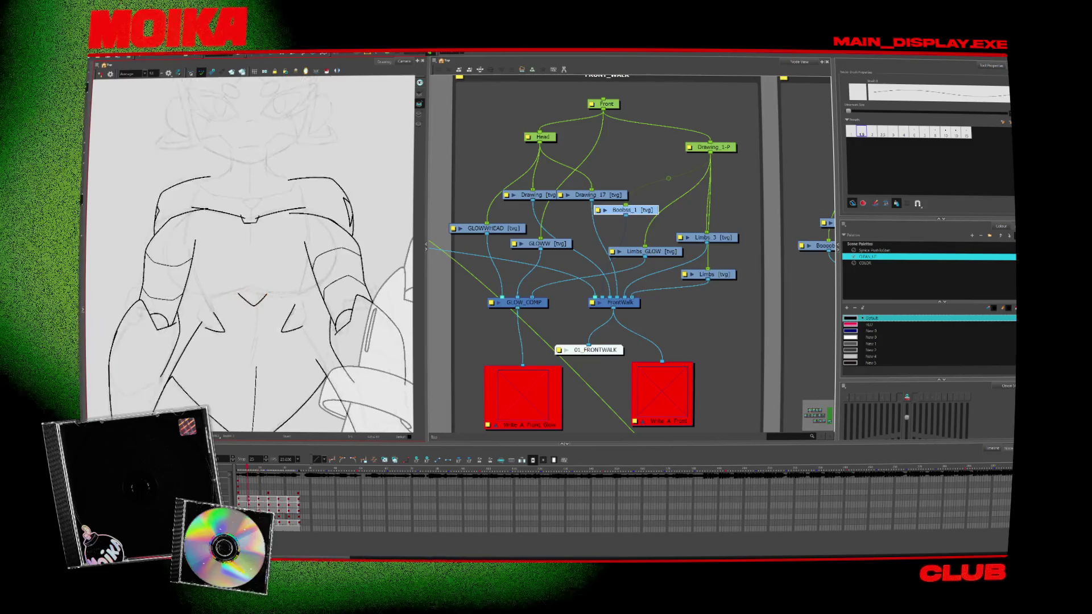
key(period)
key(period)
key(period)
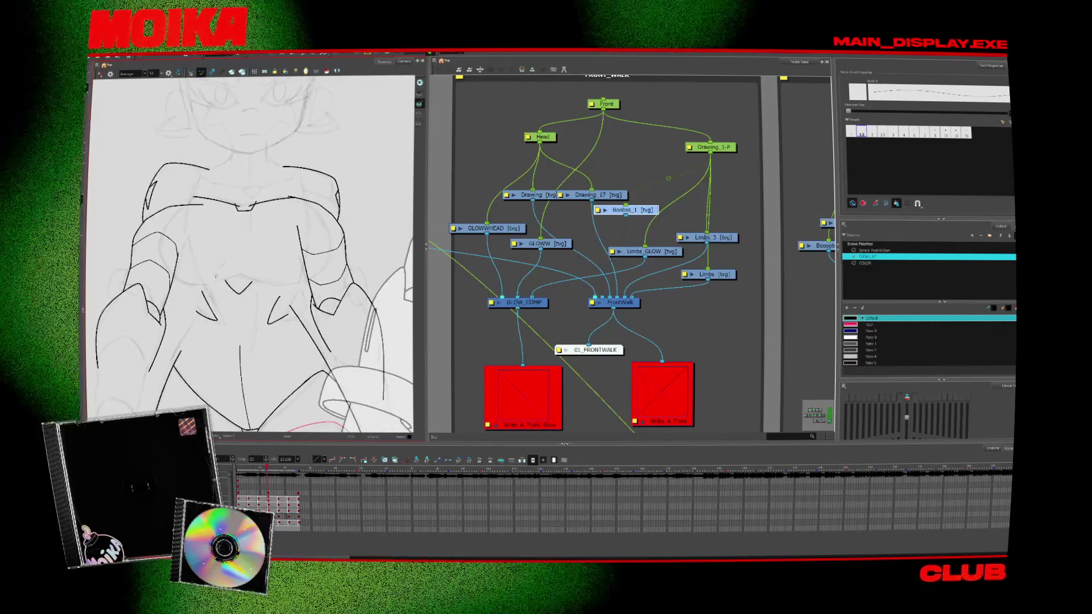
key(period)
key(period)
key(period)
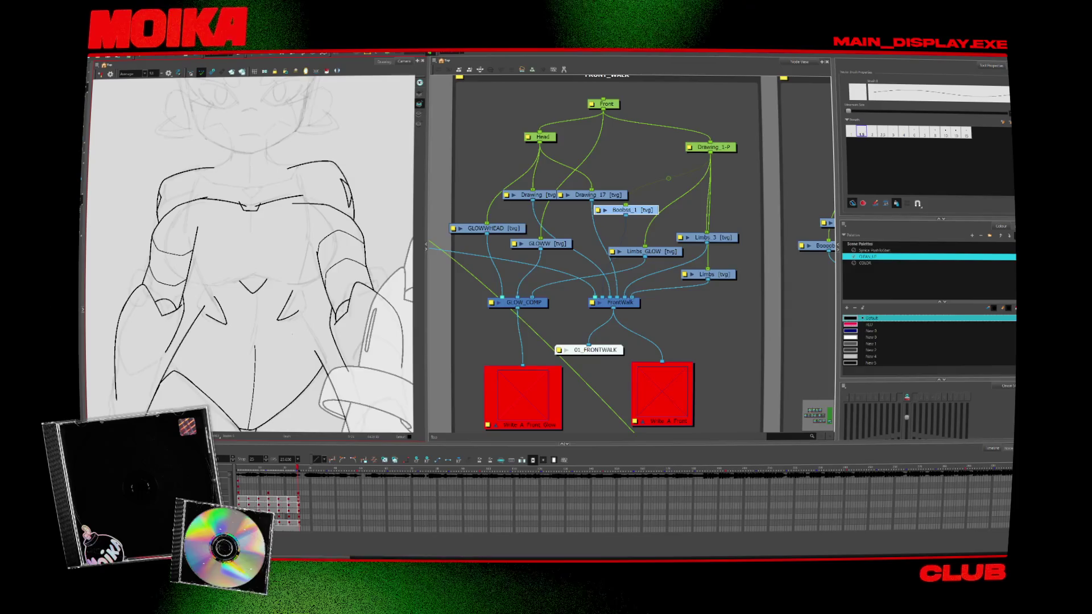
key(shift+z)
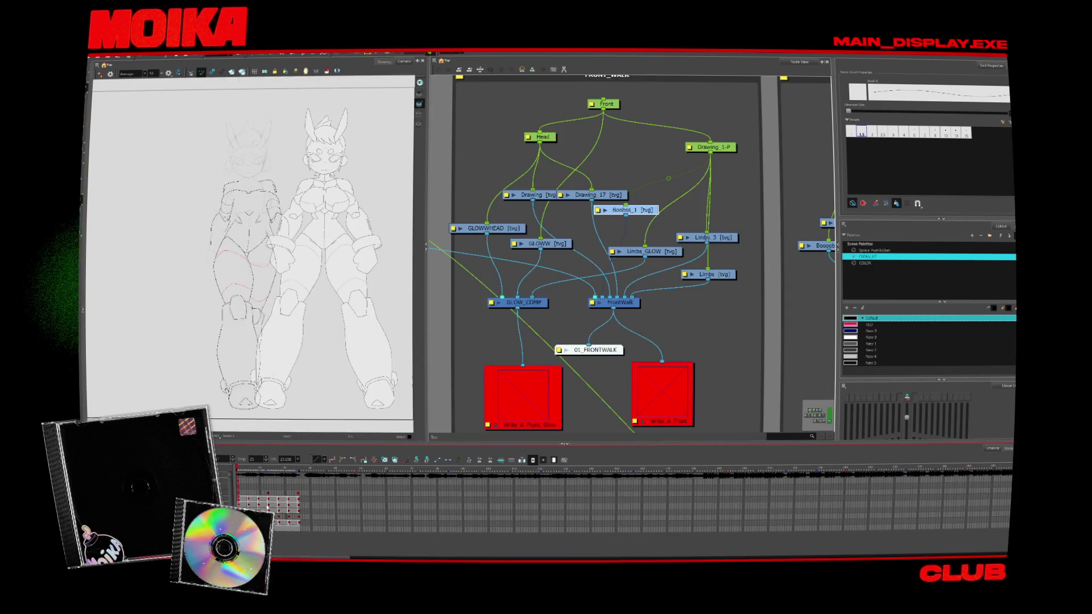
click(268, 492)
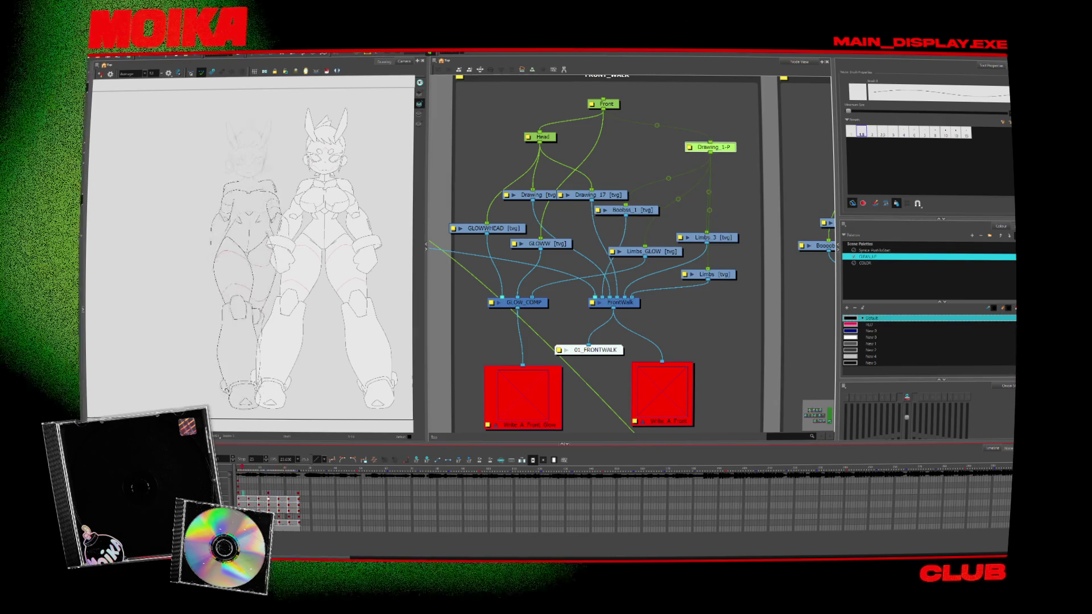
click(241, 467)
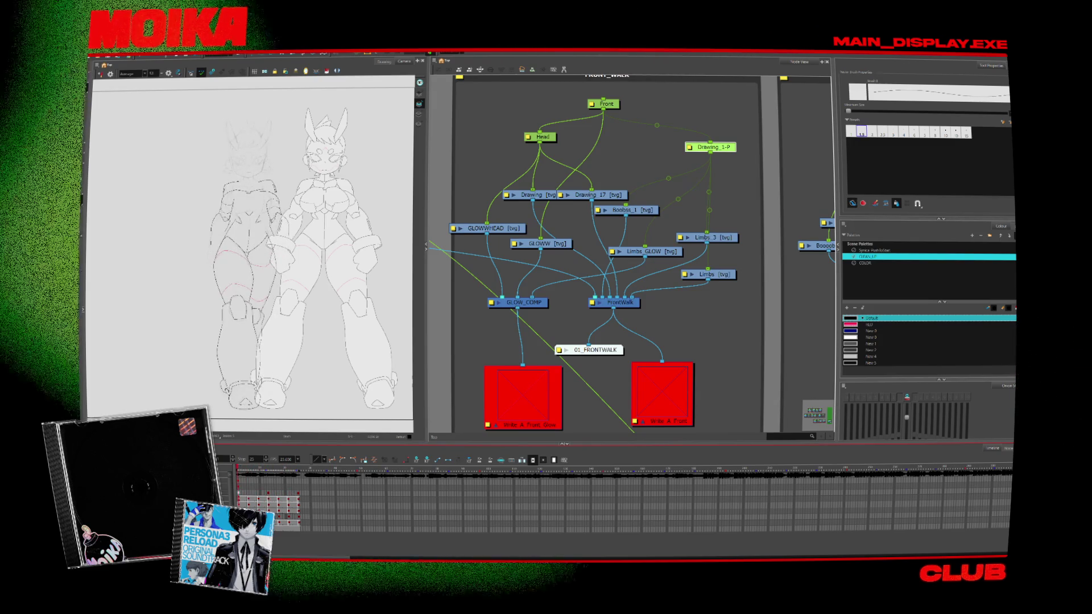
click(625, 210)
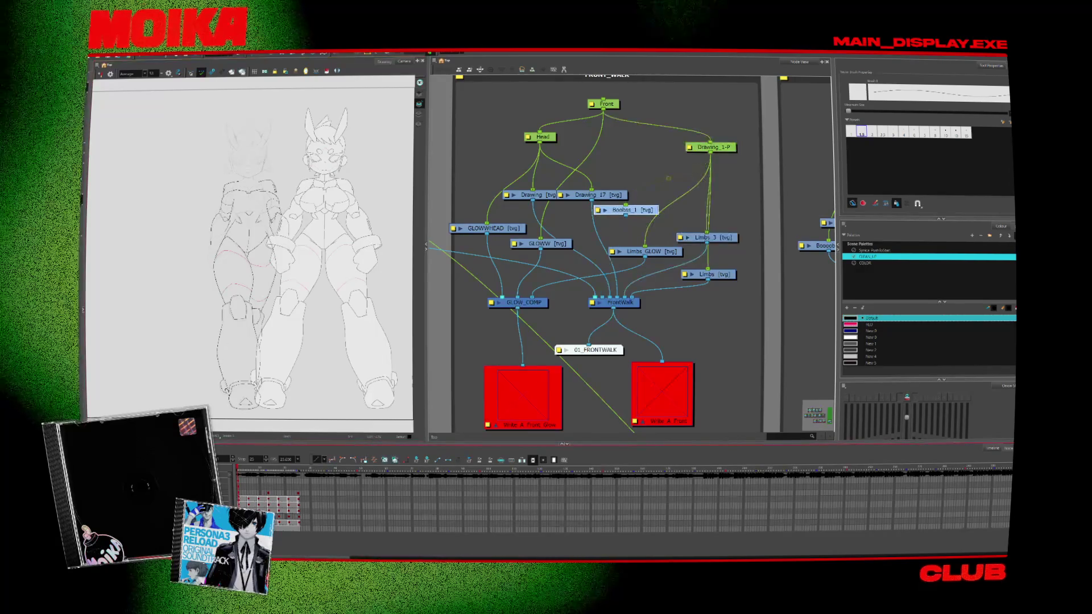
Zoom in on the torso, widen the drawing area, and keep the brush at size 1.5
key(alt+z)
click(224, 176)
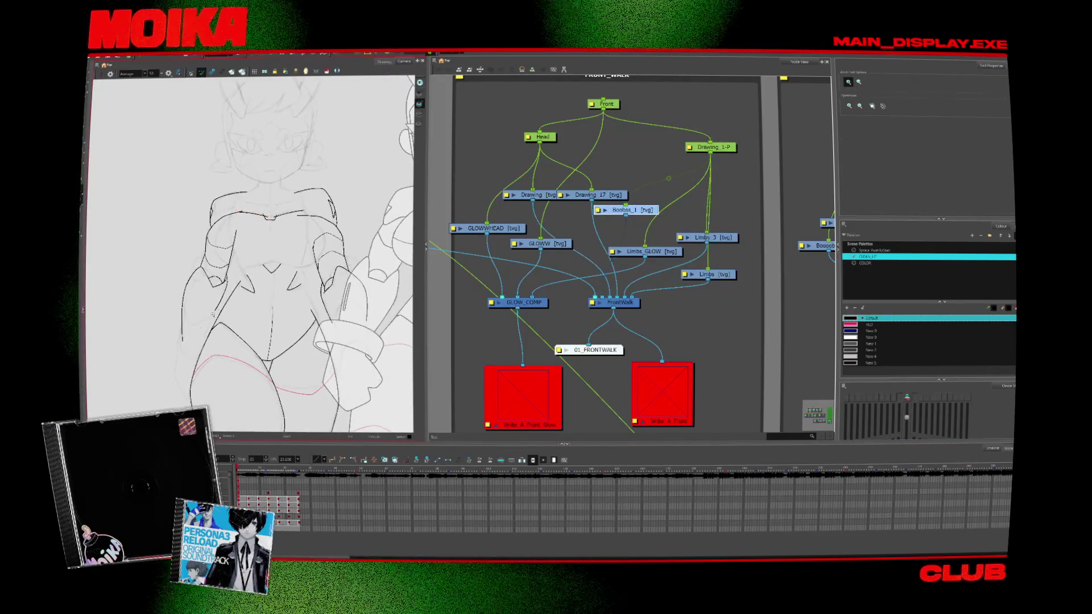
key(period)
click(180, 259)
drag(428, 256, 724, 255)
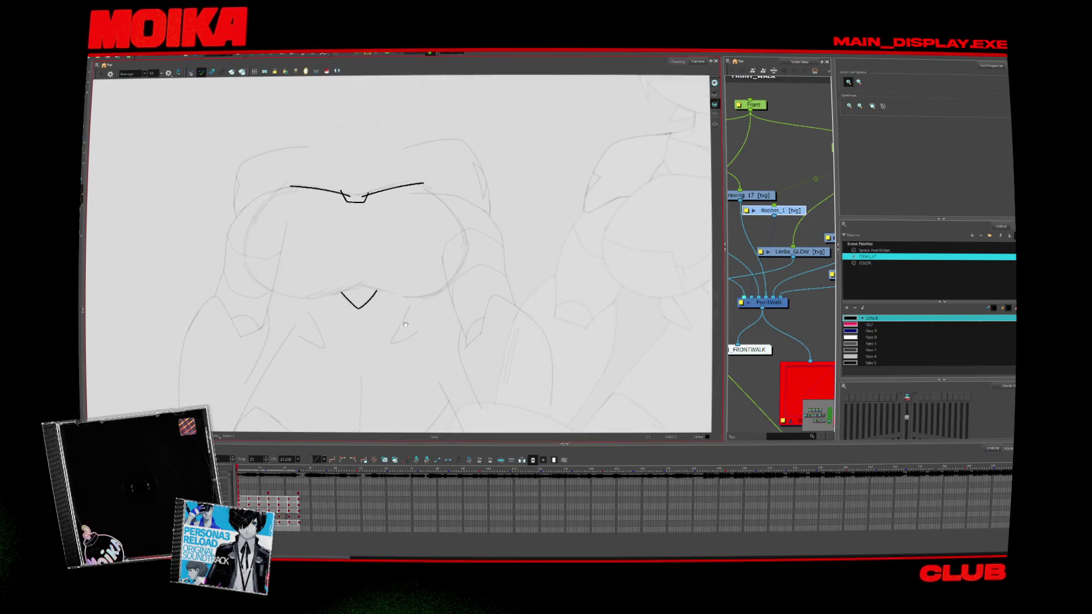
key(alt+b)
mouse_move(285, 340)
mouse_down()
mouse_move(264, 381)
mouse_move(209, 379)
mouse_up()
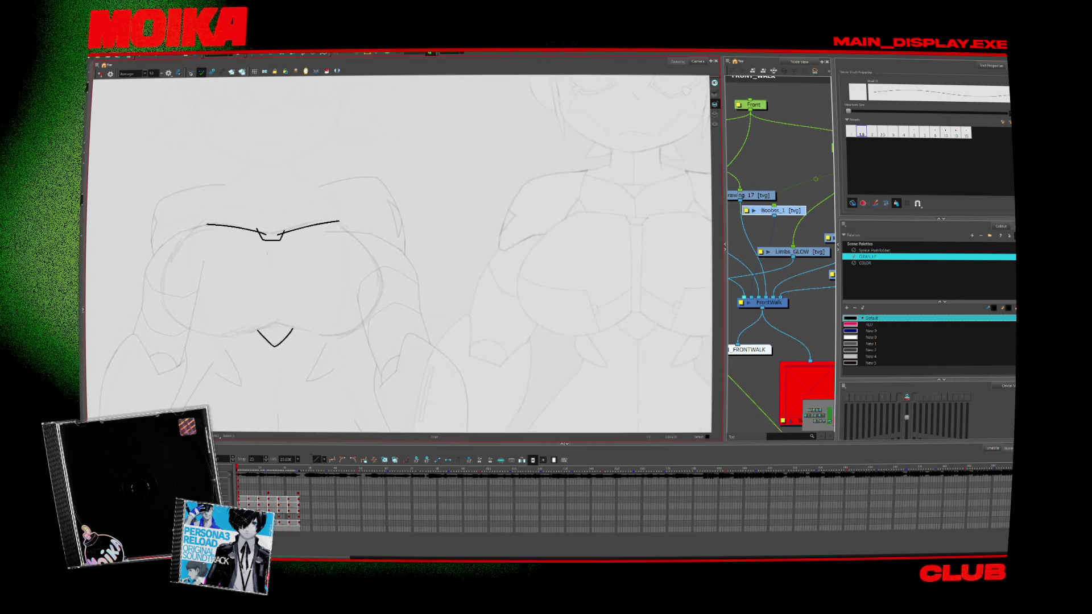
click(851, 132)
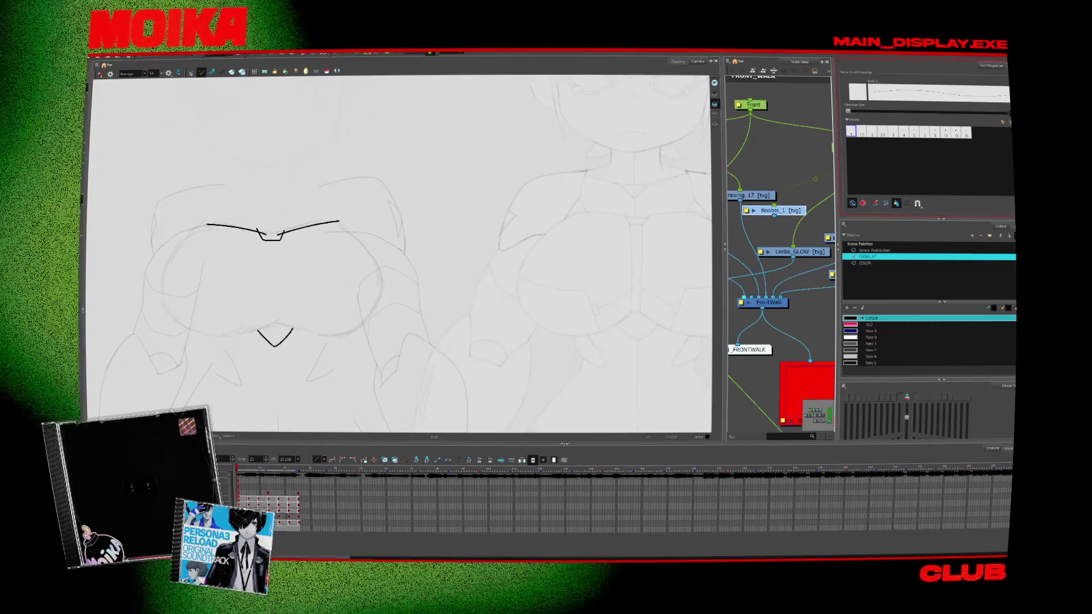
click(861, 132)
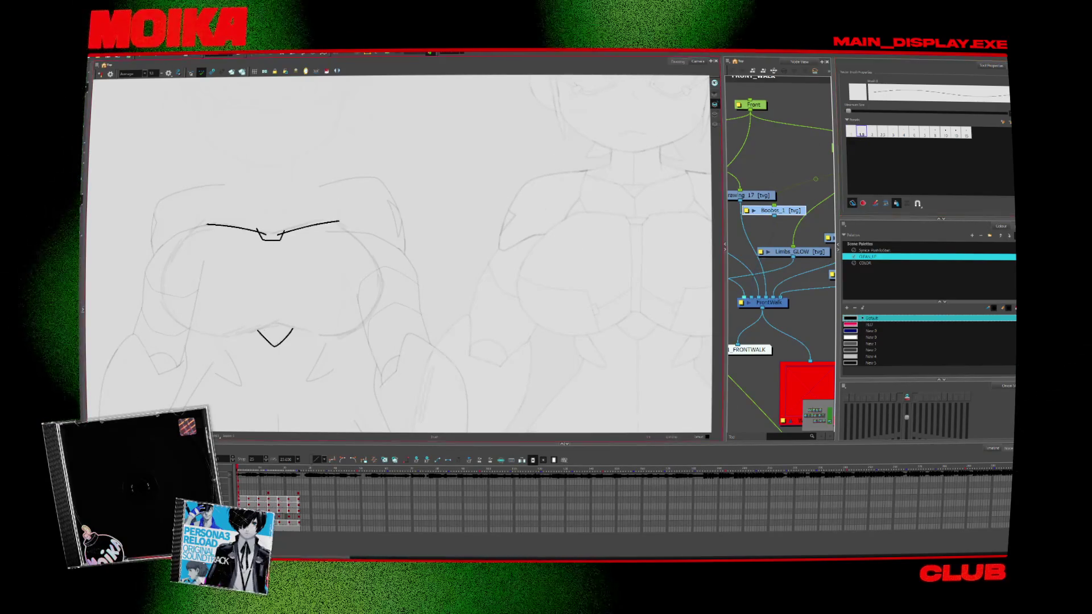
Ink short strokes right of the lower V mark and paste the copied strokes there
drag(255, 331, 270, 323)
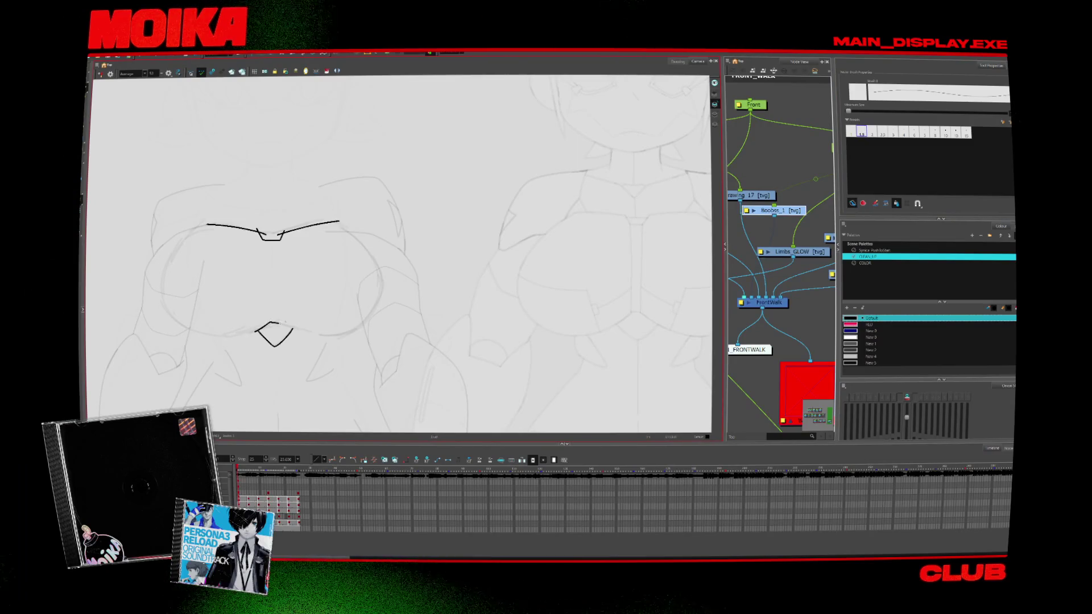
key(g)
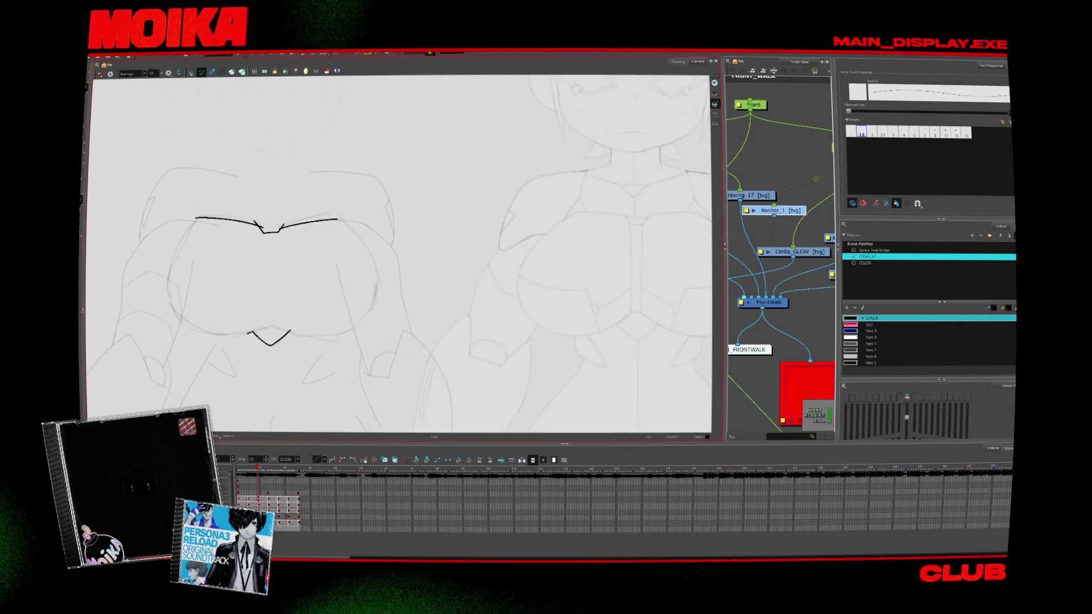
key(g)
key(g)
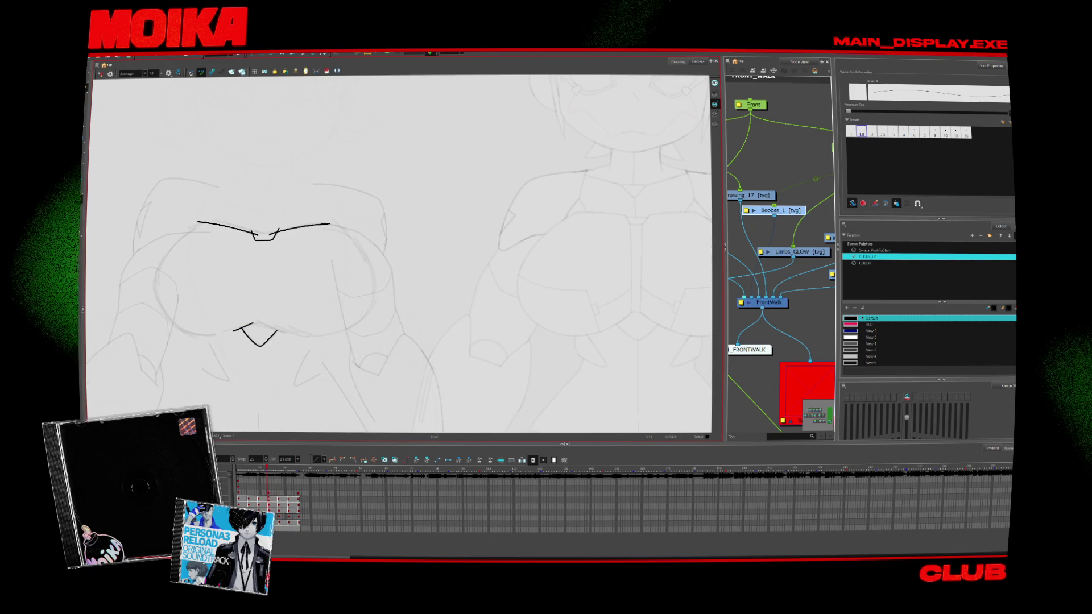
key(ctrl+z)
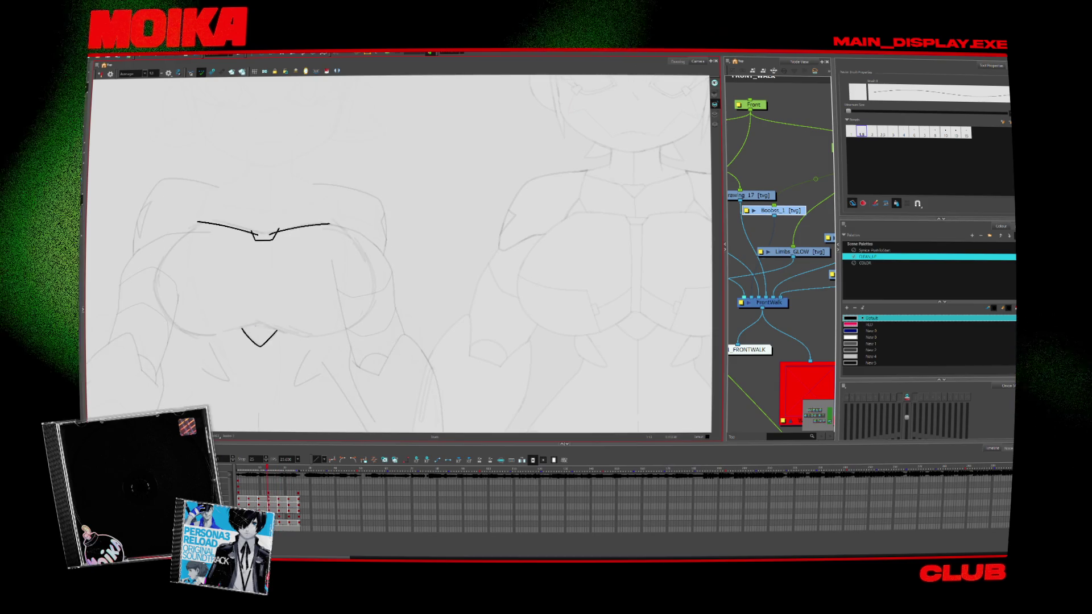
drag(255, 323, 283, 336)
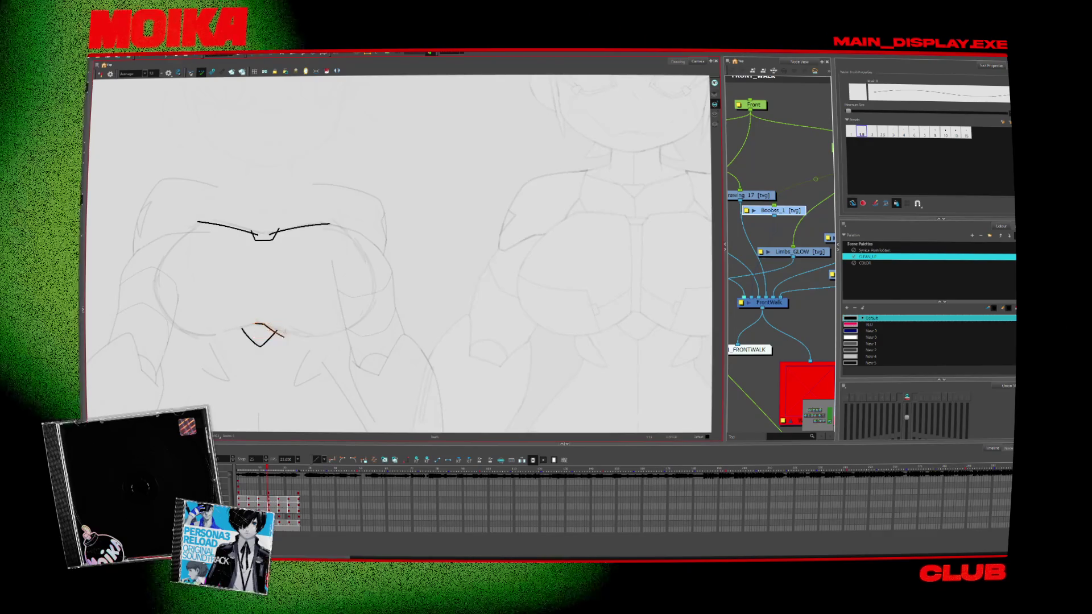
key(g)
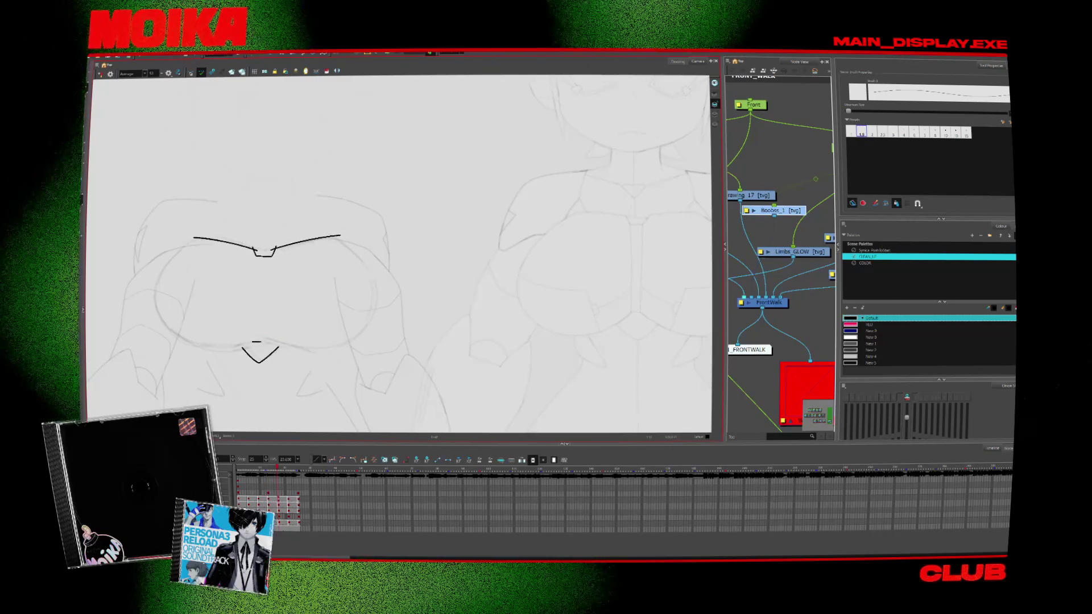
key(ctrl+v)
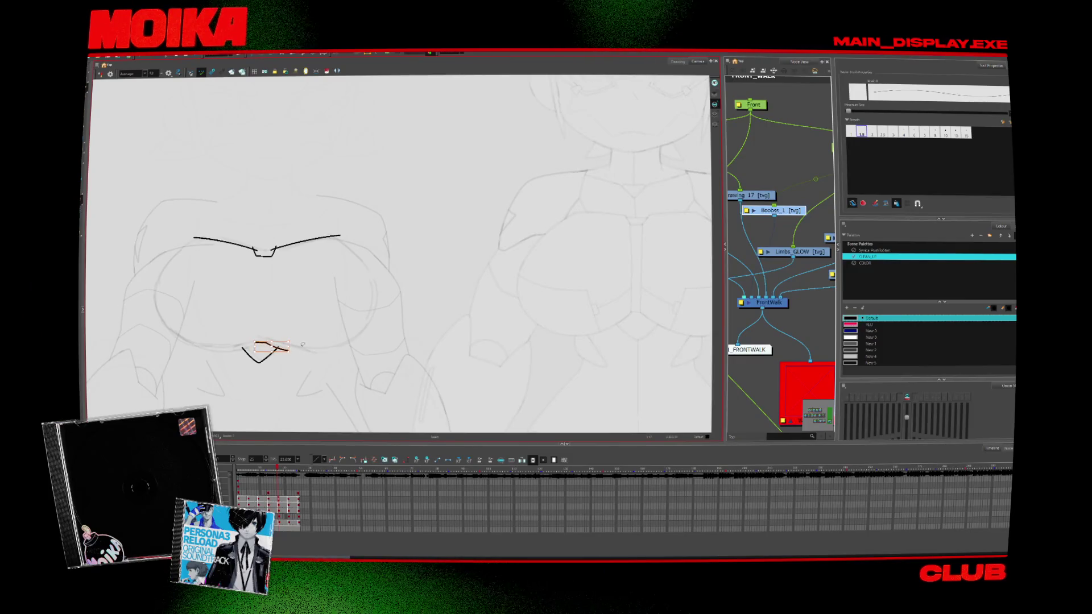
Compare neighbouring drawings, play the walk loop, and remove the stray arc at the upper line's left end
key(g)
key(f)
key(g)
key(f)
key(g)
key(f)
key(g)
key(g)
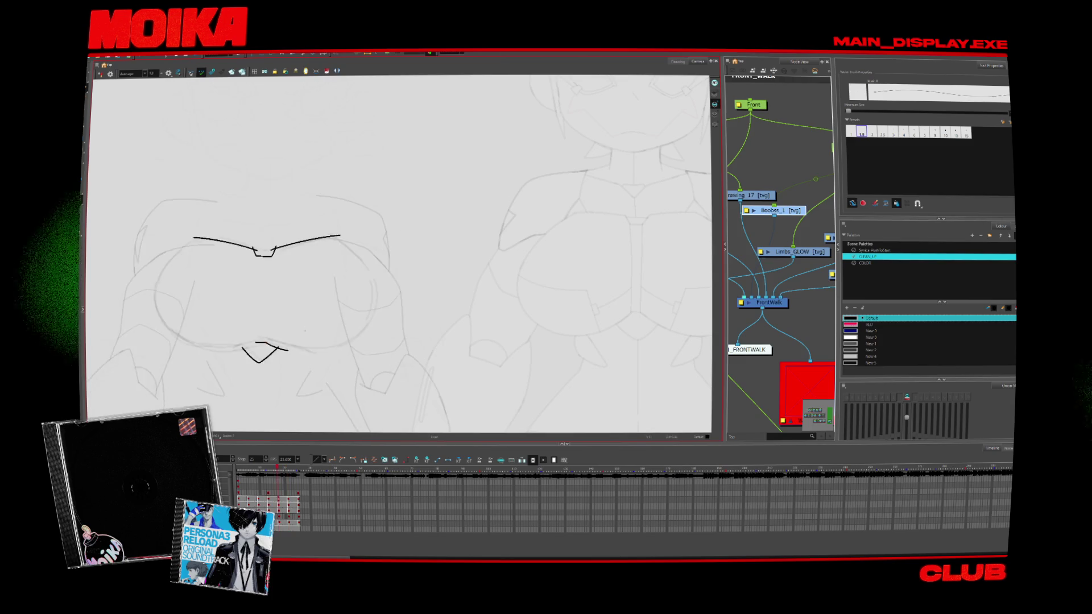
key(f)
key(f)
key(f)
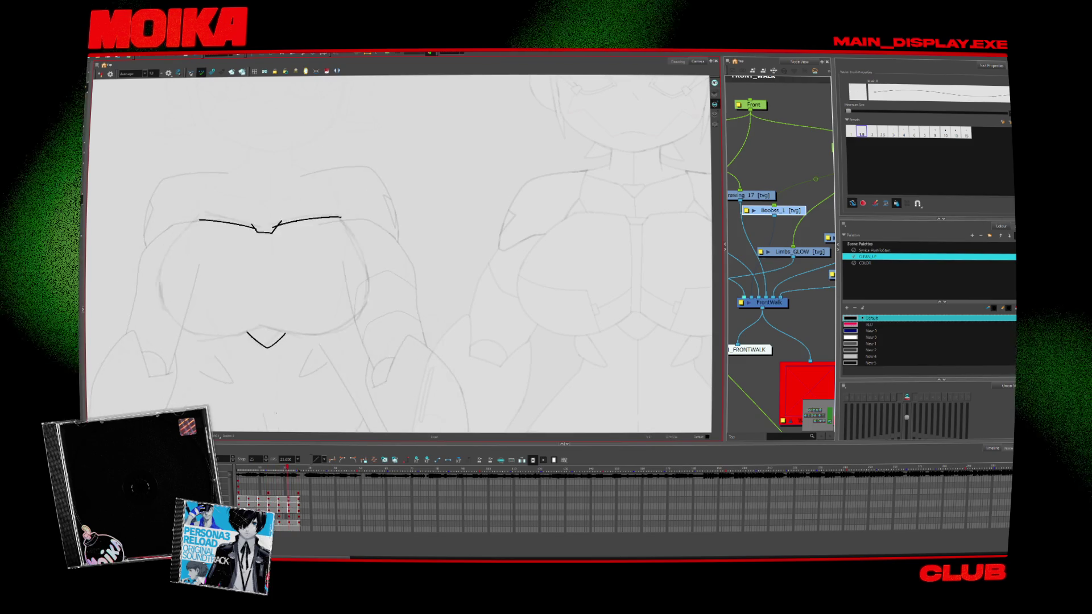
key(g)
key(g)
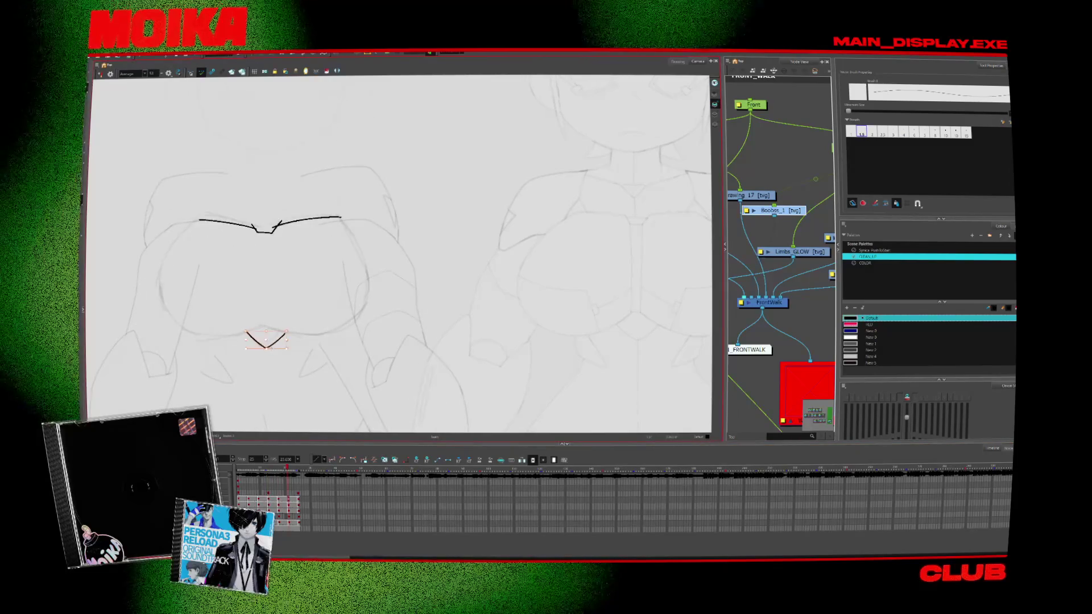
key(f)
key(g)
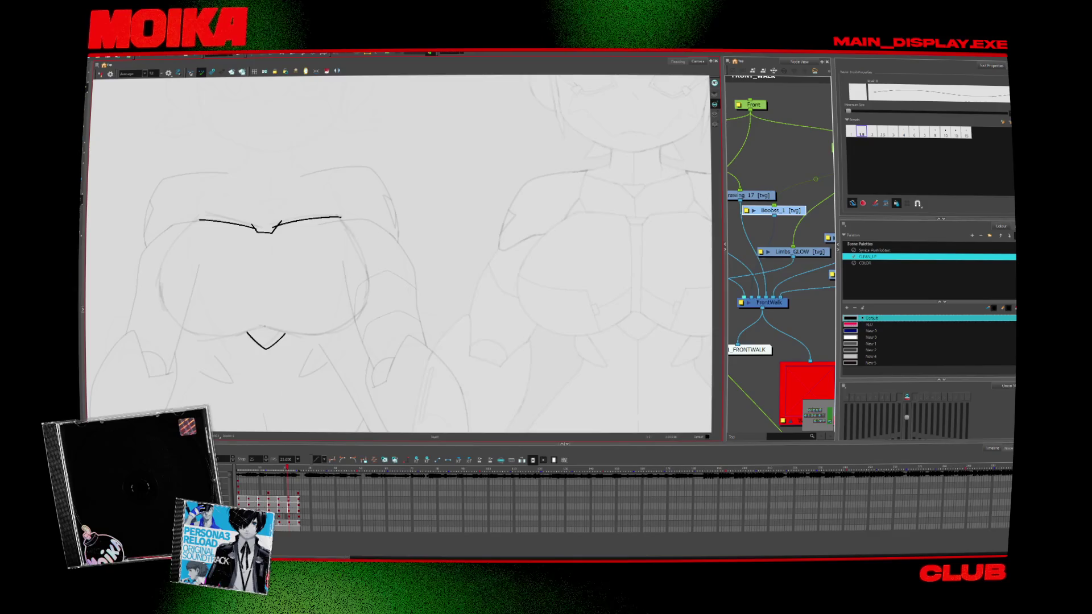
key(g)
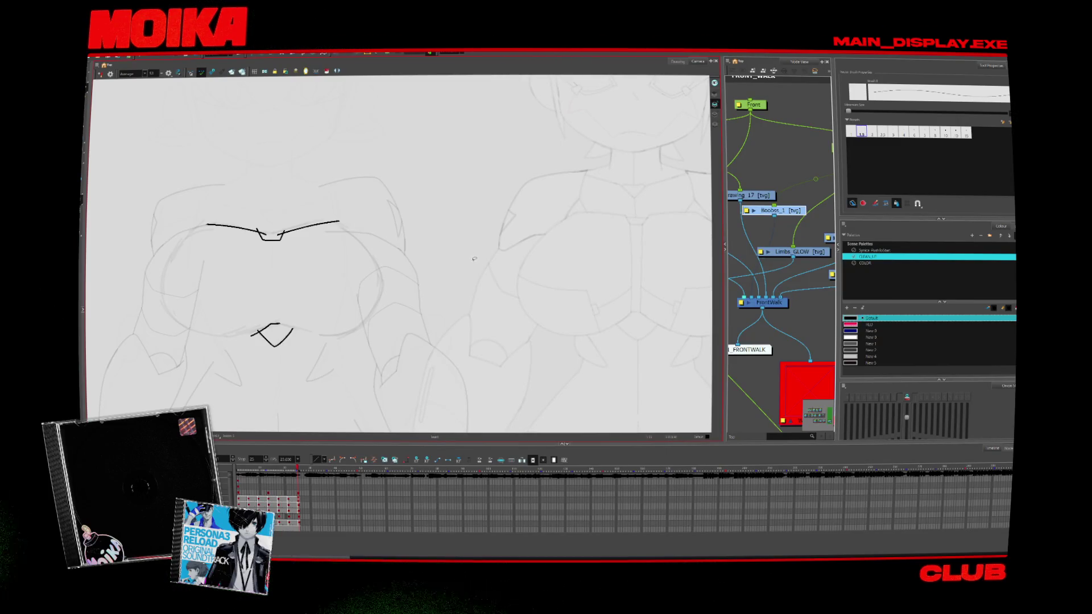
key(Return)
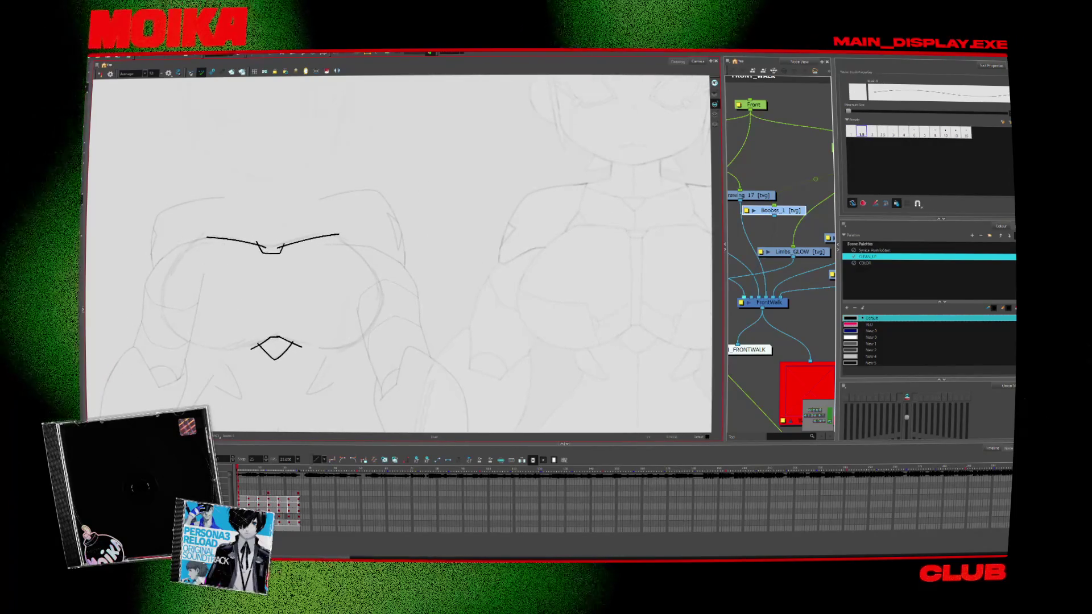
key(ctrl+z)
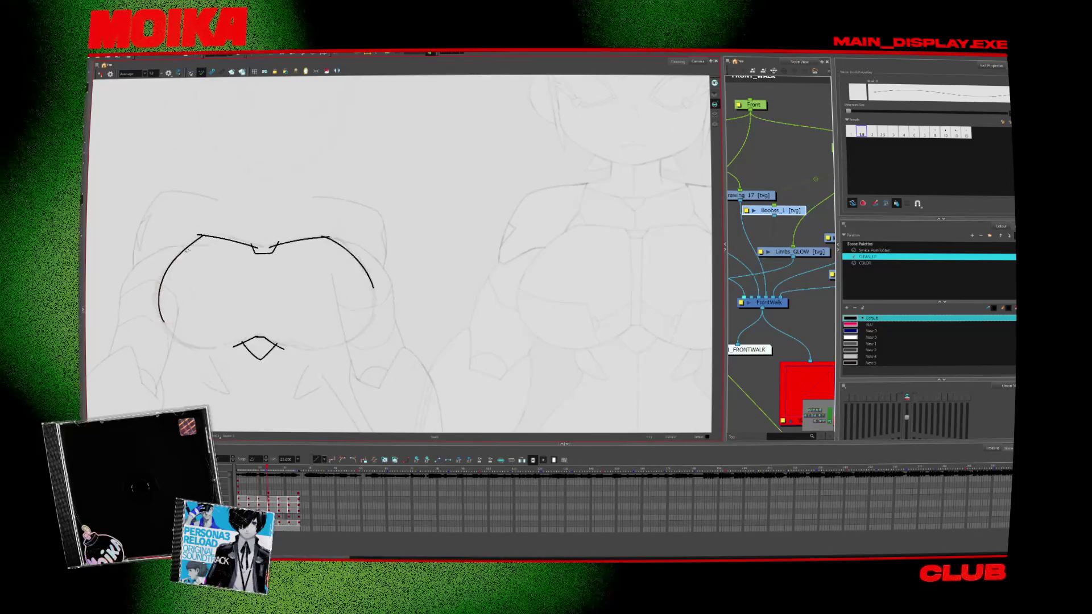
click(193, 242)
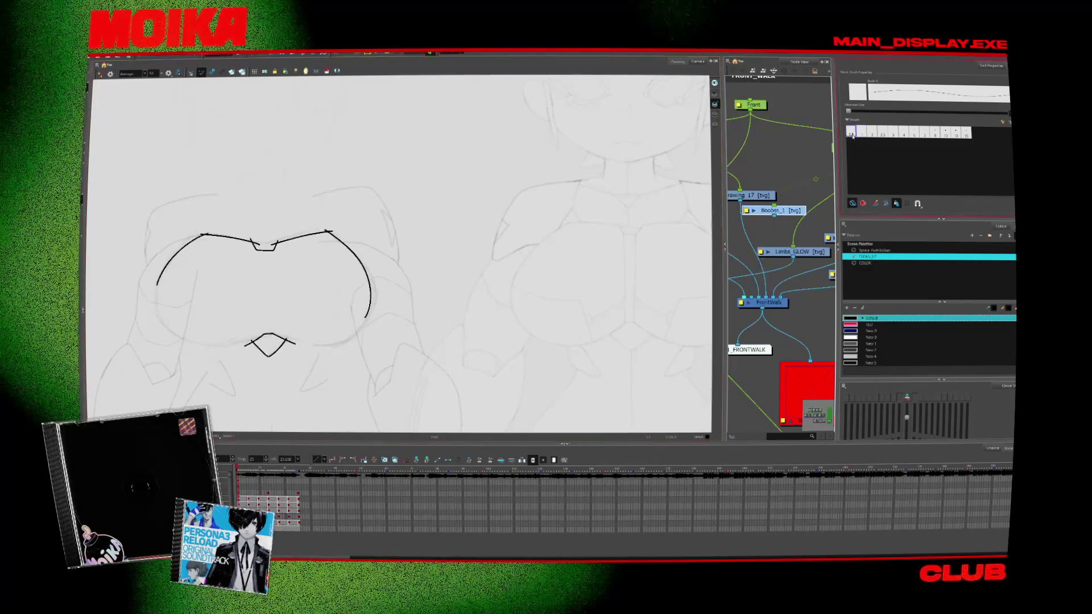
Switch to the Select tool to adjust the left arc stroke
key(alt+s)
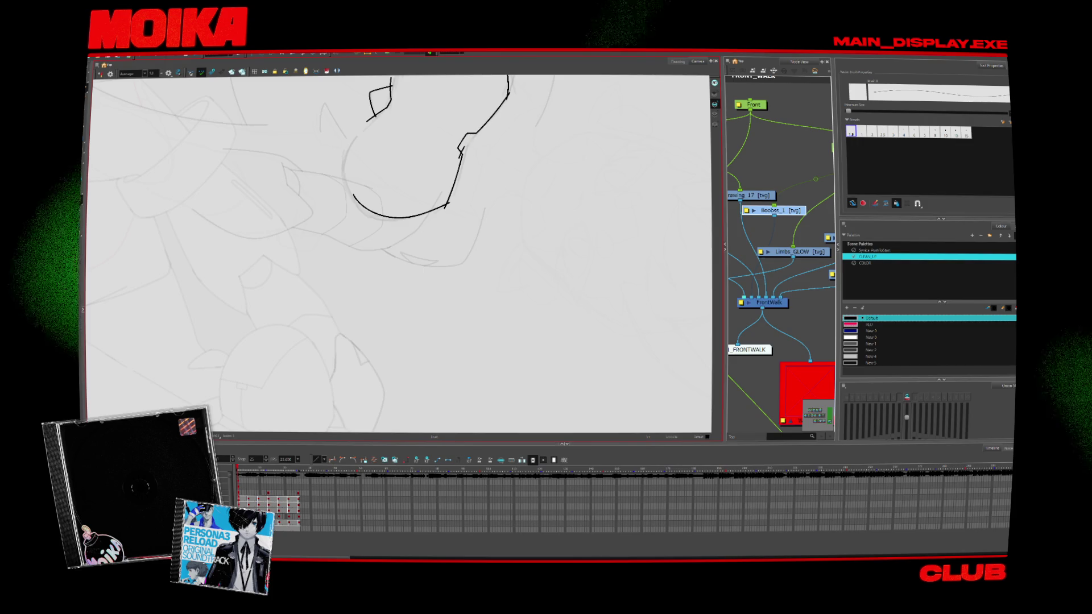
Flip through neighbouring drawings to compare the inked leg, panning to see more of it
key(period)
key(period)
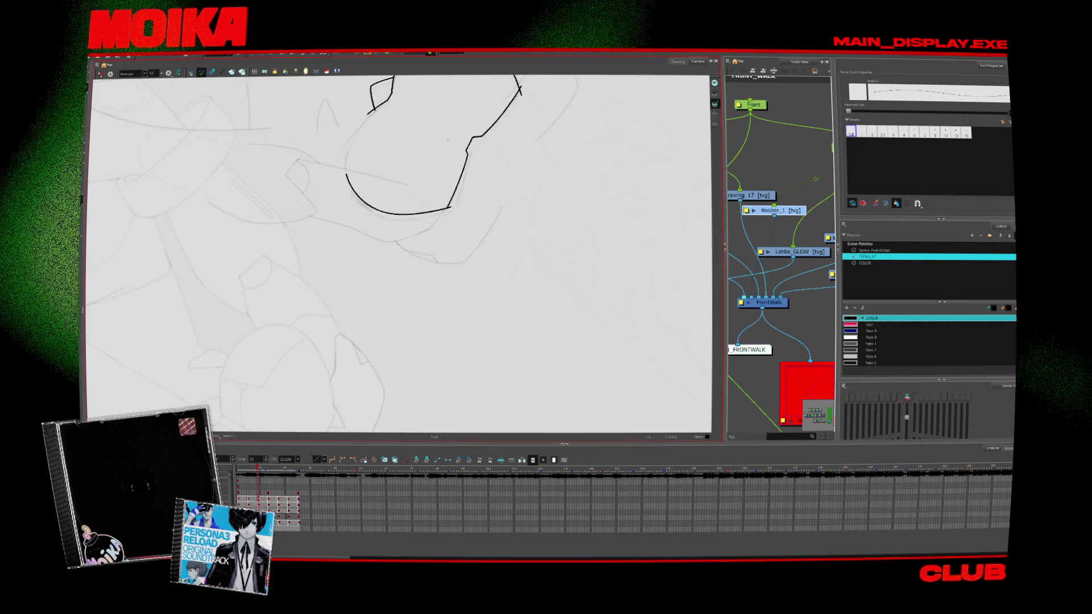
key(period)
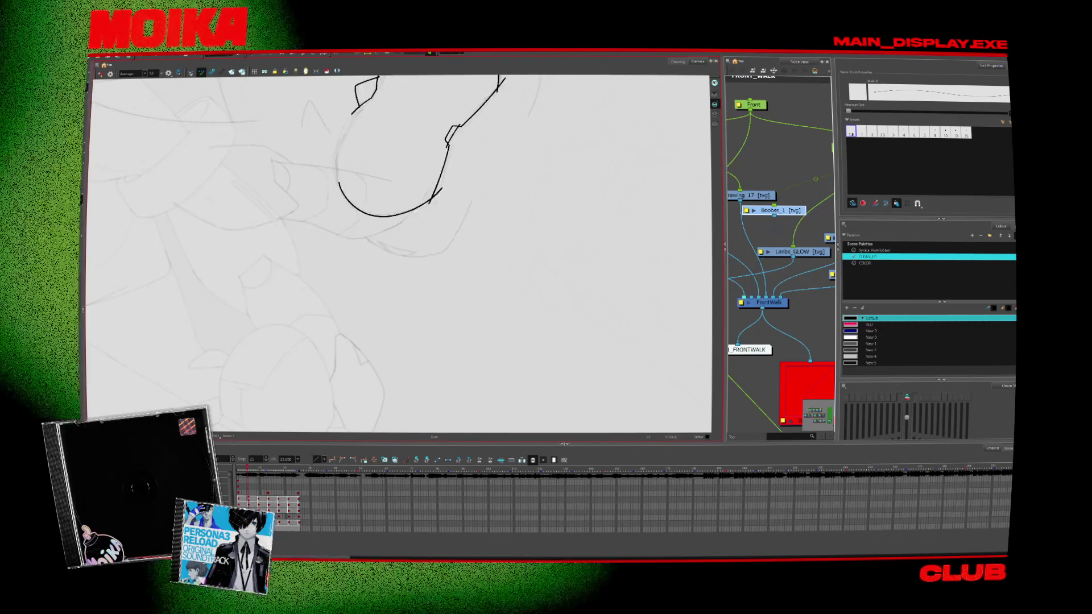
key(comma)
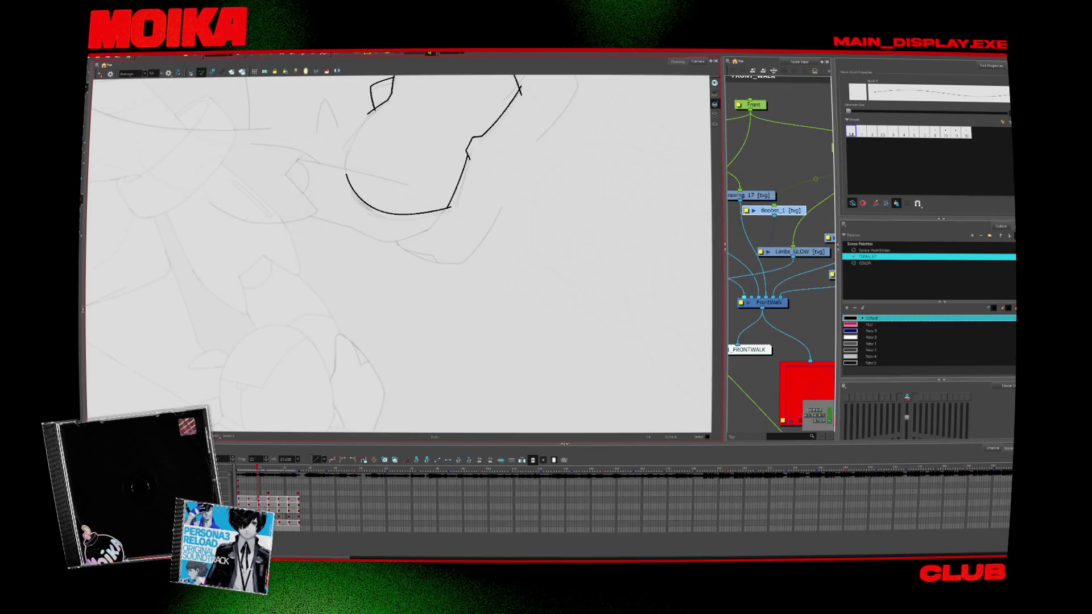
key(alt+s)
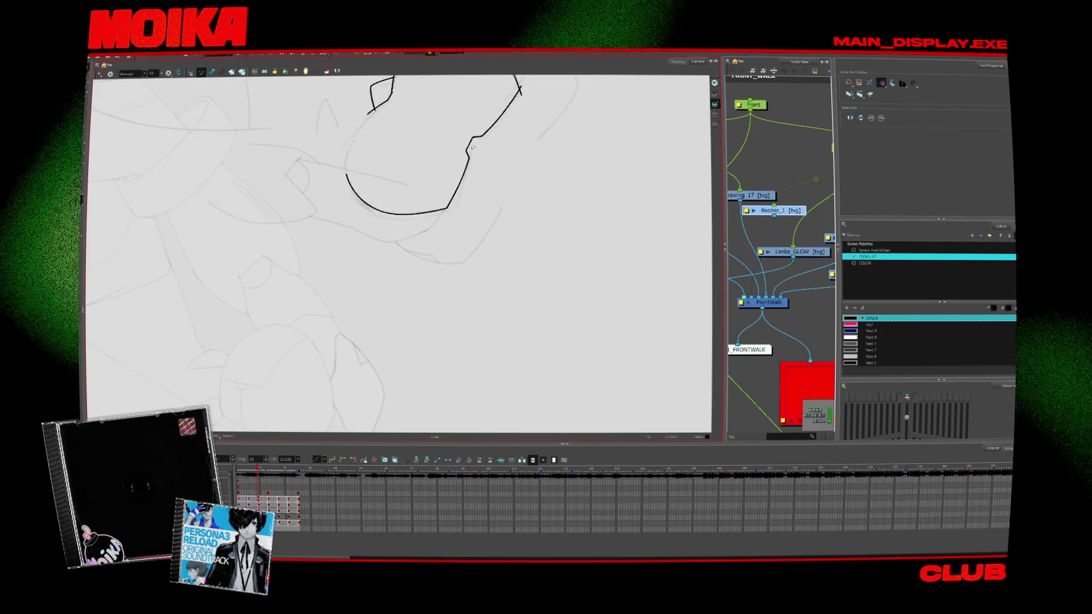
key(alt+b)
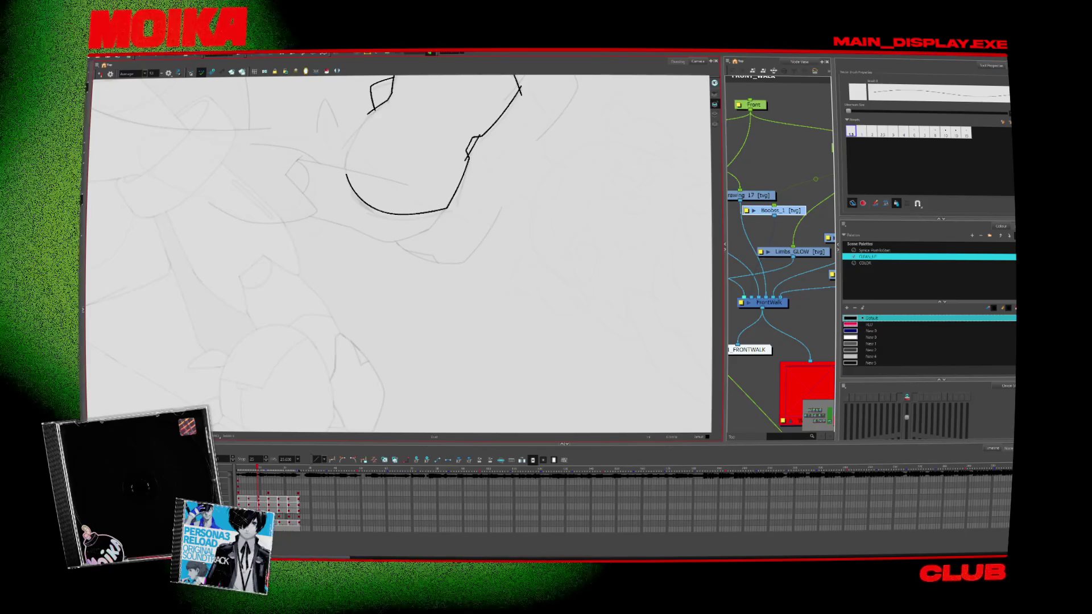
key(period)
key(alt+s)
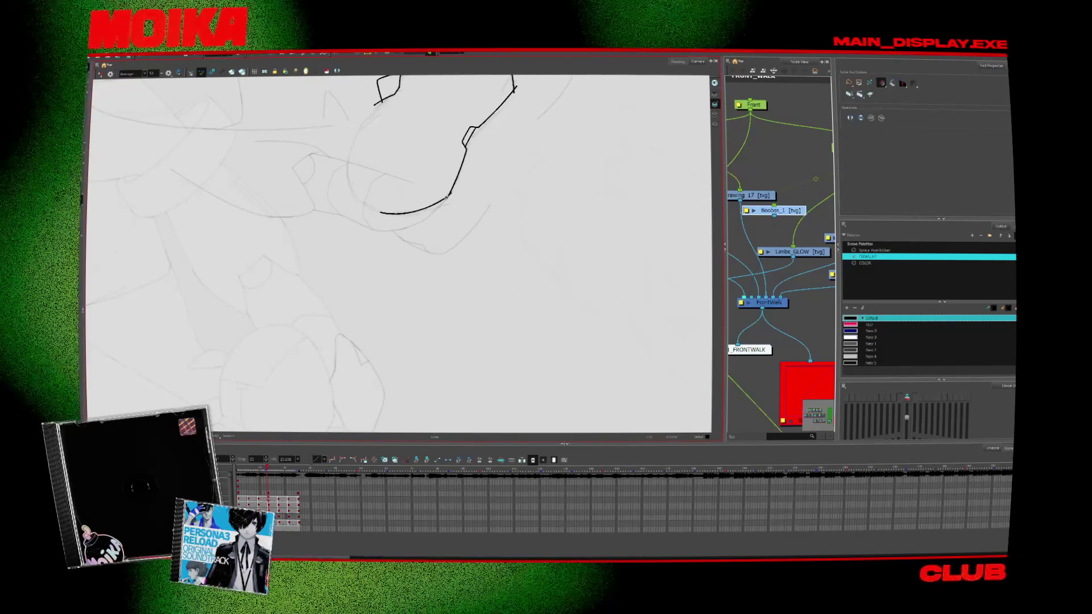
drag(432, 171, 375, 250)
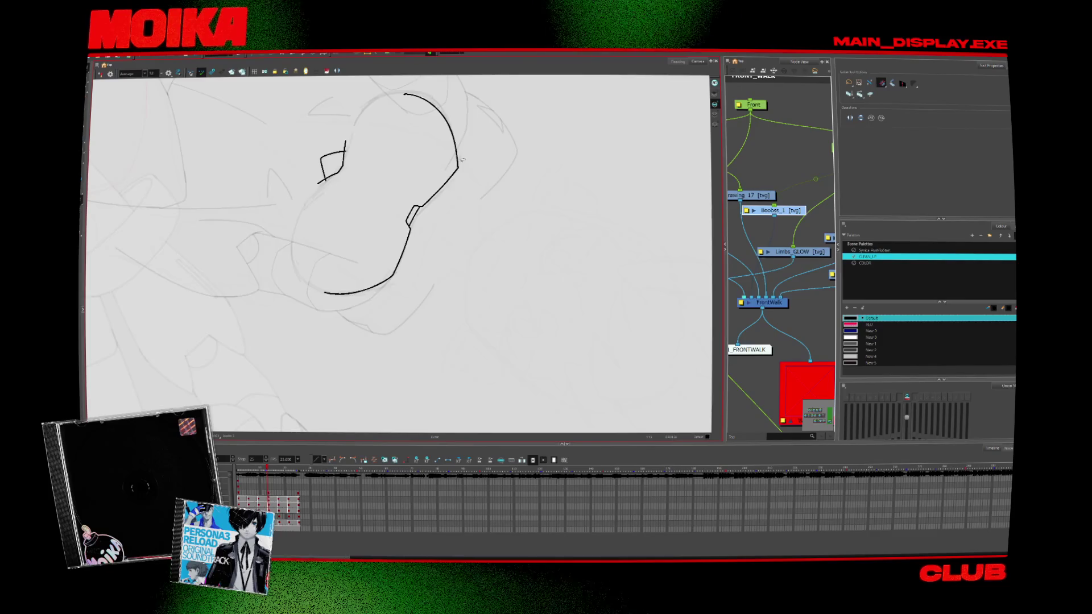
key(comma)
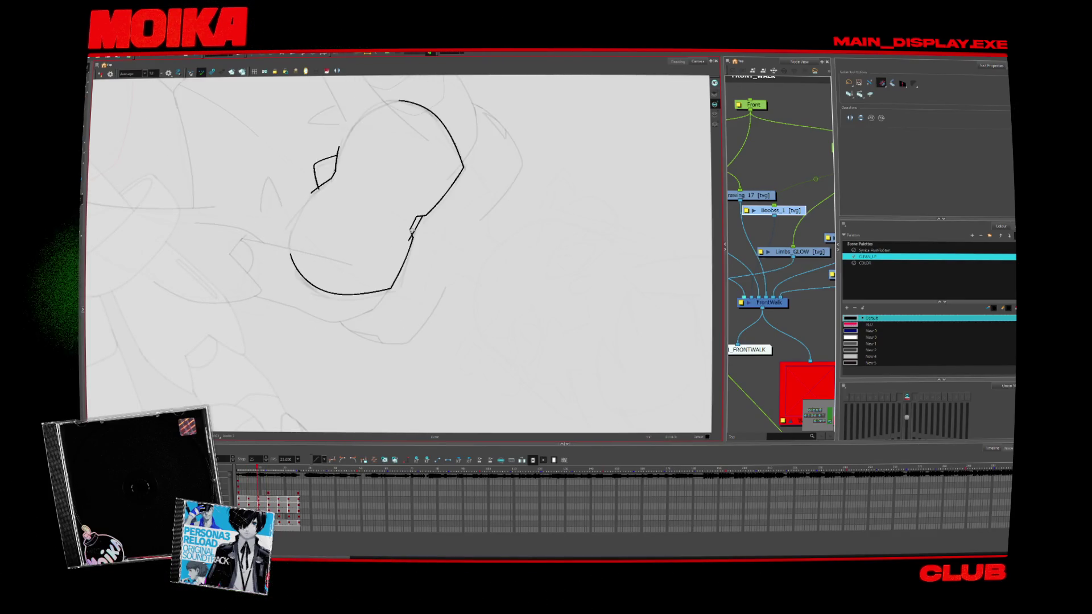
key(comma)
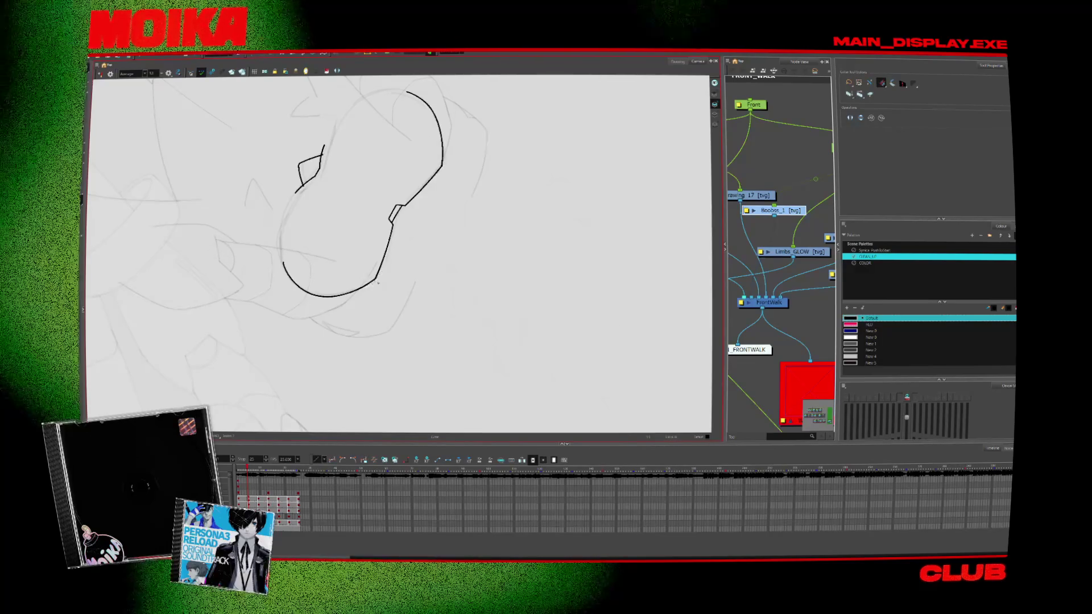
key(period)
key(period)
Reset the rotated view upright, zoom in on the hip drawing, and advance through drawings
drag(437, 301, 450, 318)
key(shift+x)
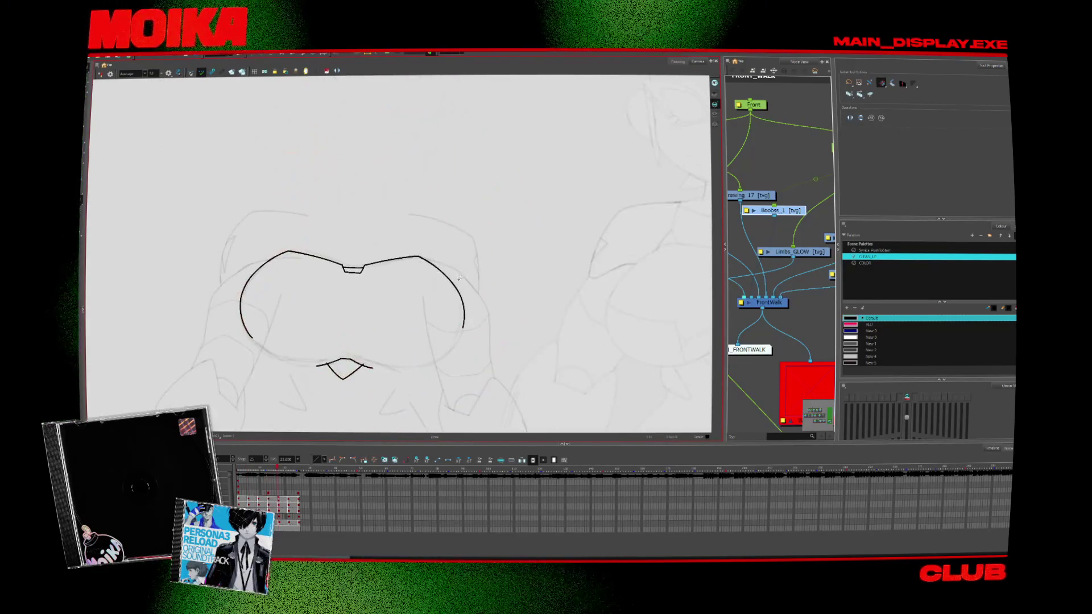
key(comma)
key(comma)
key(comma)
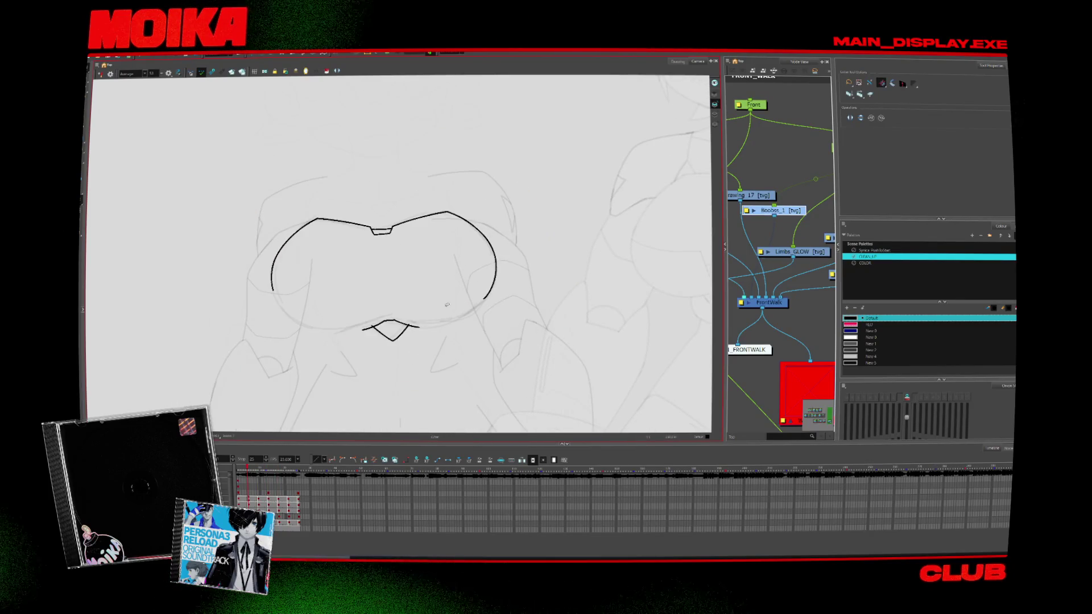
key(alt+z)
click(392, 328)
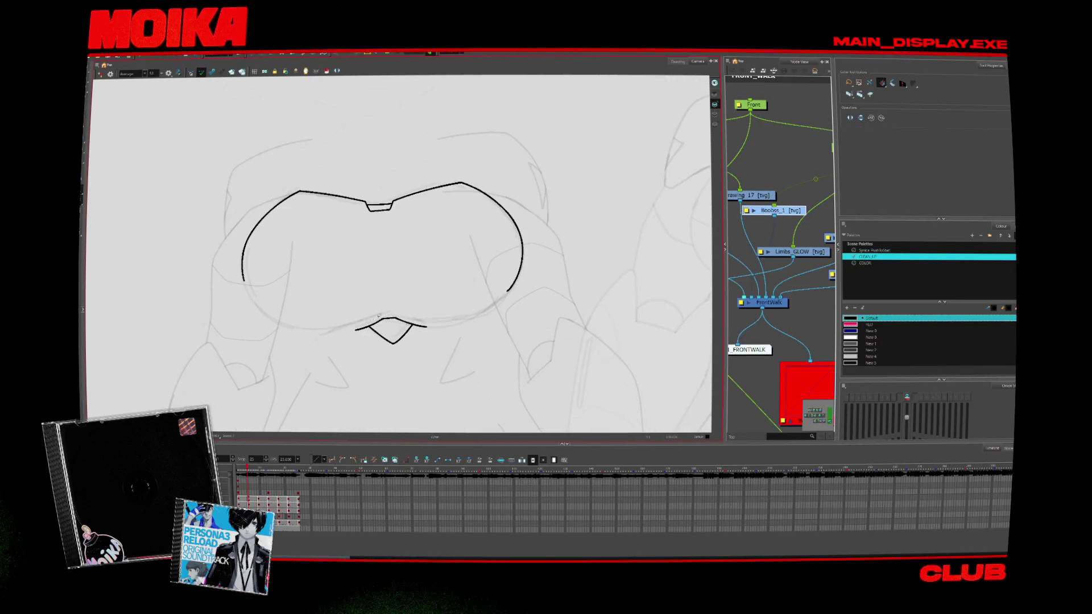
key(period)
key(period)
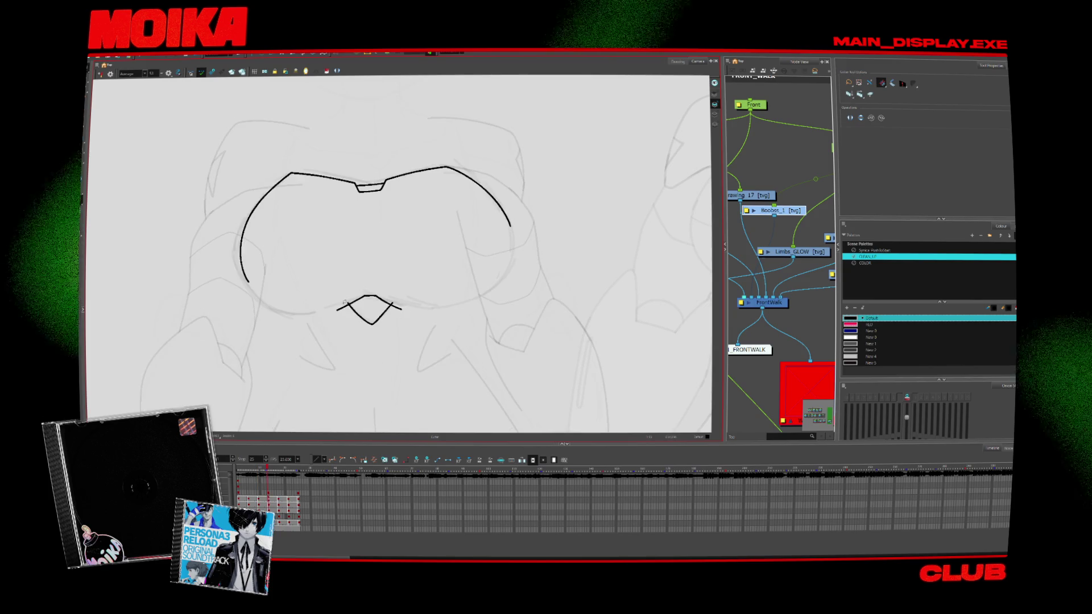
key(period)
key(period)
key(period)
key(period)
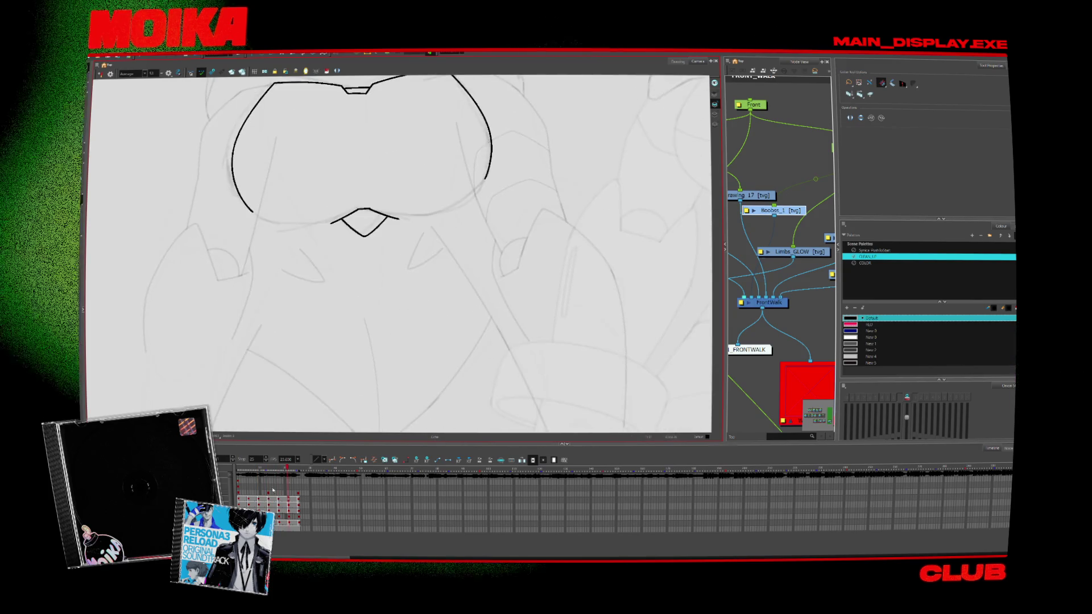
key(period)
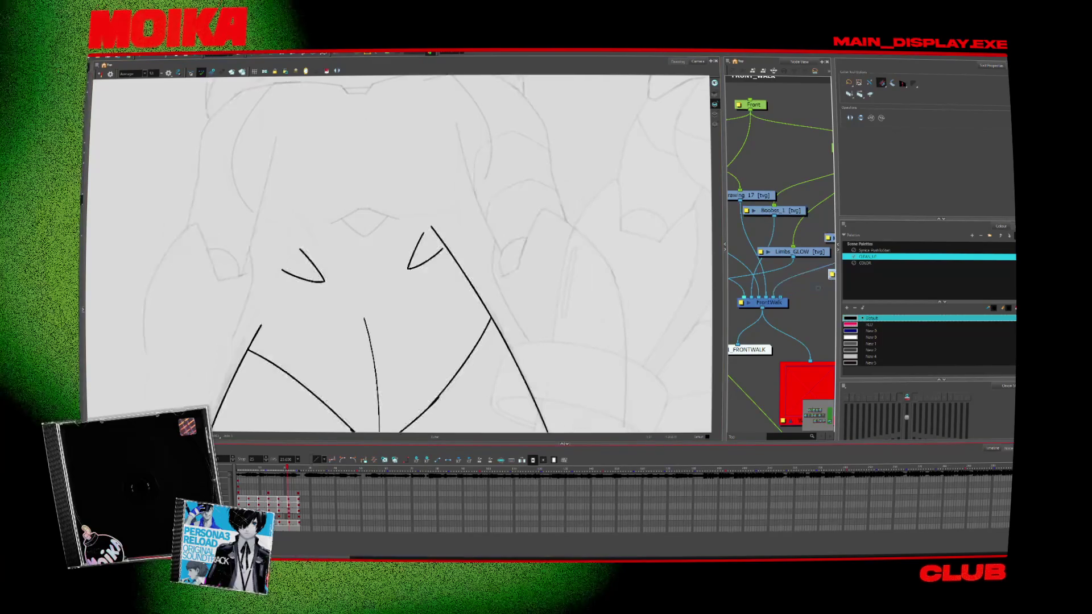
key(alt+b)
drag(368, 233, 369, 239)
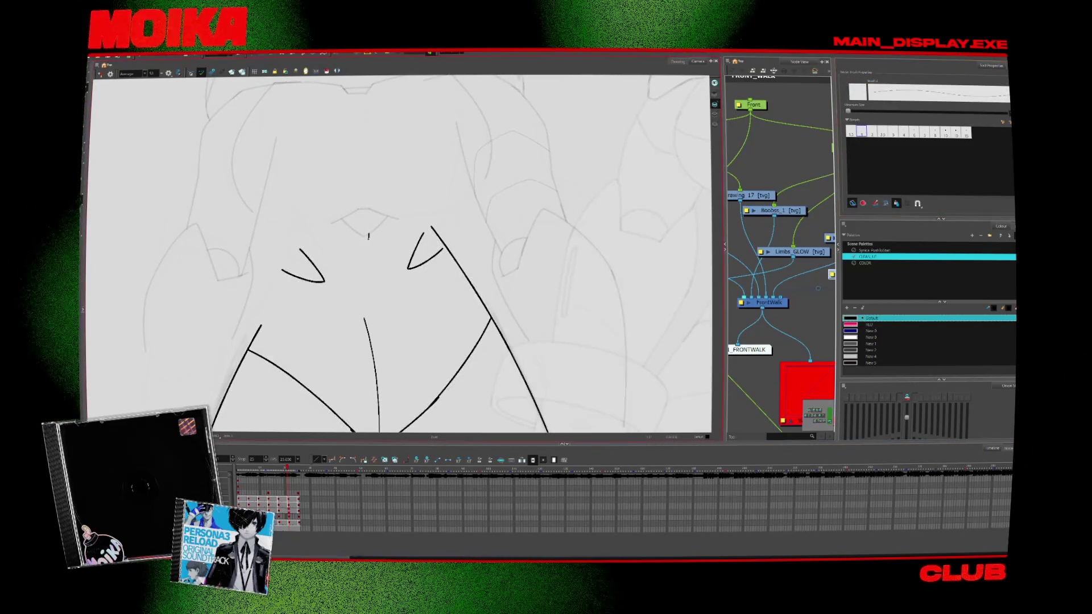
key(period)
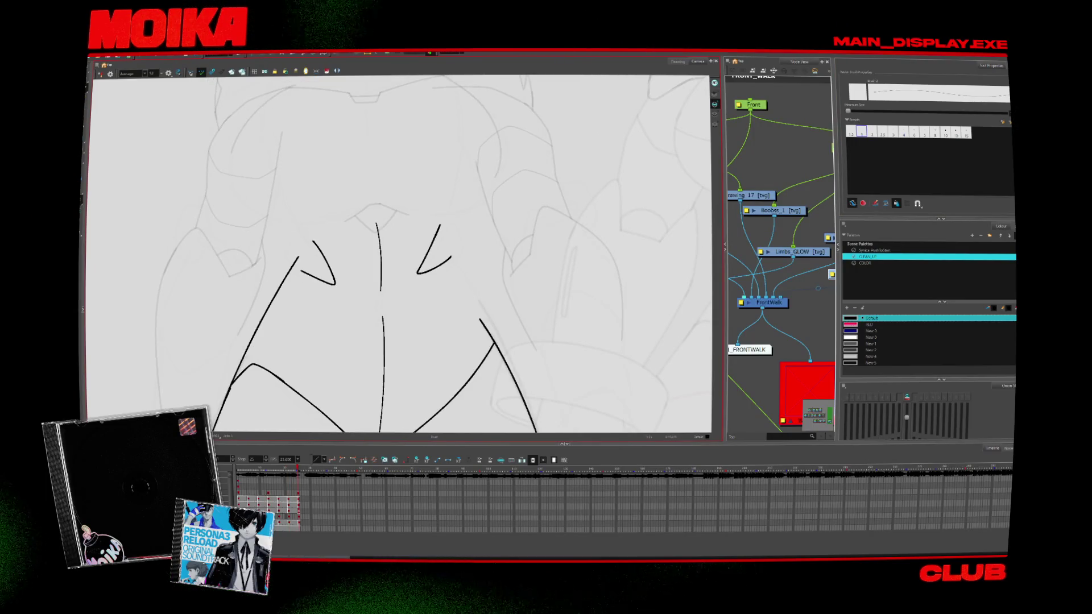
key(comma)
key(comma)
key(comma)
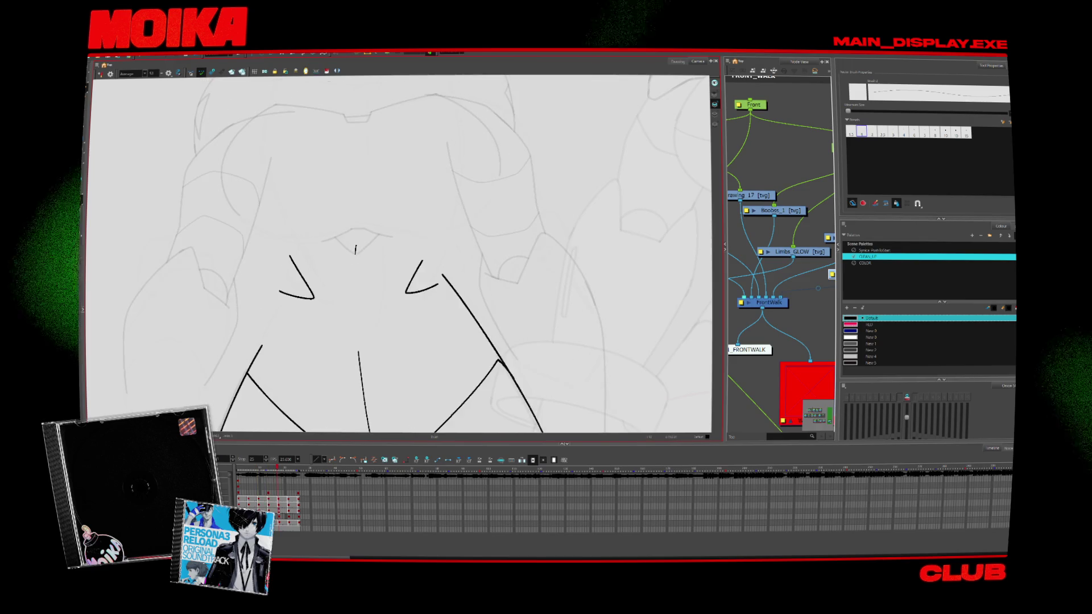
key(period)
key(period)
key(period)
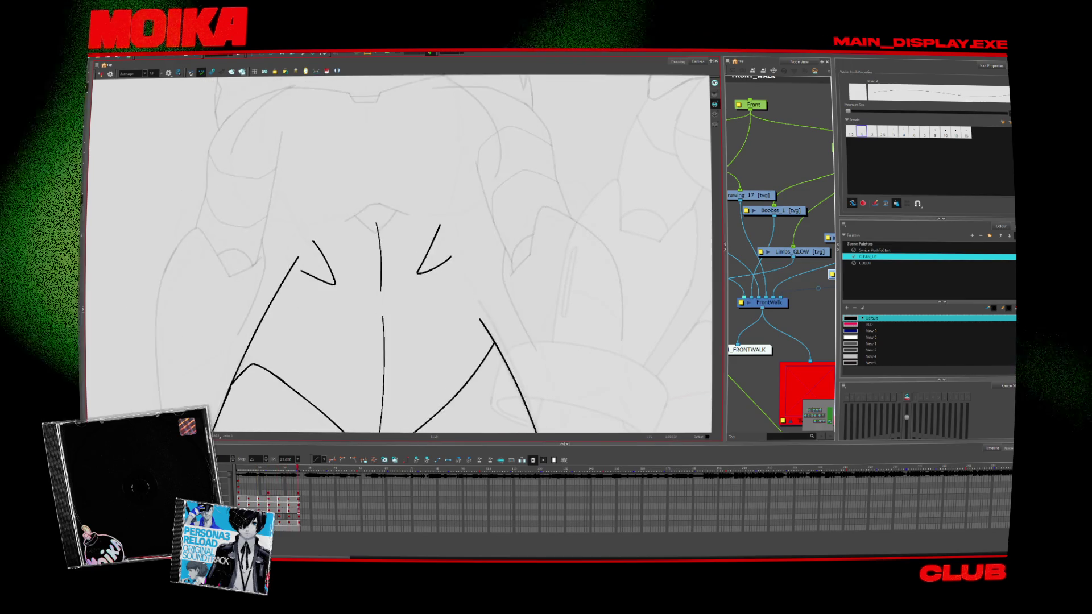
scroll(404, 301, down, 5)
key(comma)
key(alt+z)
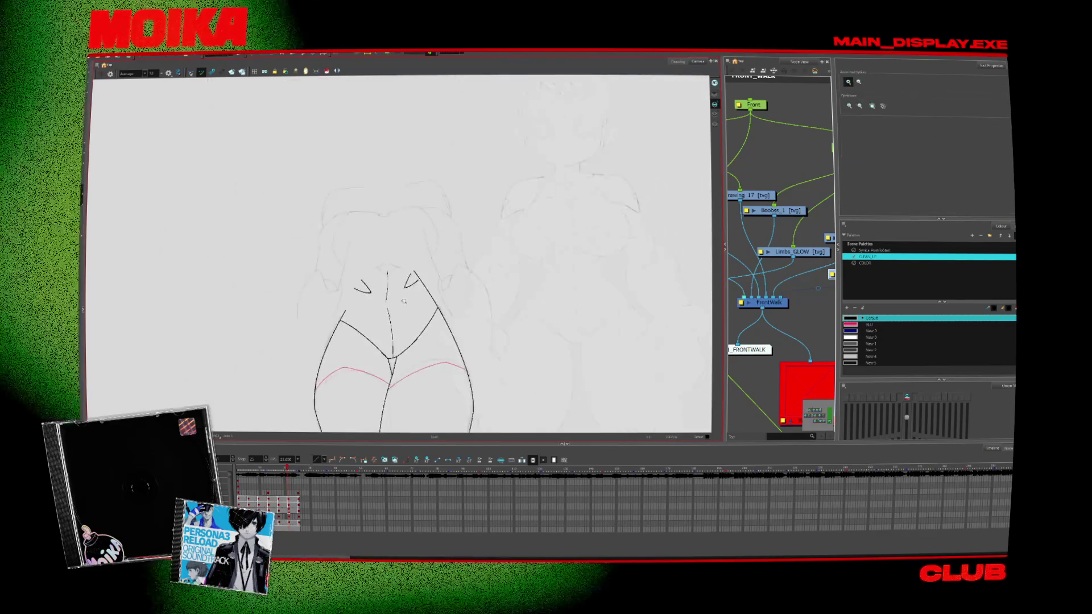
key(period)
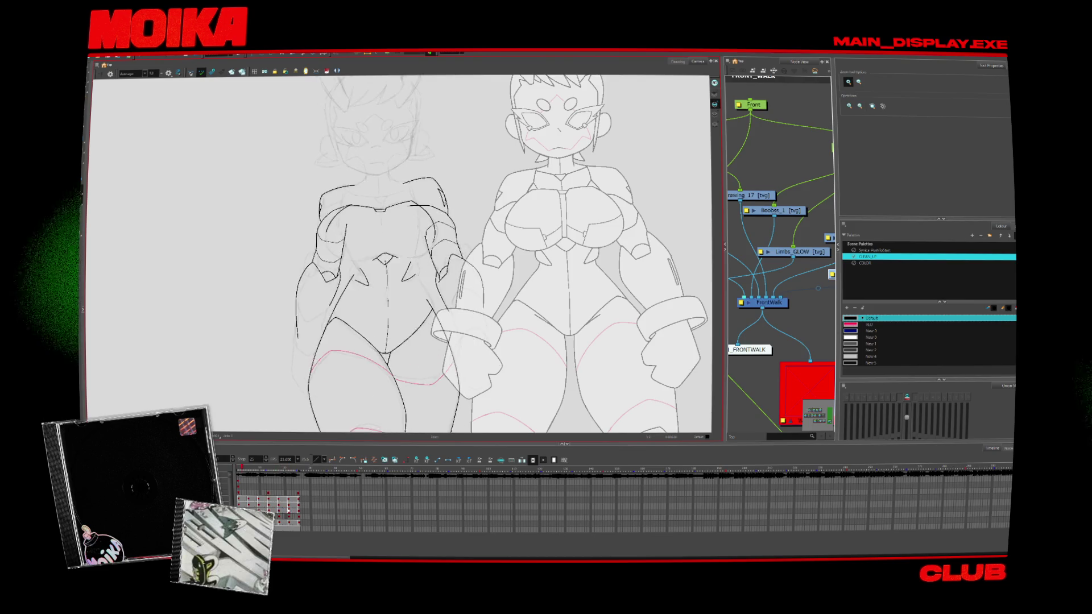
key(period)
key(period)
key(comma)
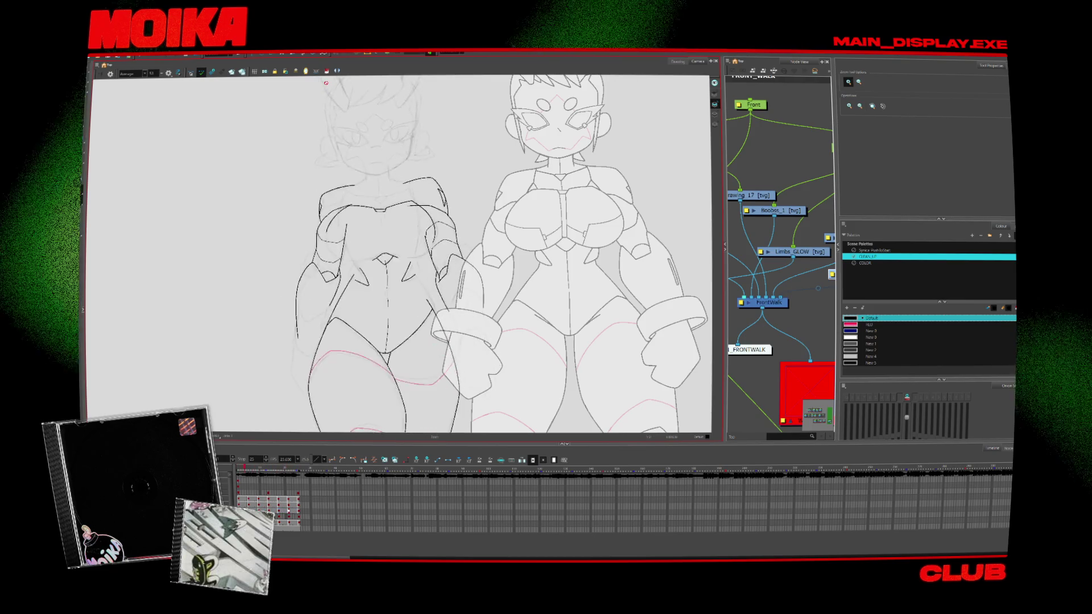
key(Return)
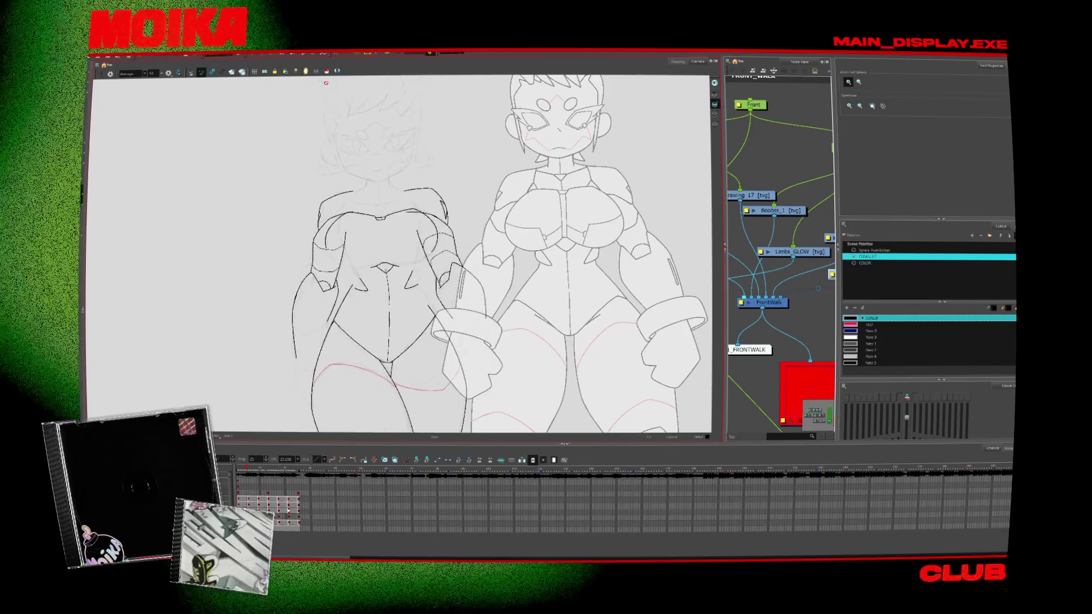
key(comma)
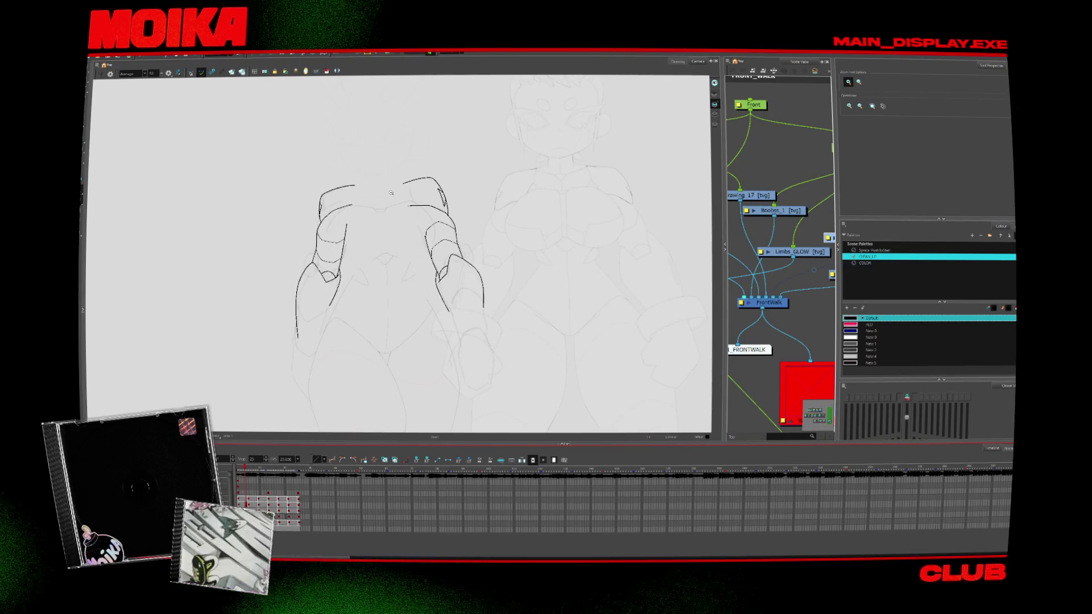
scroll(398, 256, up, 3)
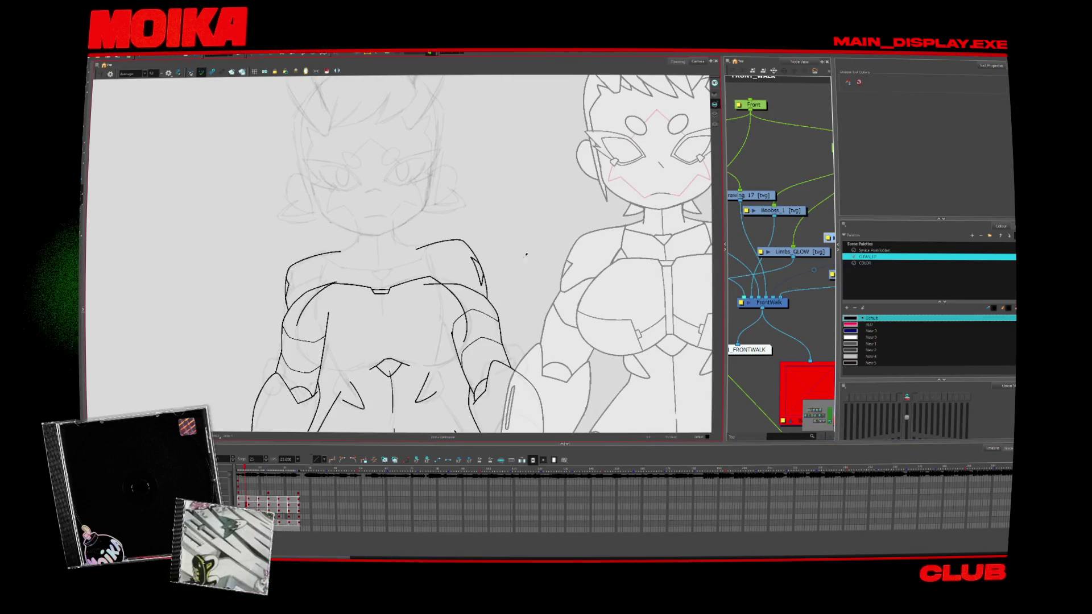
key(alt+b)
key(period)
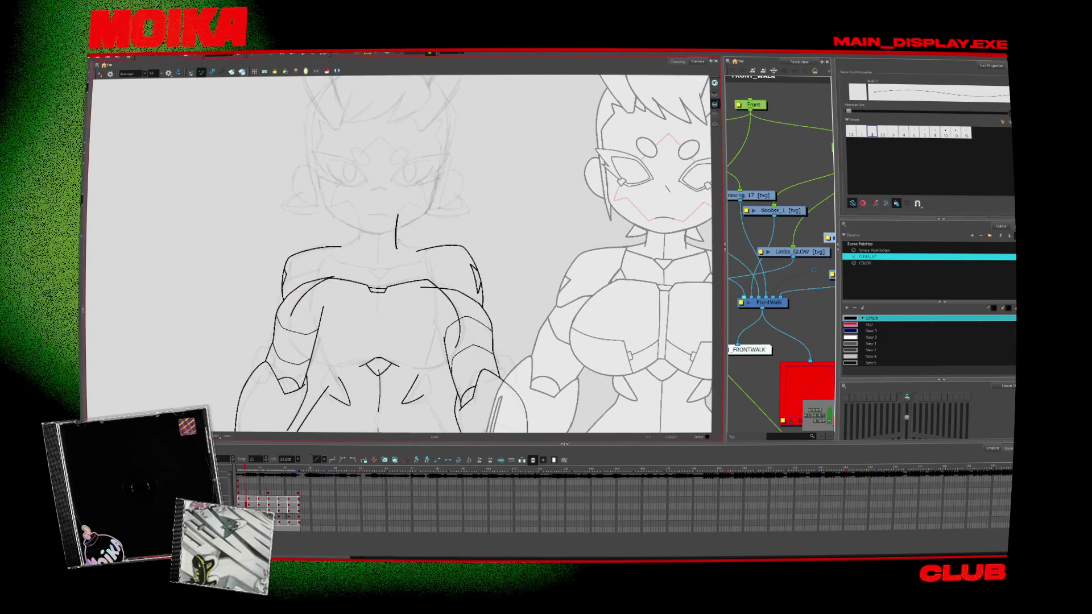
key(period)
key(period)
key(period)
key(period)
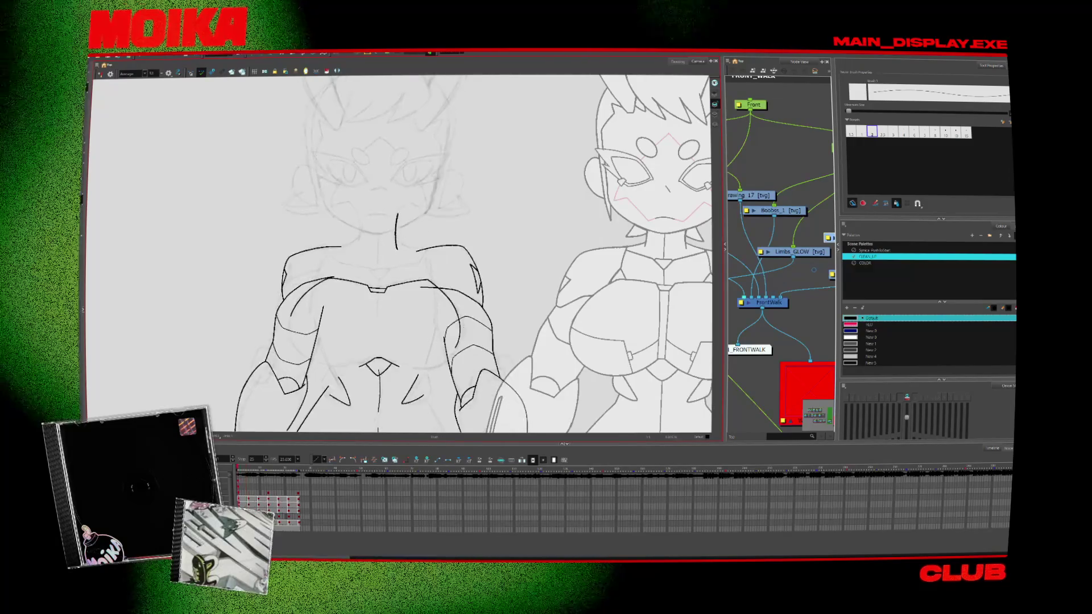
key(period)
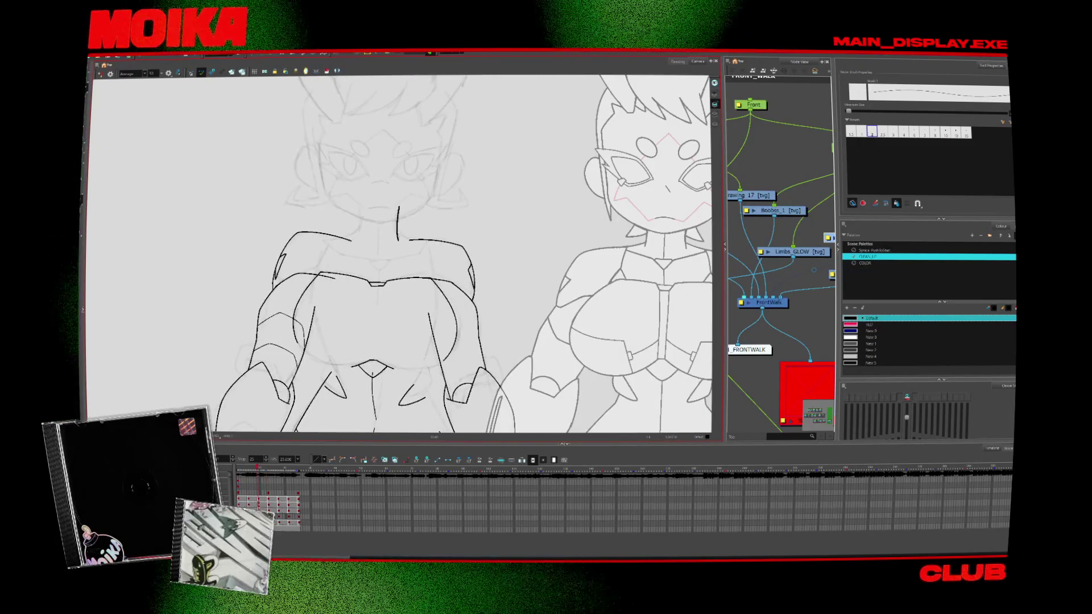
key(period)
key(comma)
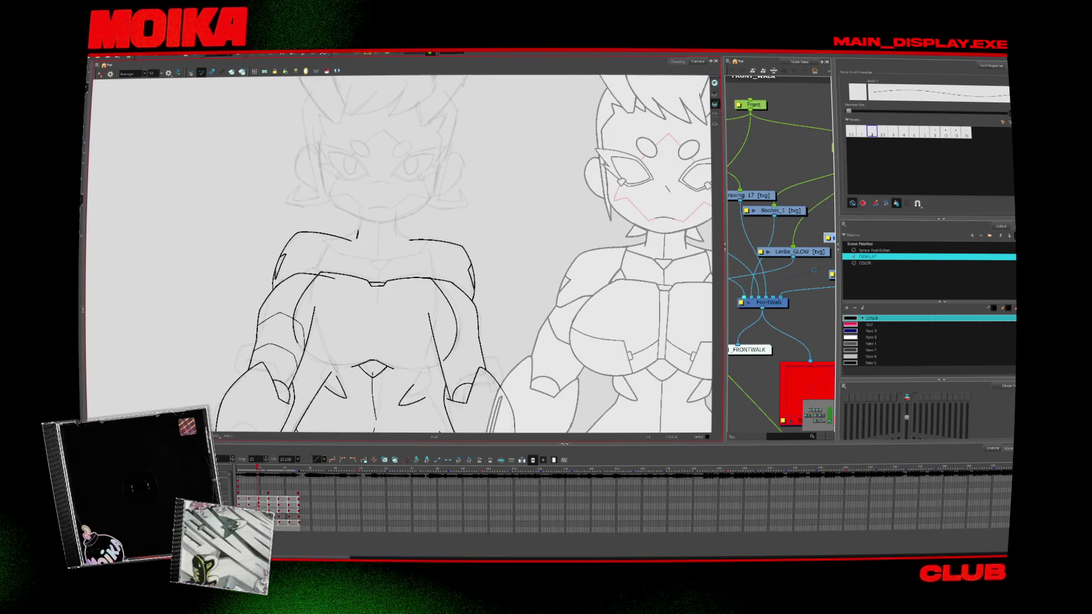
Step back and forth through the walk poses and select the neck stroke
key(period)
key(period)
key(period)
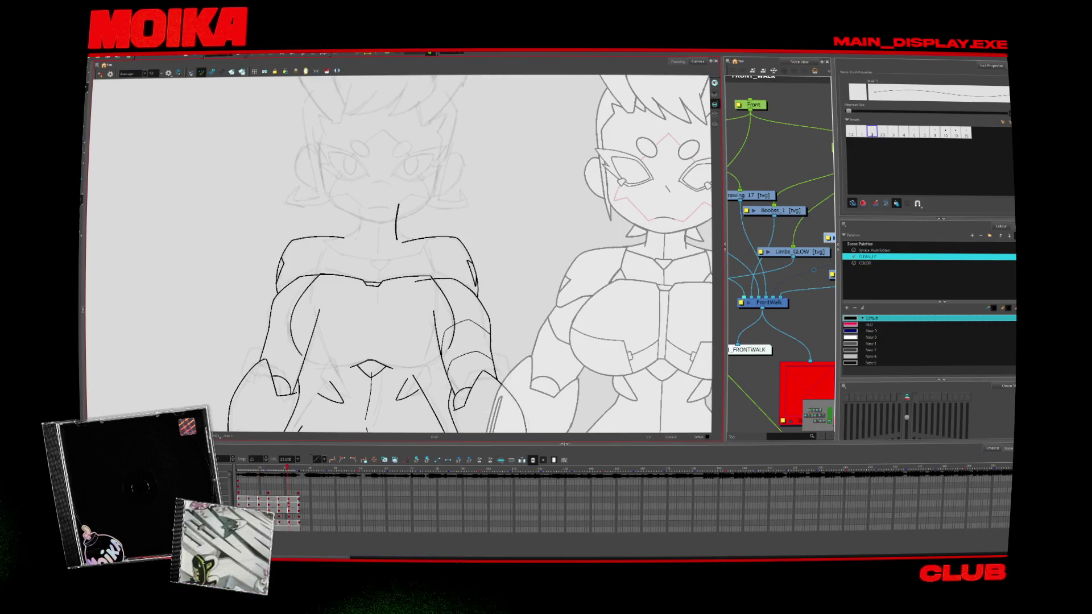
key(period)
key(period)
key(period)
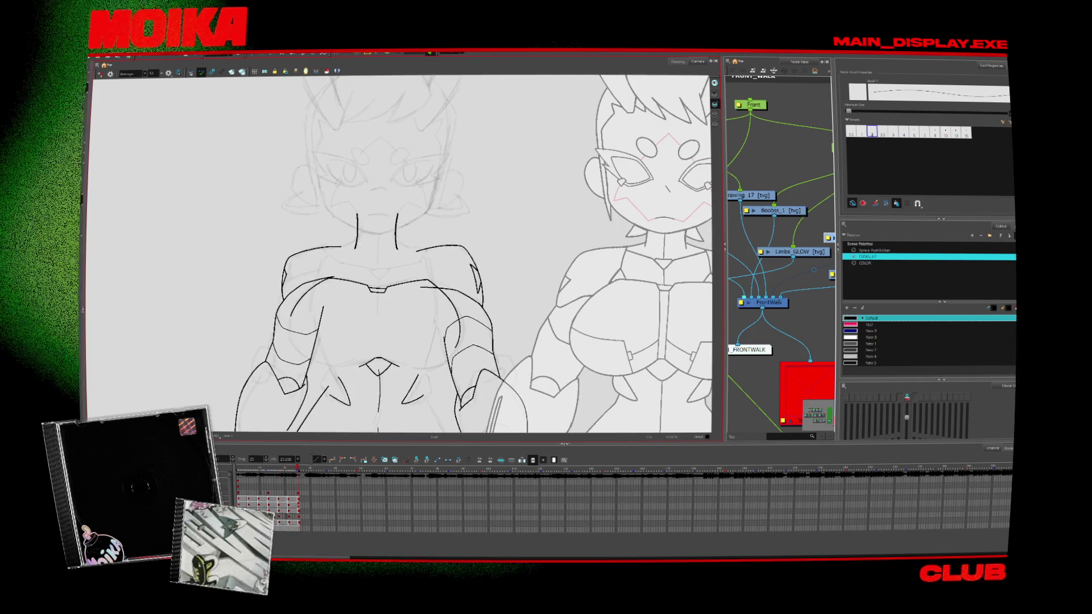
key(comma)
key(comma)
key(comma)
key(comma)
key(comma)
key(comma)
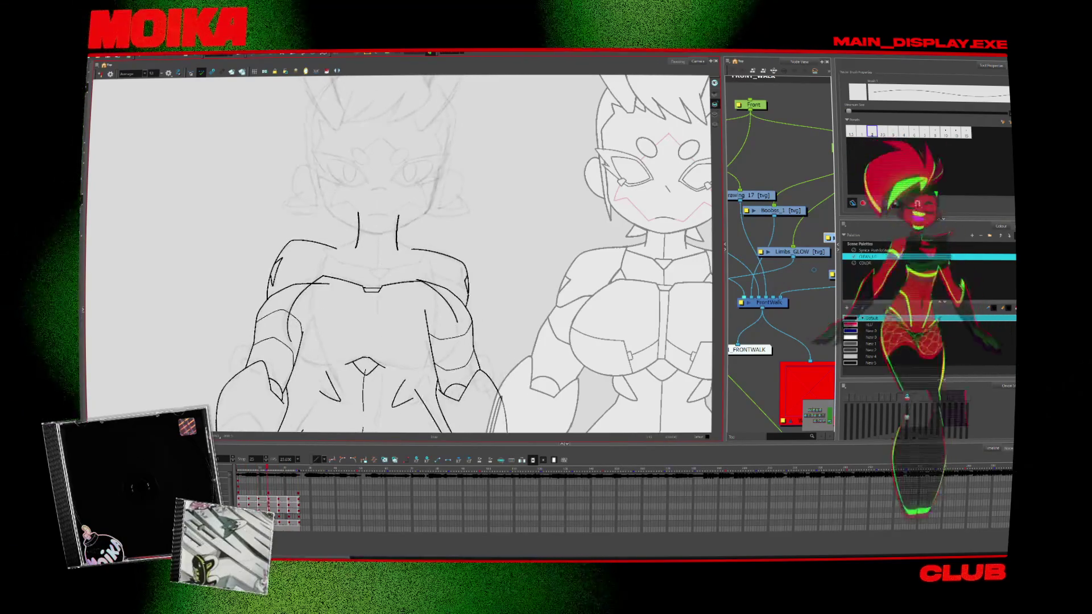
key(period)
key(period)
key(period)
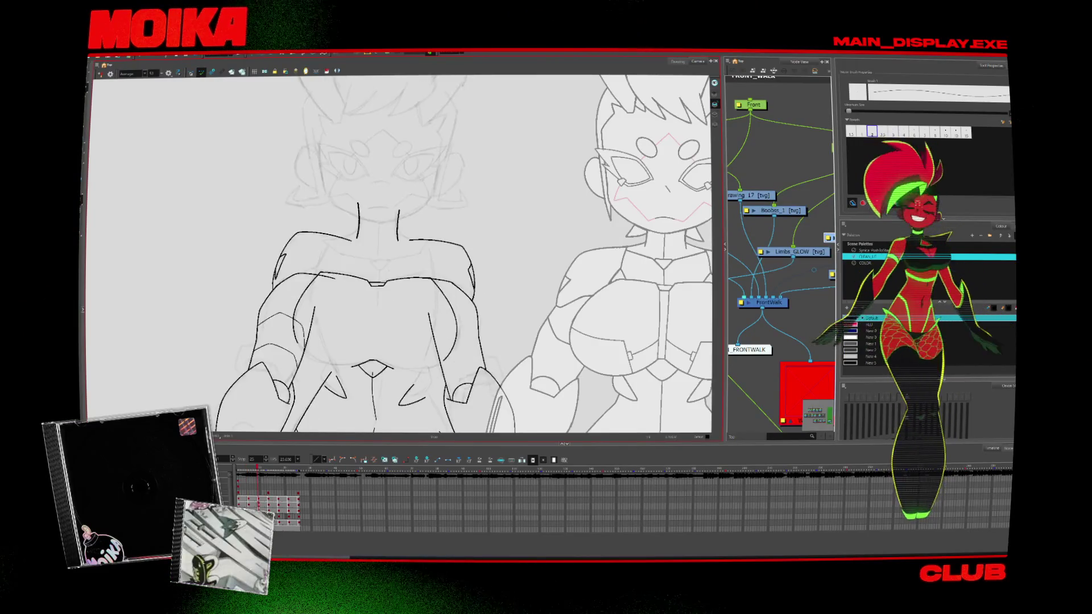
key(comma)
key(comma)
key(comma)
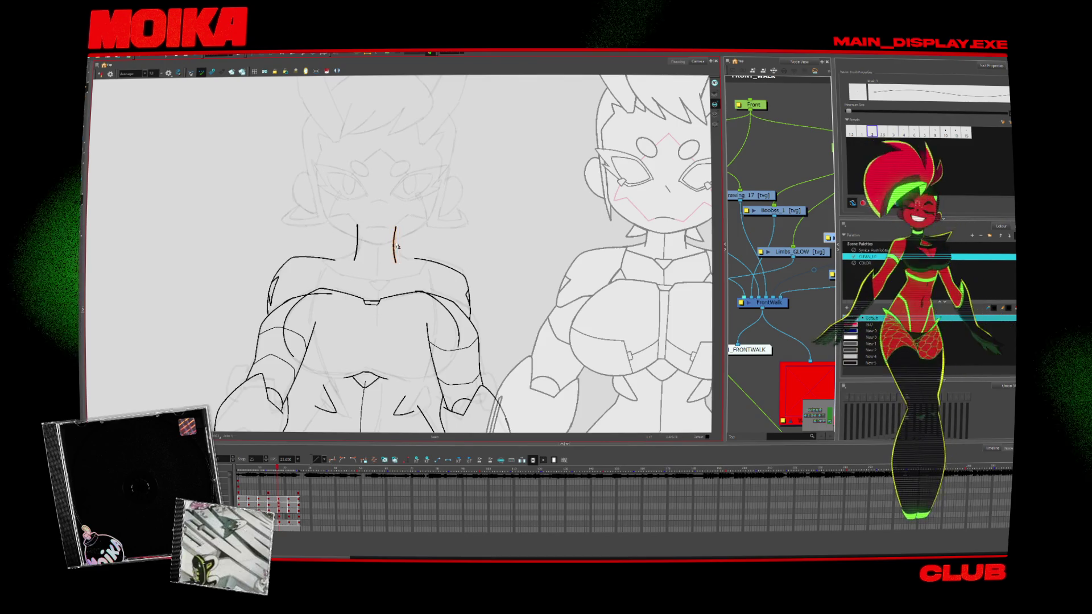
key(period)
key(period)
key(period)
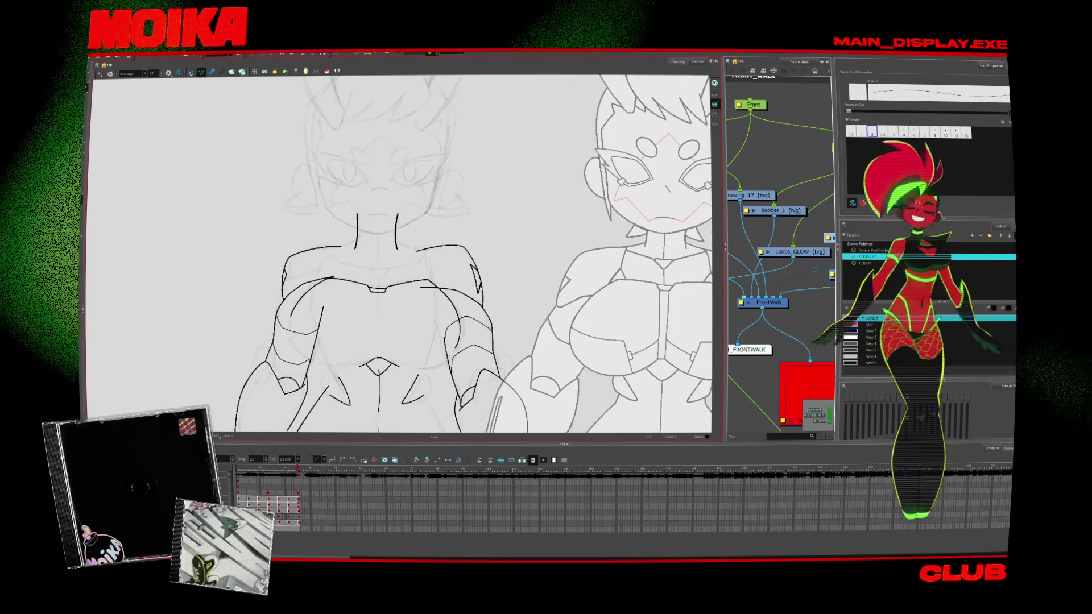
key(comma)
key(comma)
key(comma)
click(396, 222)
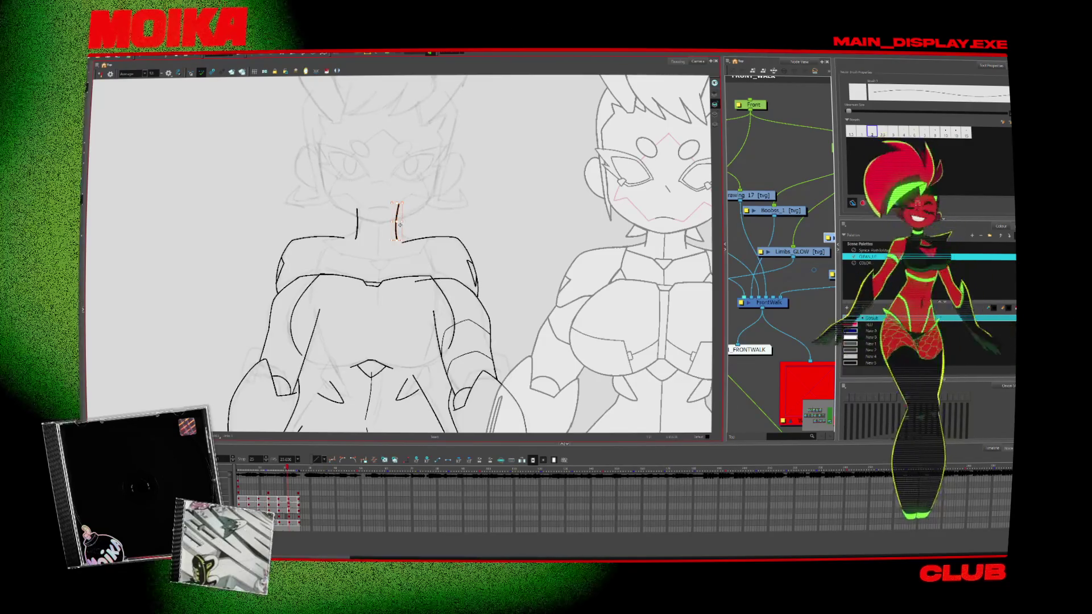
Start looped playback of the walk cycle and fit the whole scene frame in view
key(period)
key(period)
key(period)
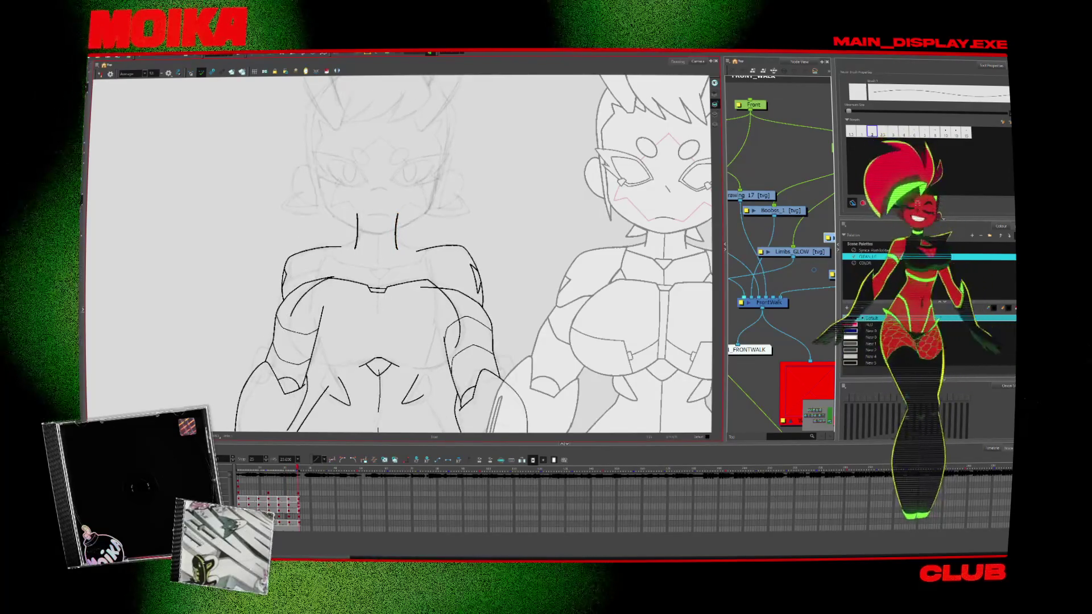
key(period)
key(period)
key(period)
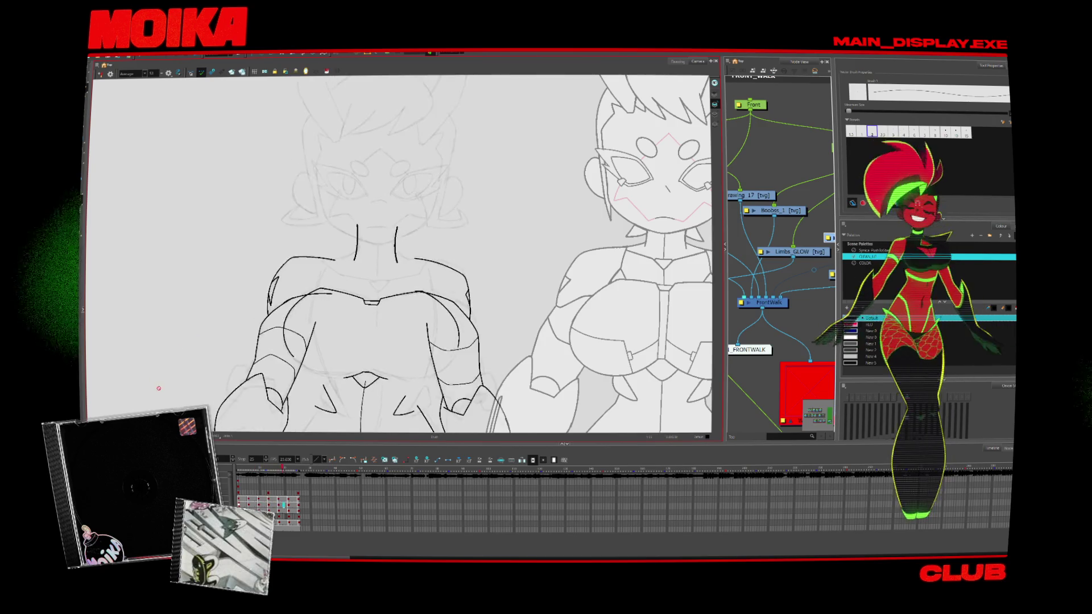
key(shift+m)
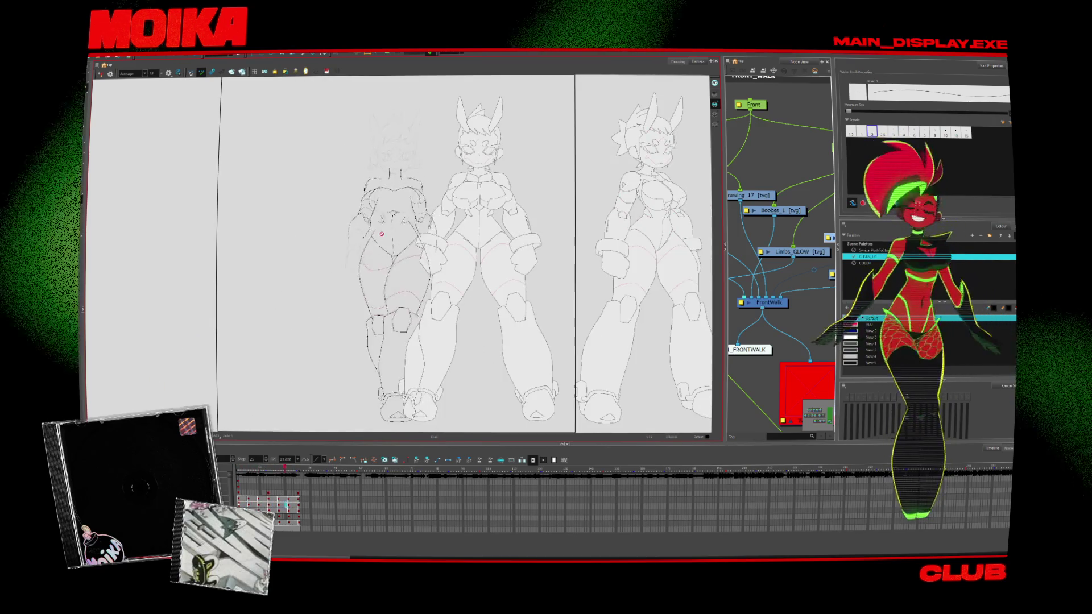
Stop reviewing and zoom in on the left figure's lower leg
key(2)
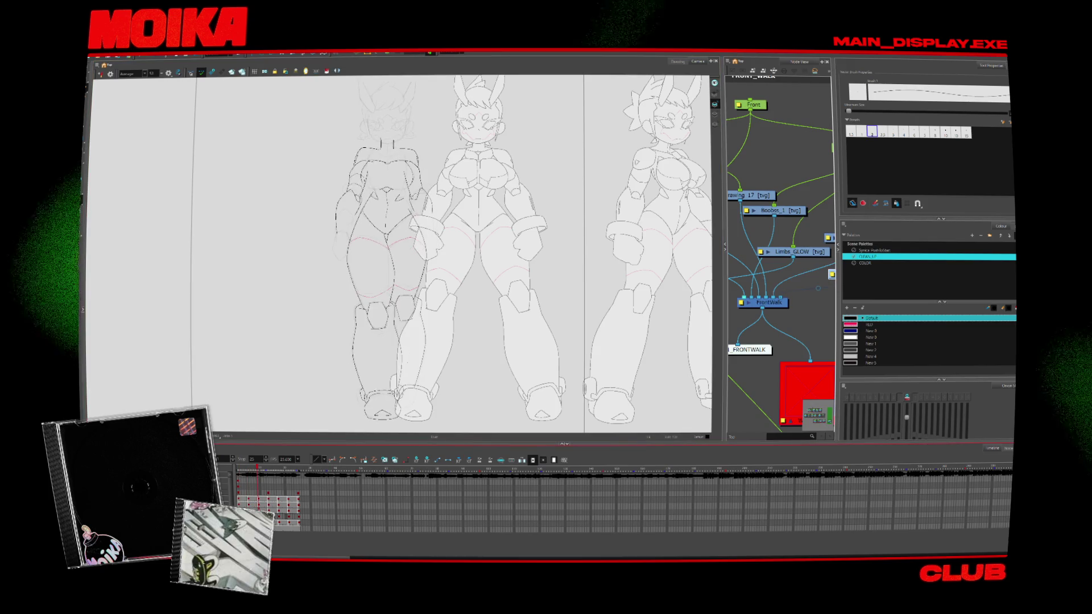
key(alt+z)
scroll(370, 341, up, 5)
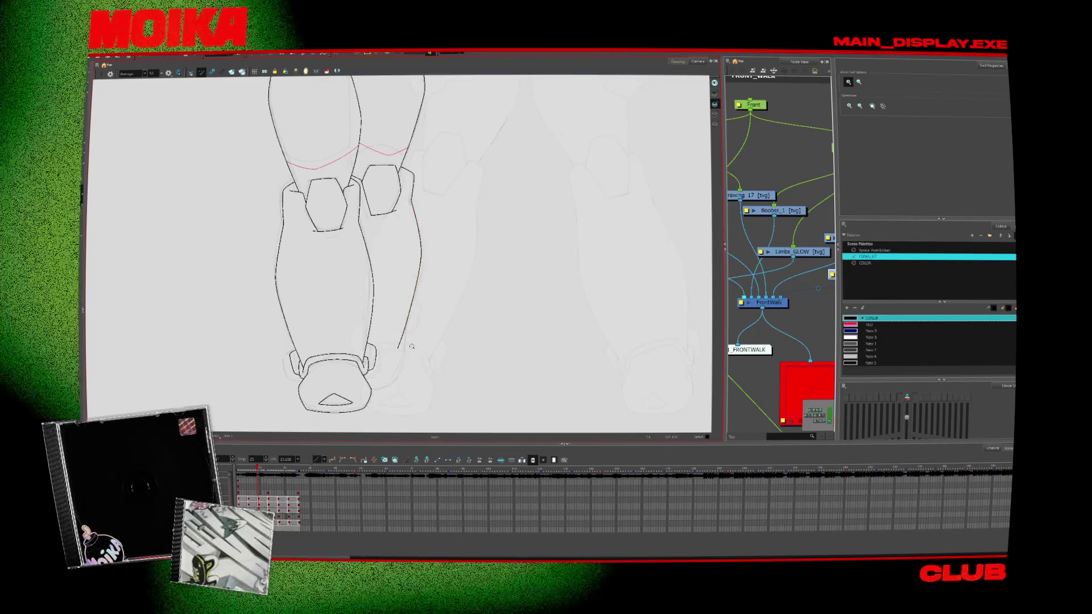
Ink a curved line at the right side of the foot
scroll(450, 321, up, 1)
key(alt+b)
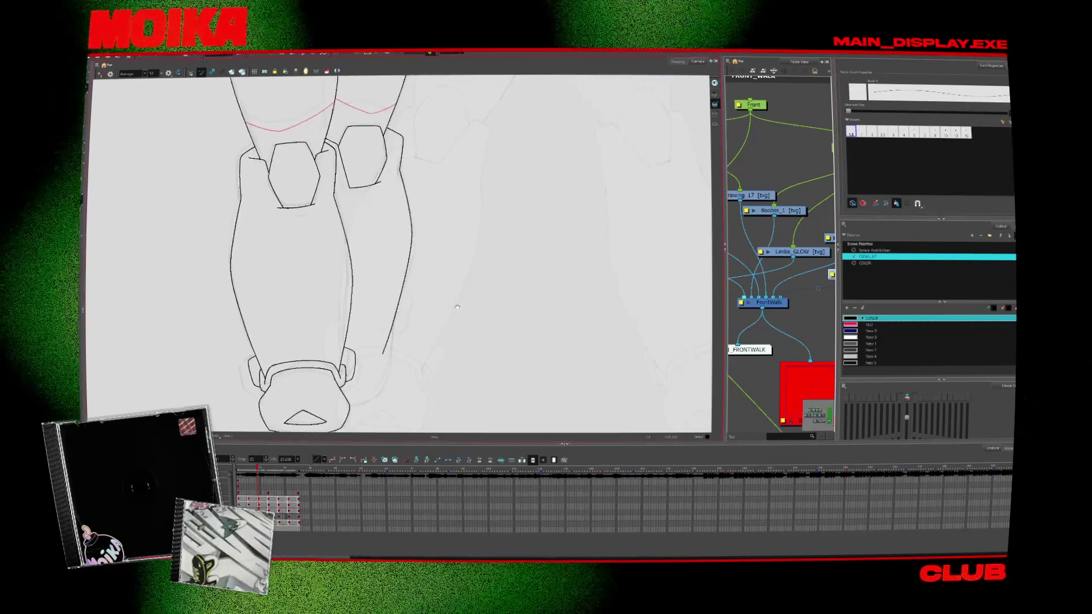
drag(334, 400, 377, 392)
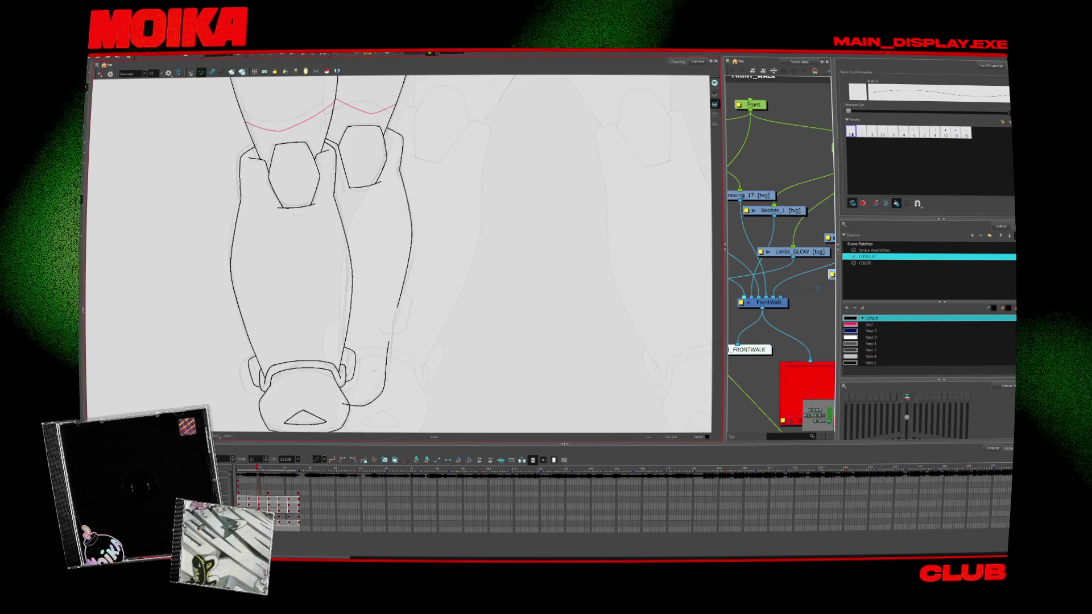
Flip between neighbouring leg poses to compare, undoing and restoring the strokes around the shoe
key(comma)
key(period)
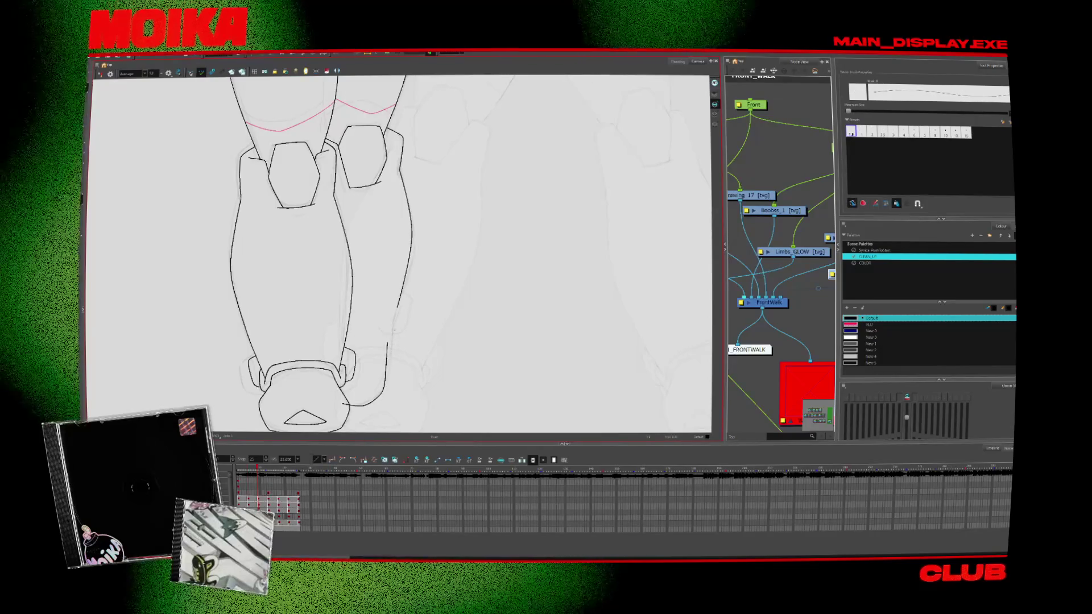
key(period)
key(comma)
key(period)
key(period)
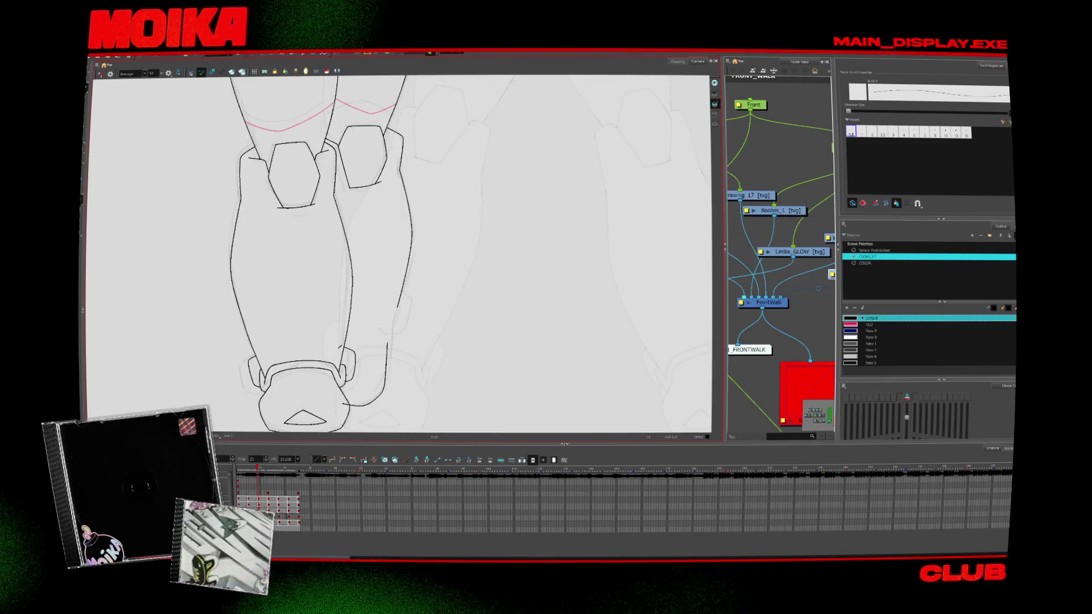
key(period)
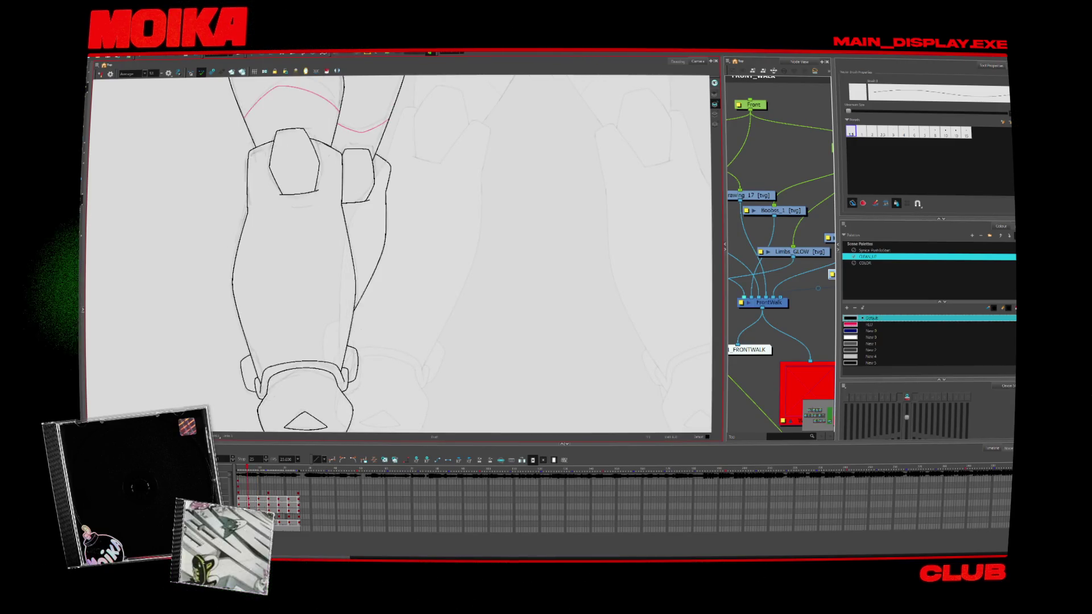
key(comma)
key(period)
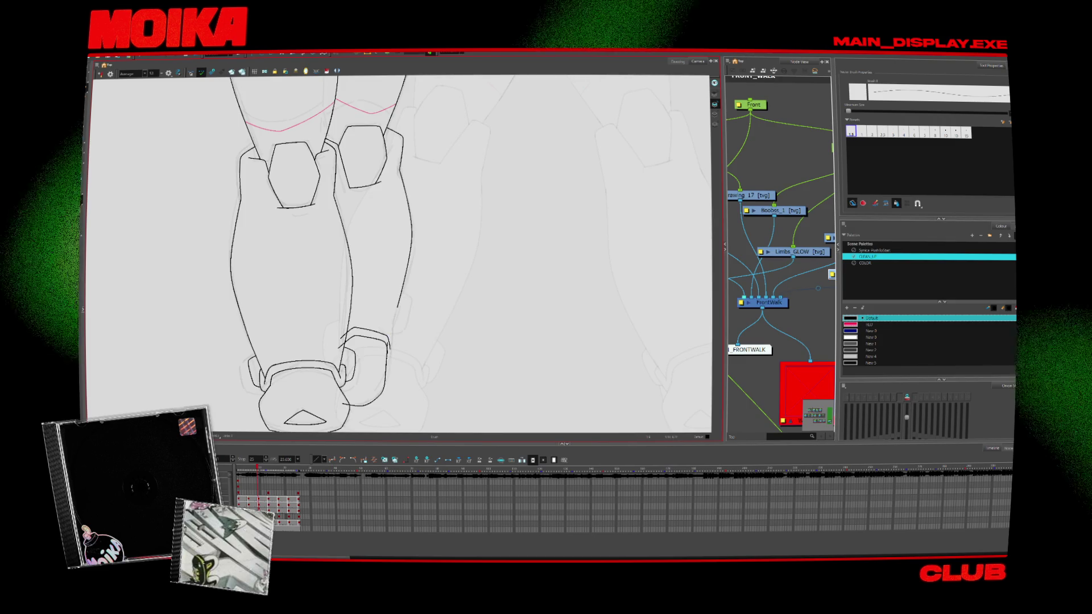
key(comma)
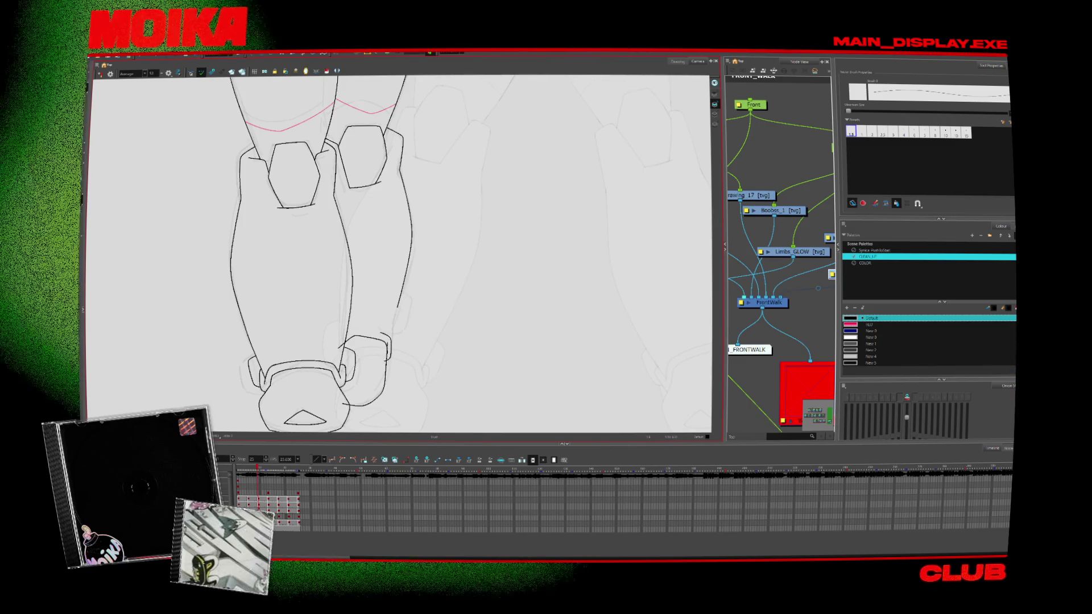
key(period)
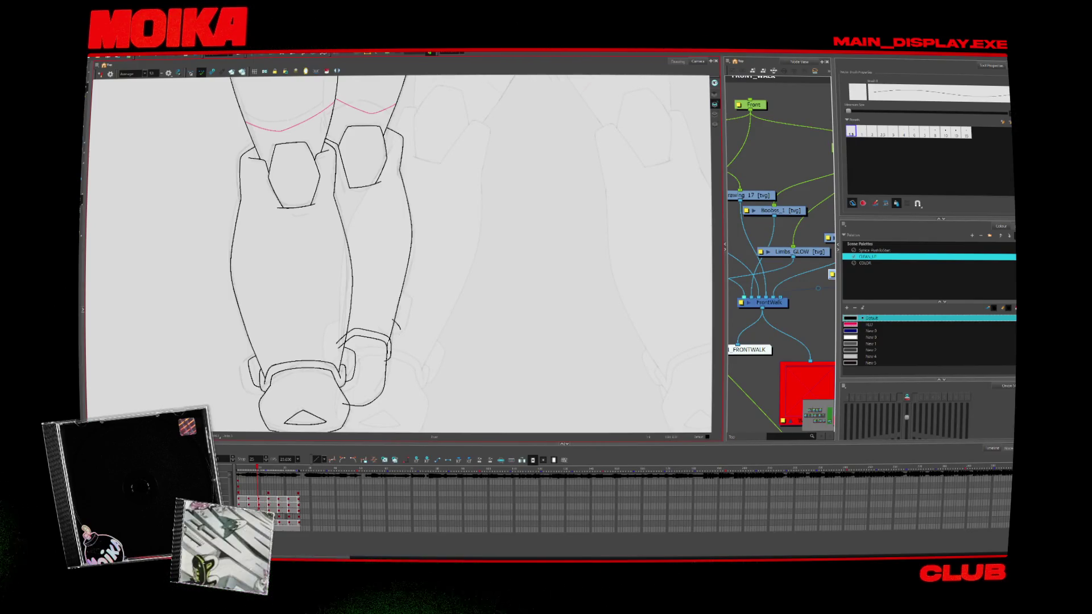
Zoom in on the leg drawing and step through frames to the smaller foot pose
key(alt+s)
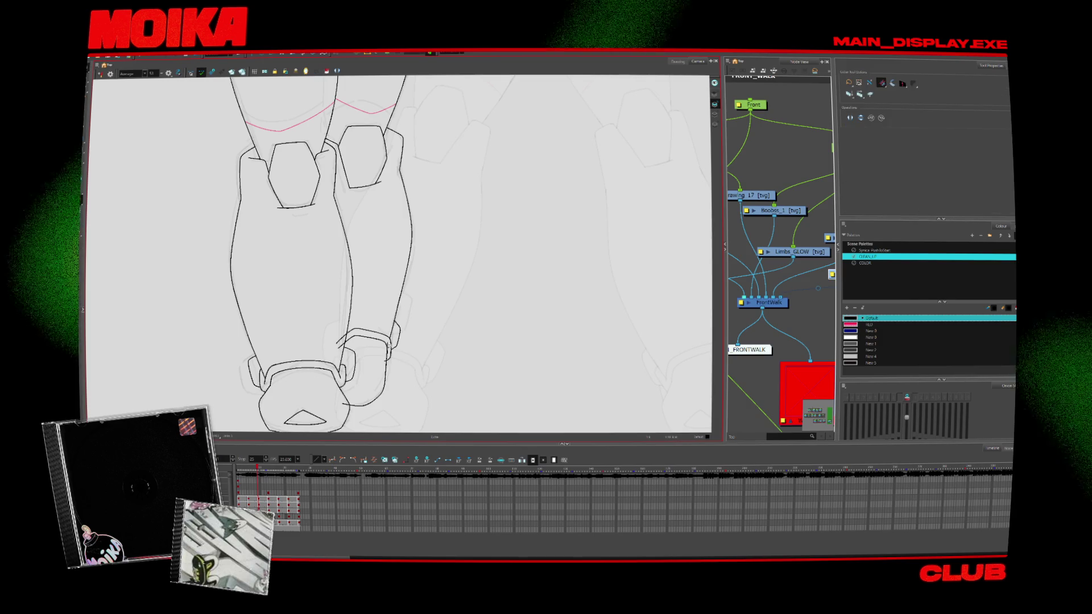
key(period)
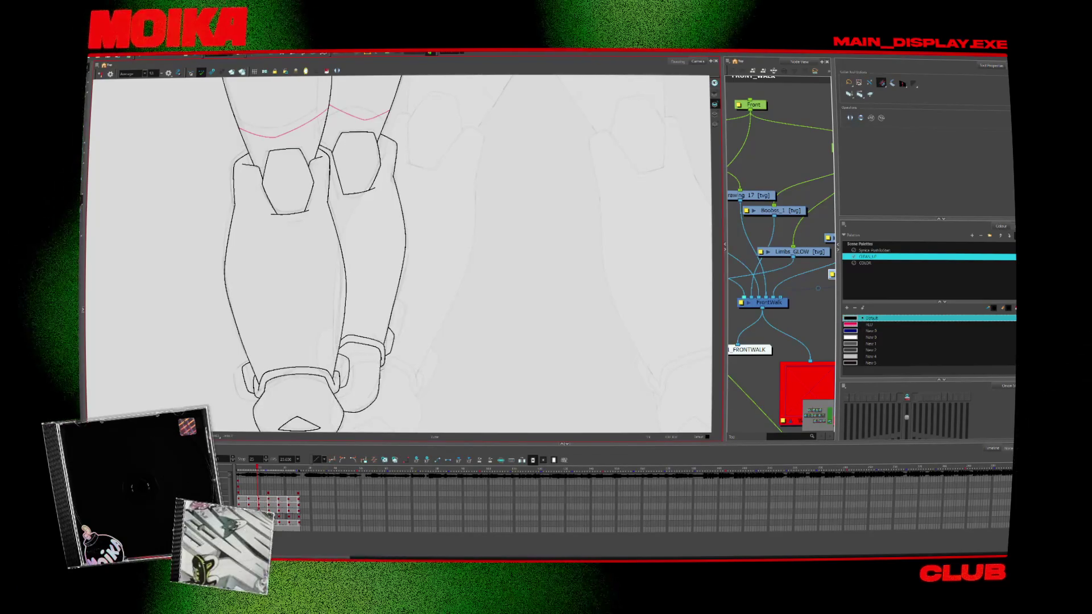
key(period)
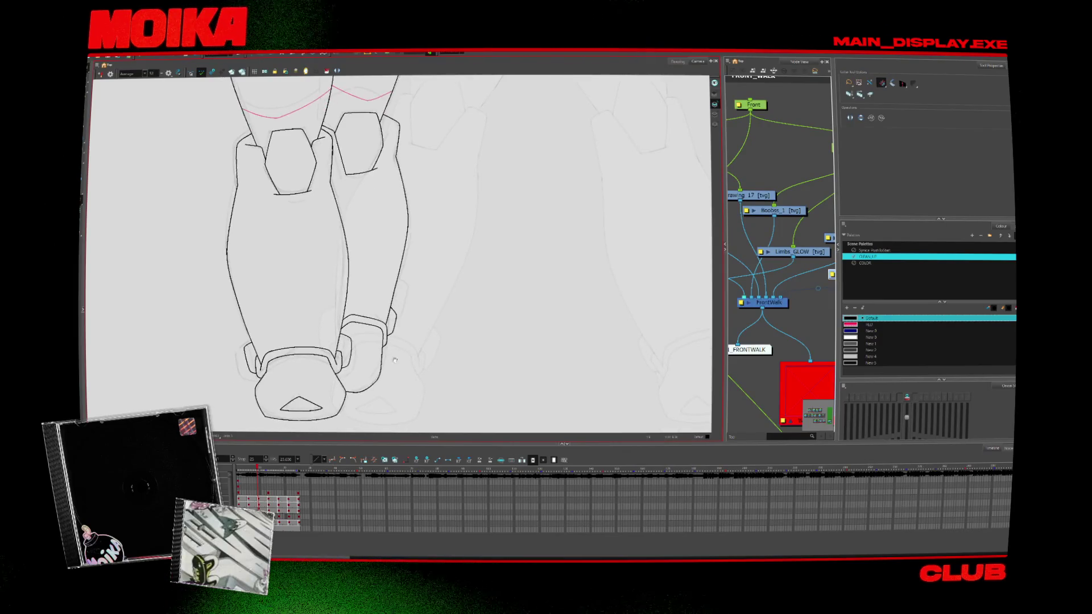
key(alt+b)
key(comma)
key(comma)
key(comma)
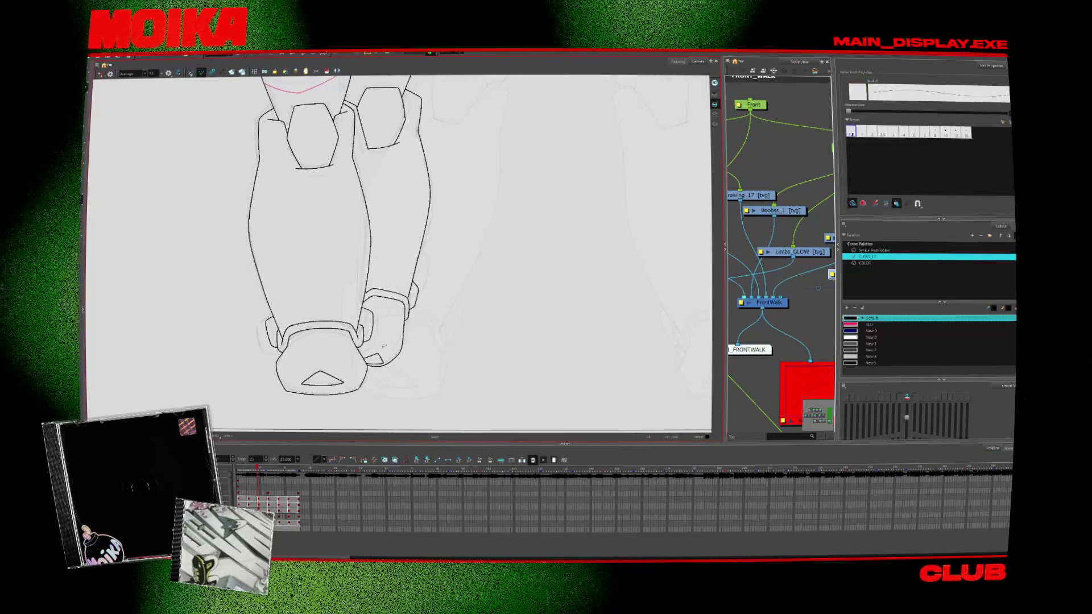
key(alt+z)
key(2)
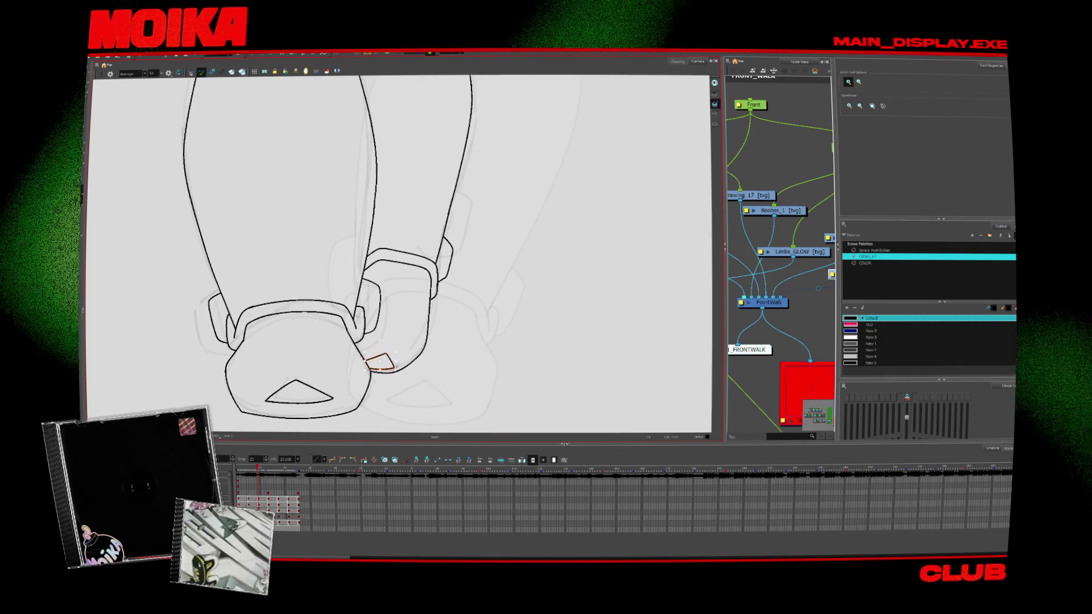
key(comma)
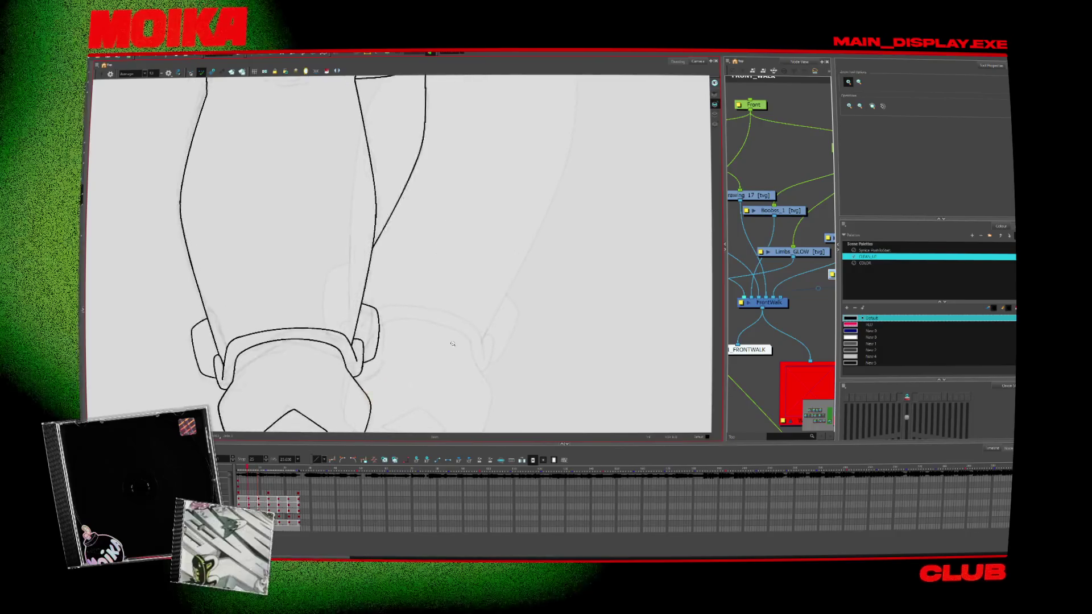
key(period)
key(period)
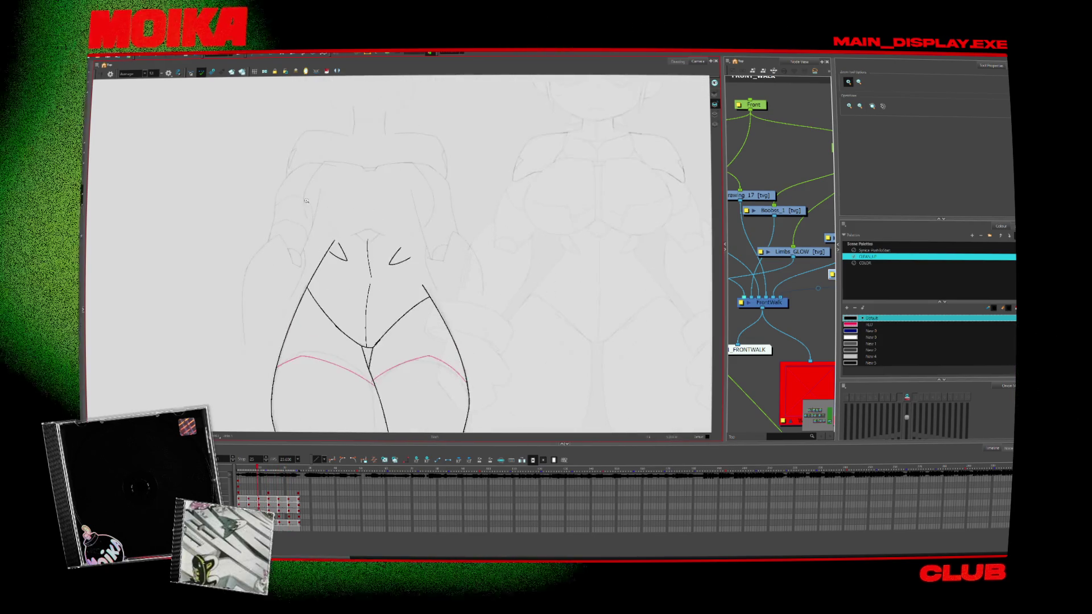
Cut the two small V strokes from the leg drawing and paste them into the torso-and-arms drawing
key(ctrl+a)
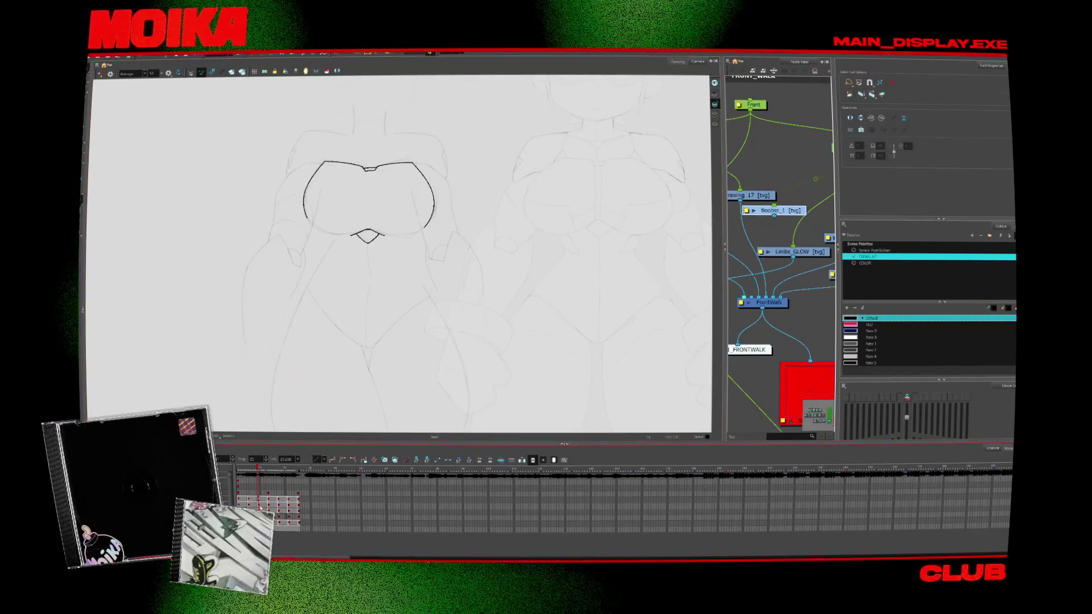
key(comma)
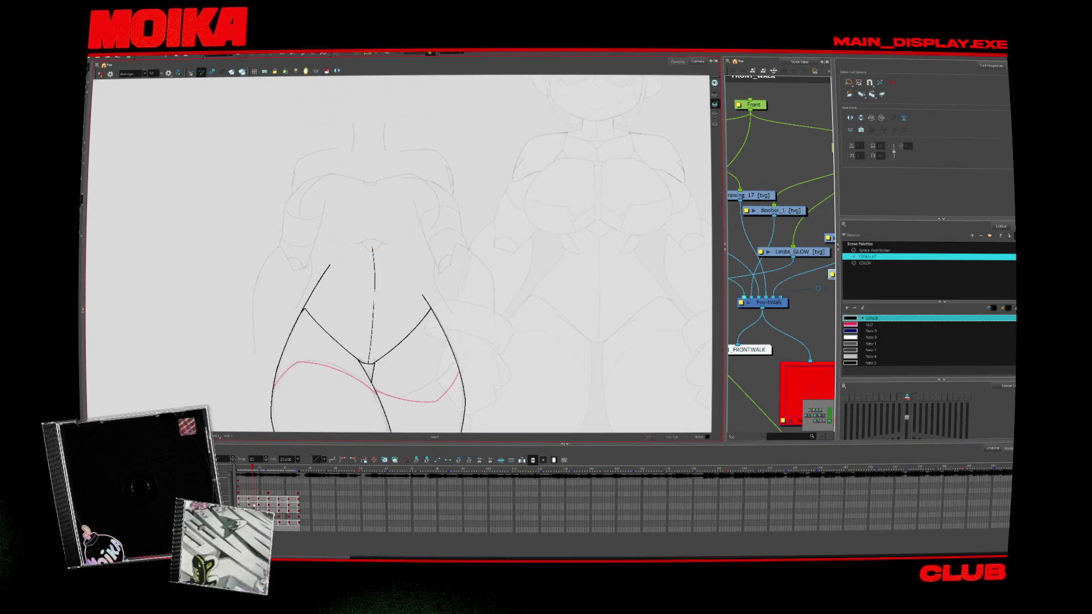
key(period)
key(comma)
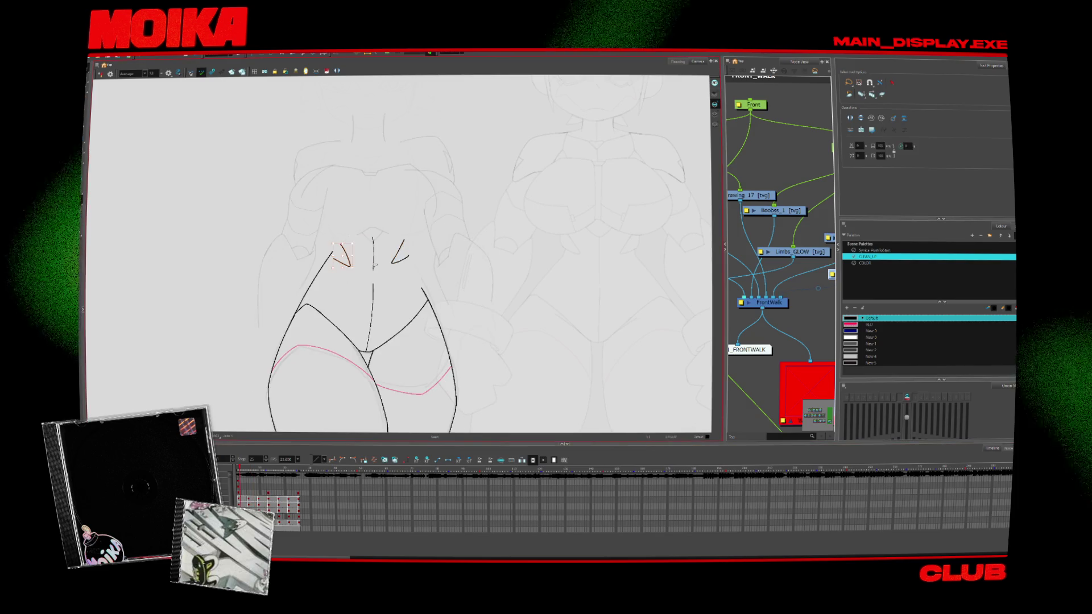
key(period)
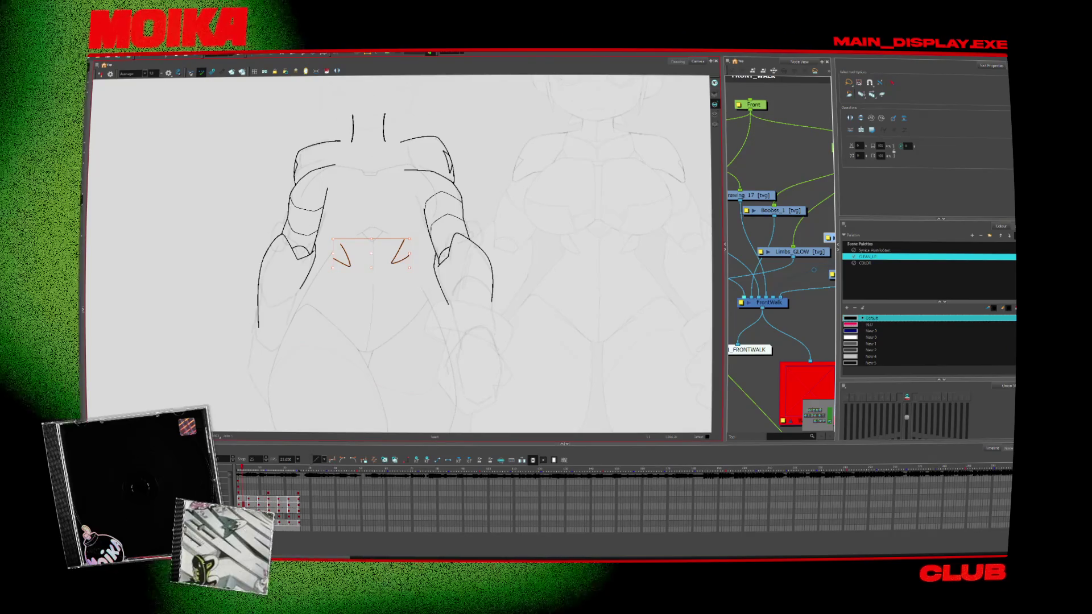
key(alt+b)
Close the right small hip wedge with a short black stroke on the torso drawing
key(2)
key(v)
key(4)
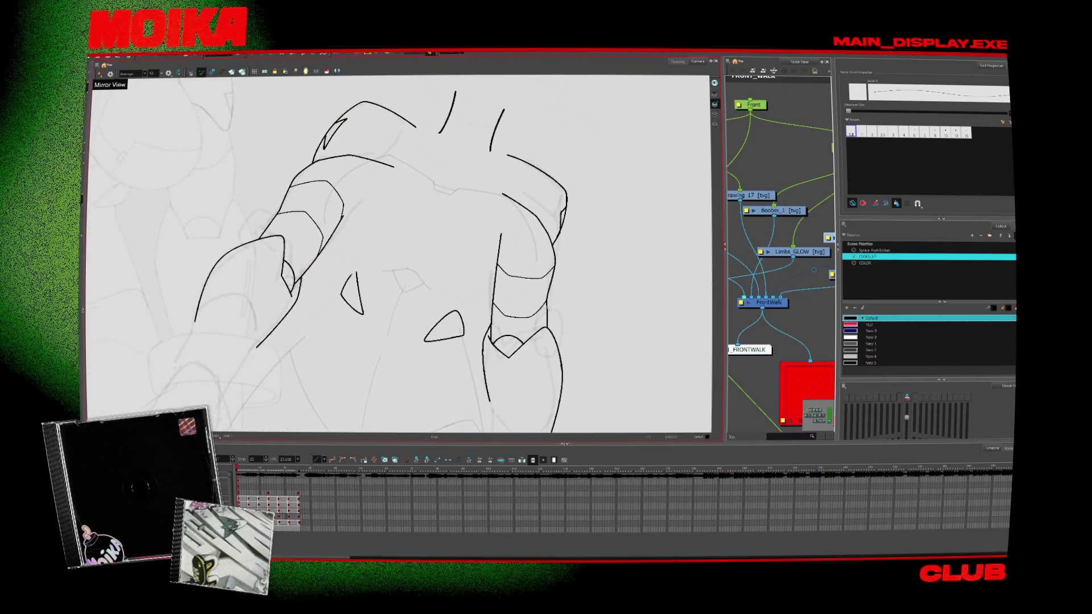
key(period)
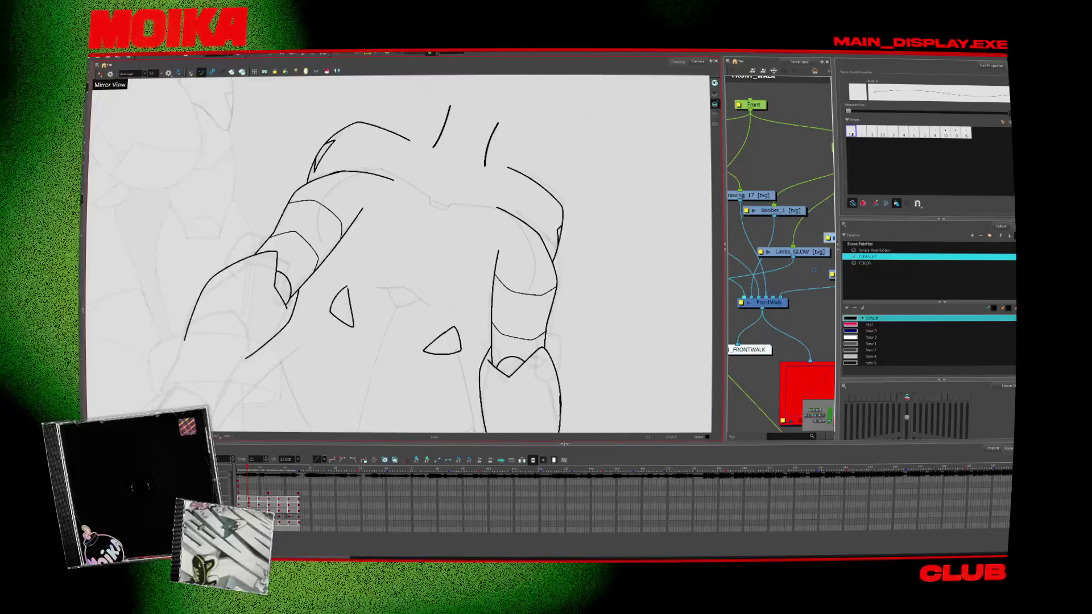
key(period)
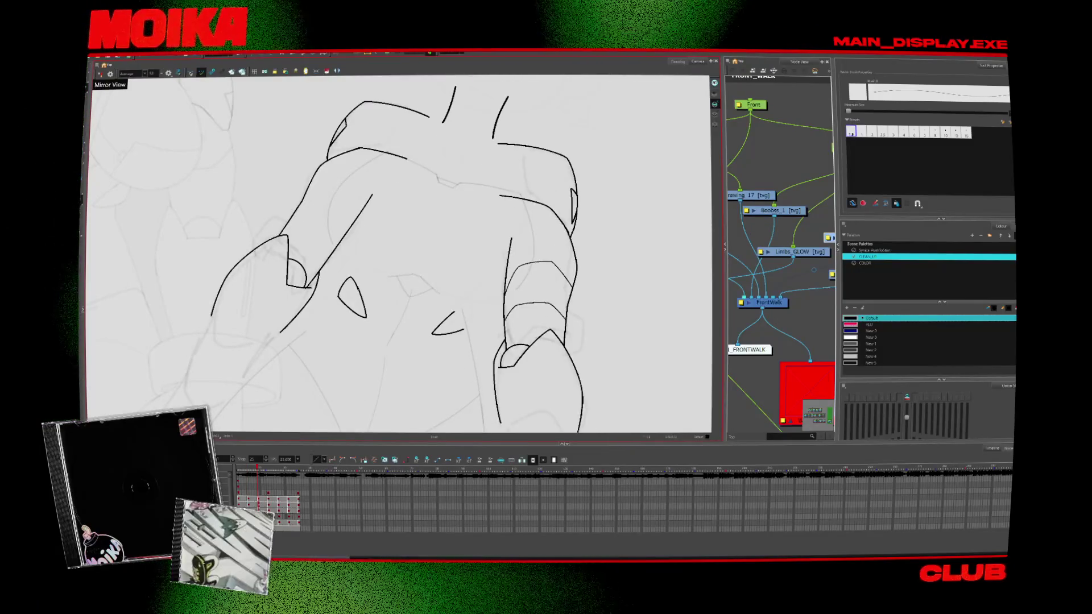
key(period)
key(period)
key(period)
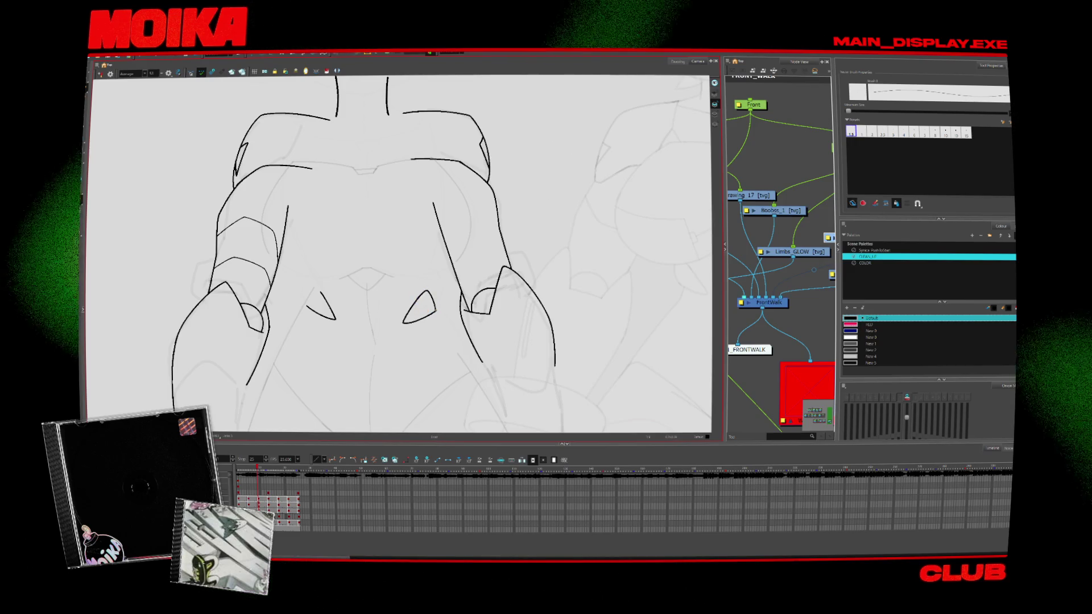
key(period)
key(period)
key(period)
key(comma)
key(comma)
drag(430, 299, 436, 310)
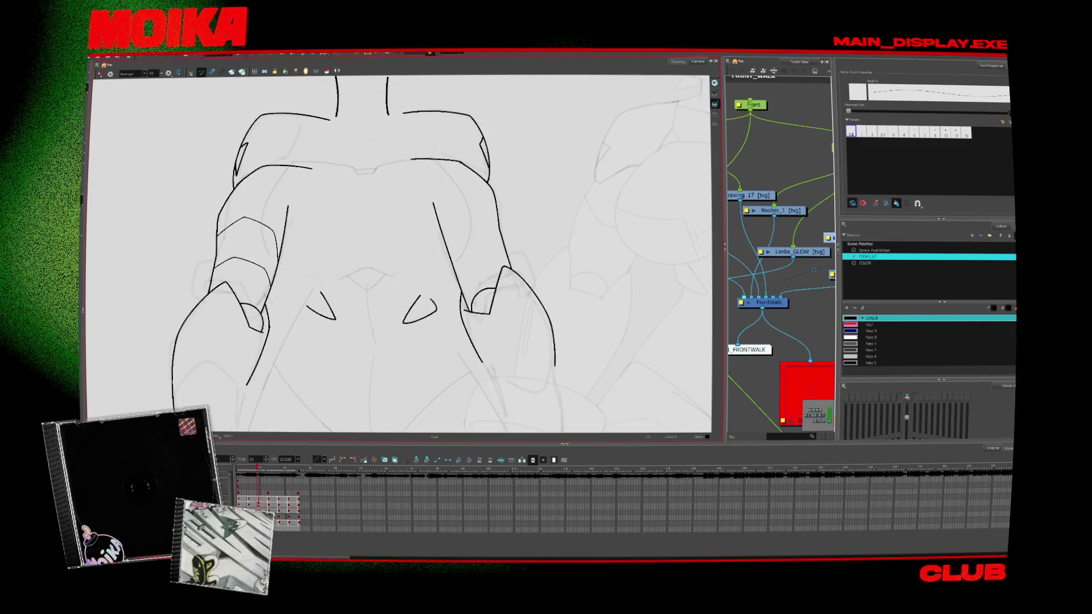
Select the left hip wedge stroke and show onion skins of neighbouring drawings
key(period)
key(period)
key(4)
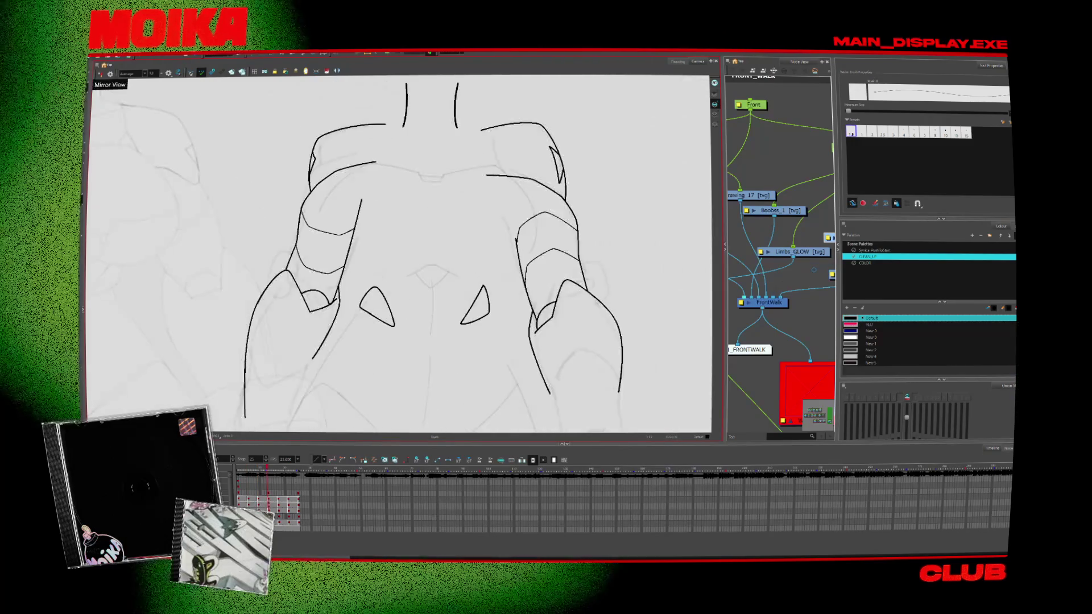
key(period)
key(period)
key(period)
key(comma)
key(comma)
click(370, 316)
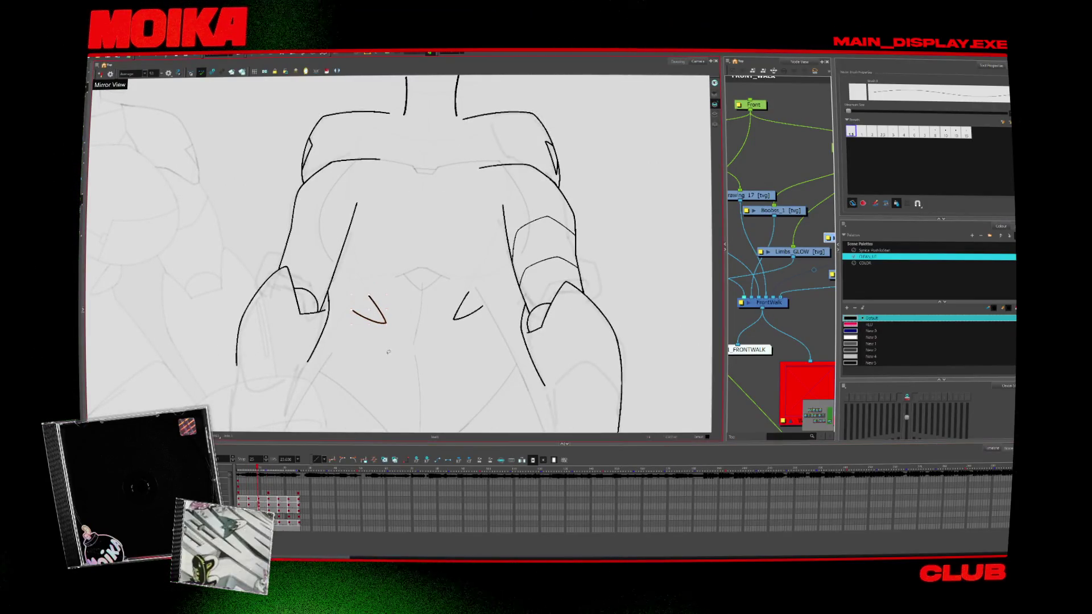
key(4)
key(period)
key(alt+o)
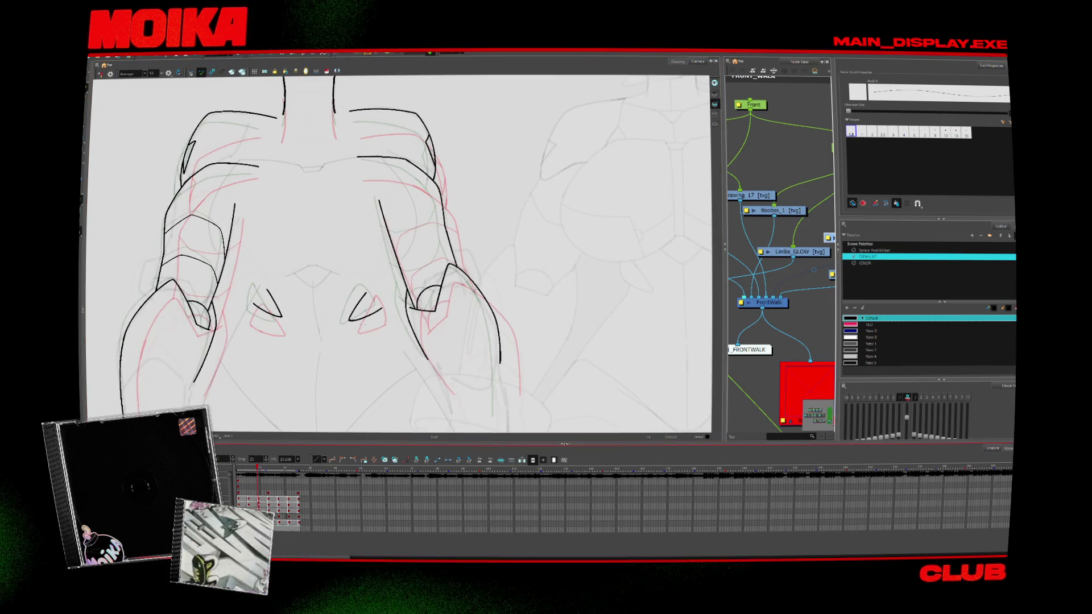
key(period)
key(period)
key(period)
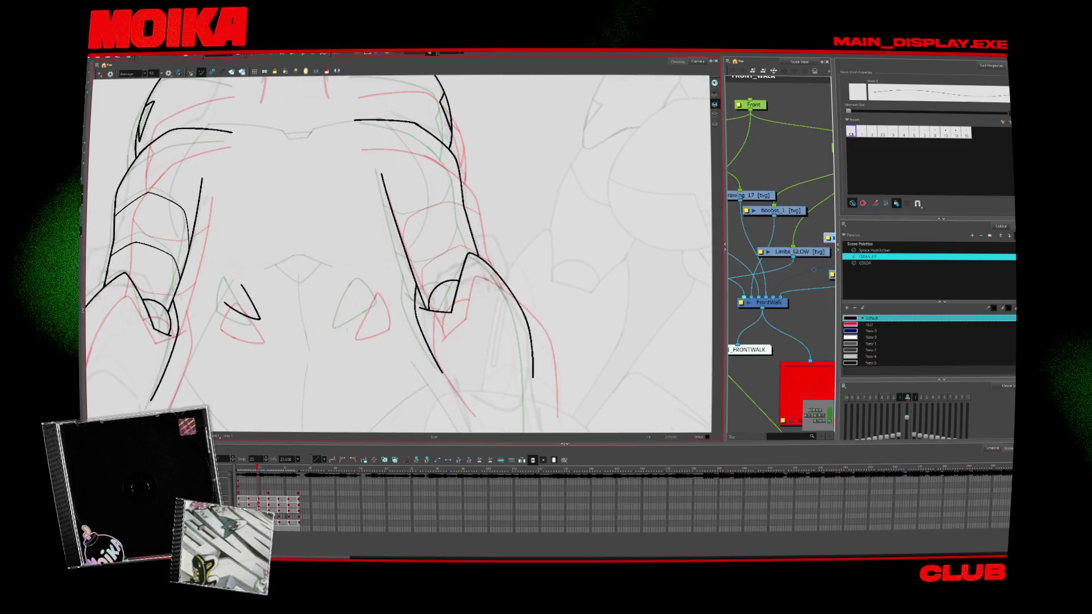
Set up the pencil with a thin stroke size for inking the thigh plates
key(alt+s)
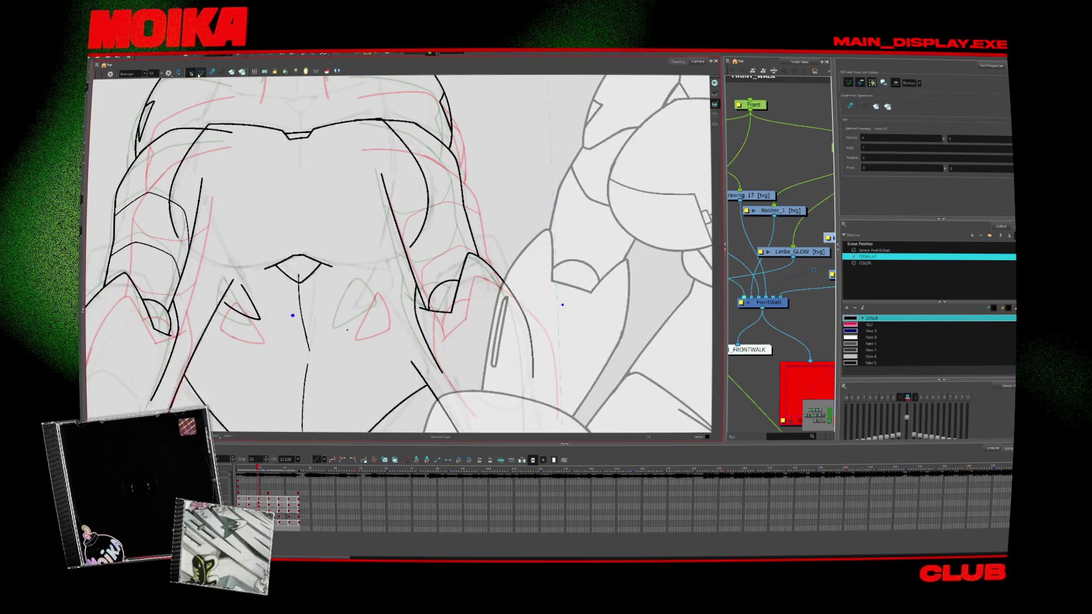
key(period)
key(period)
key(period)
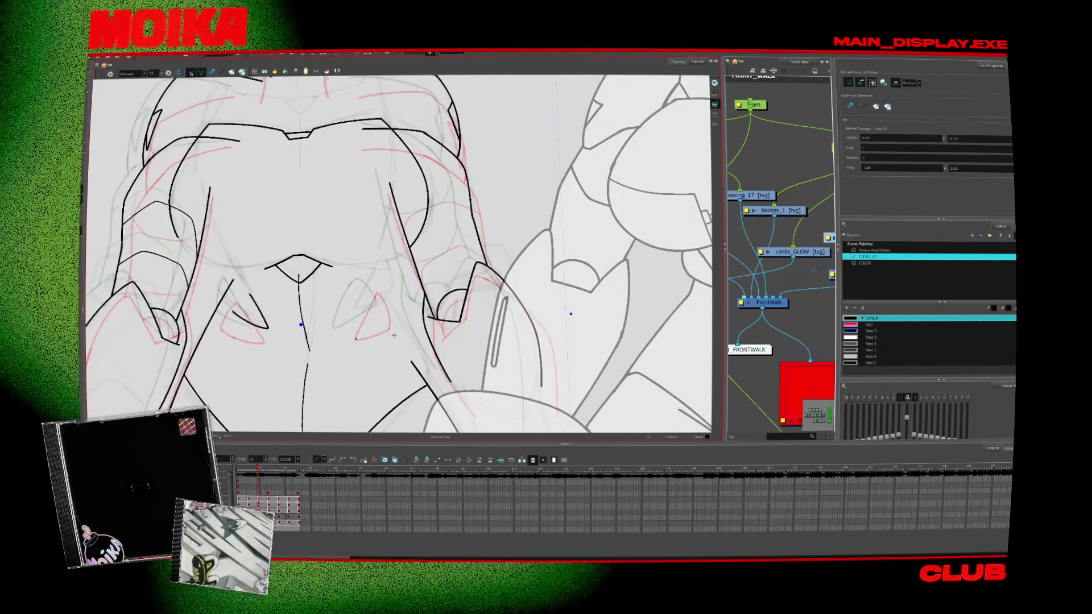
key(period)
key(period)
key(comma)
key(comma)
key(alt+b)
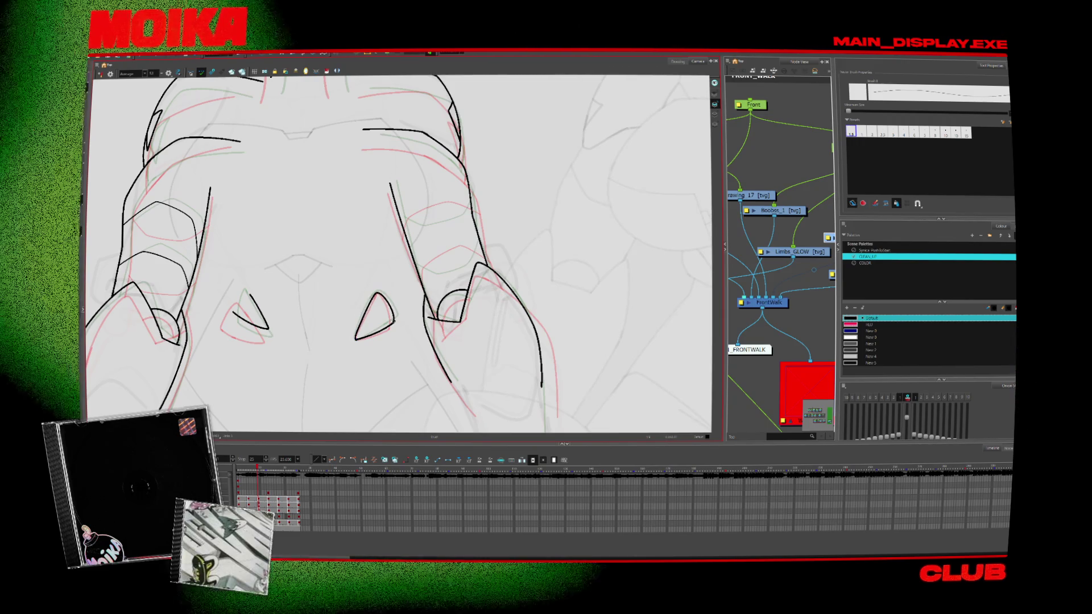
key(alt+e)
key(alt+b)
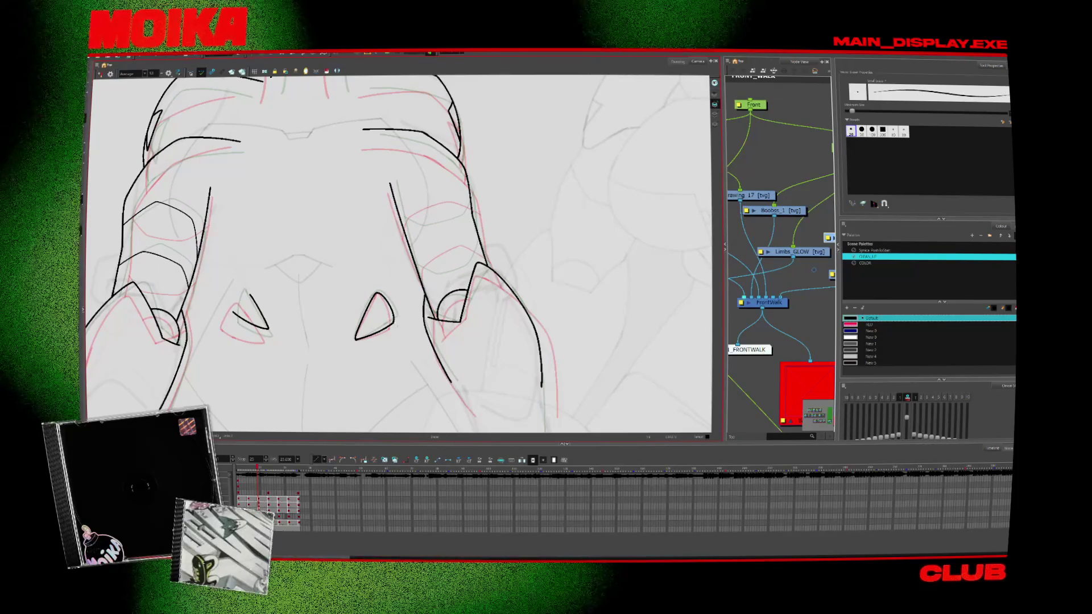
key(alt+/)
key(period)
key(period)
key(period)
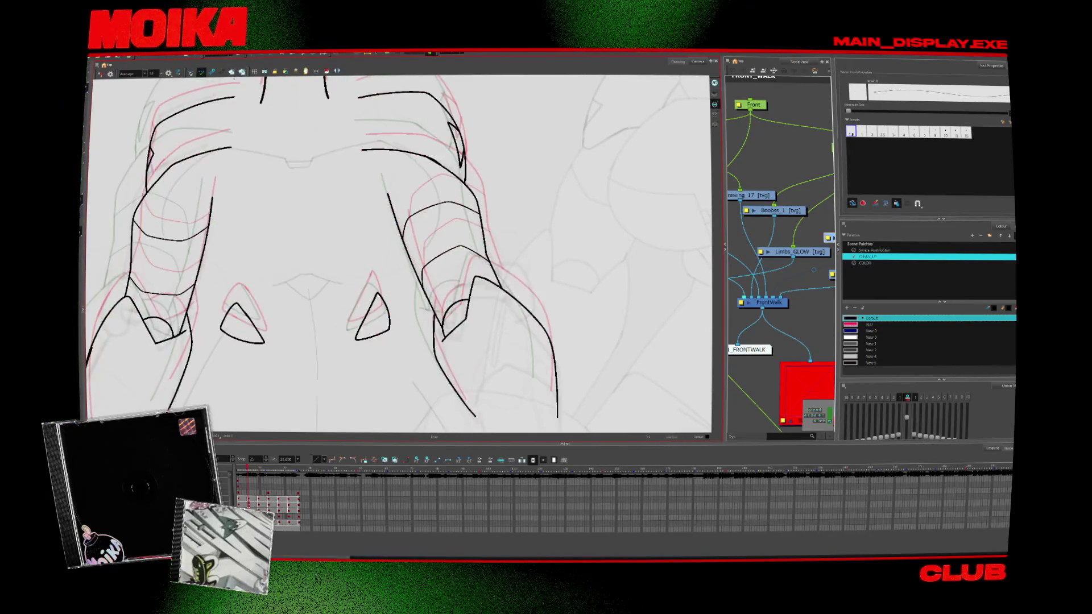
Nudge the hip triangle stroke slightly lower, checking it against neighbouring drawings
key(comma)
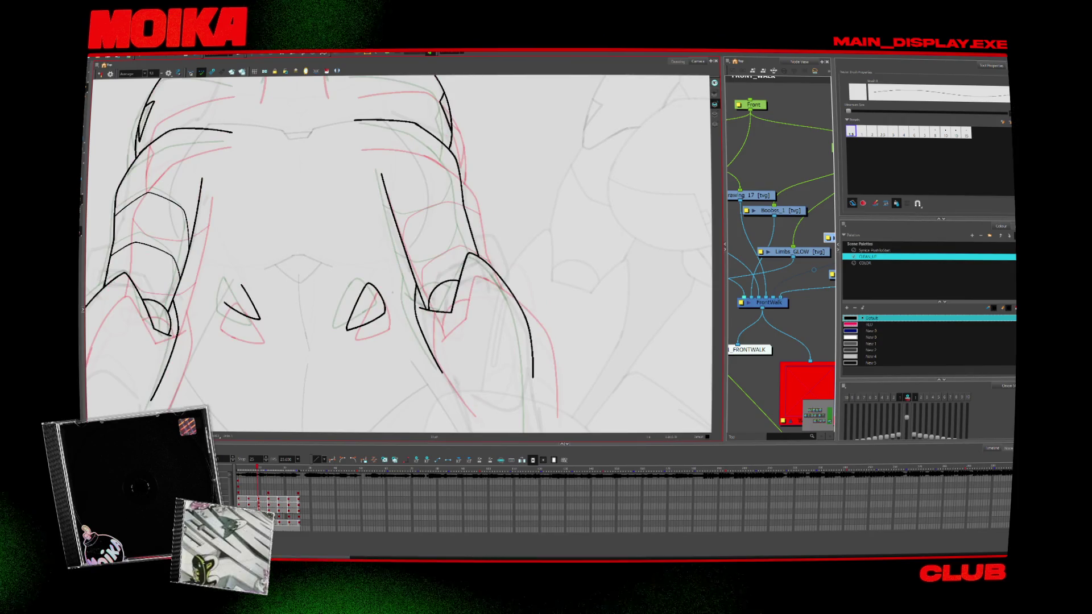
key(period)
key(period)
key(comma)
key(comma)
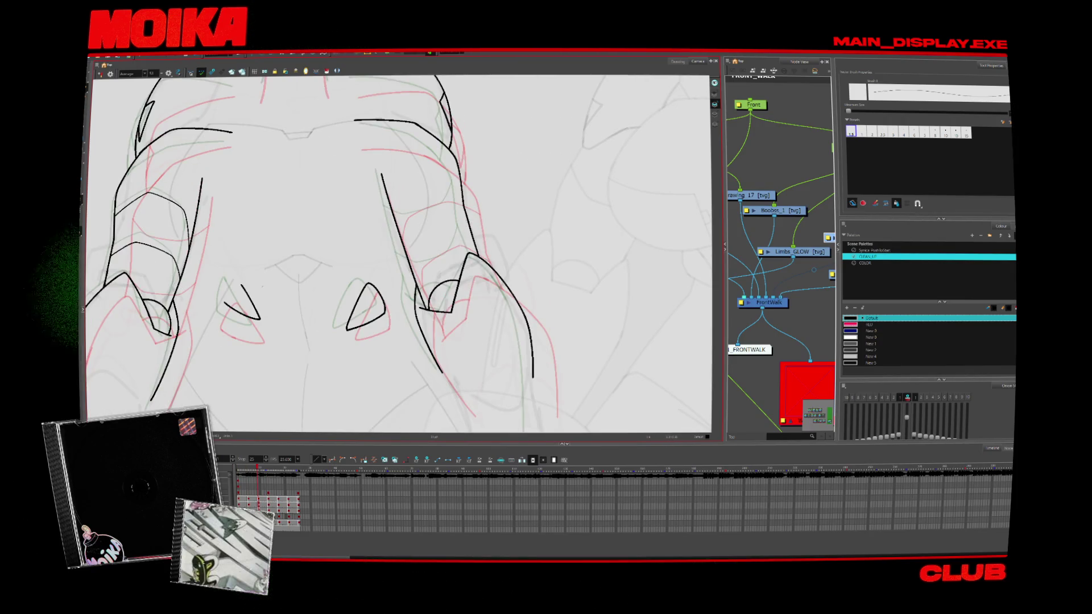
key(period)
key(period)
key(comma)
key(comma)
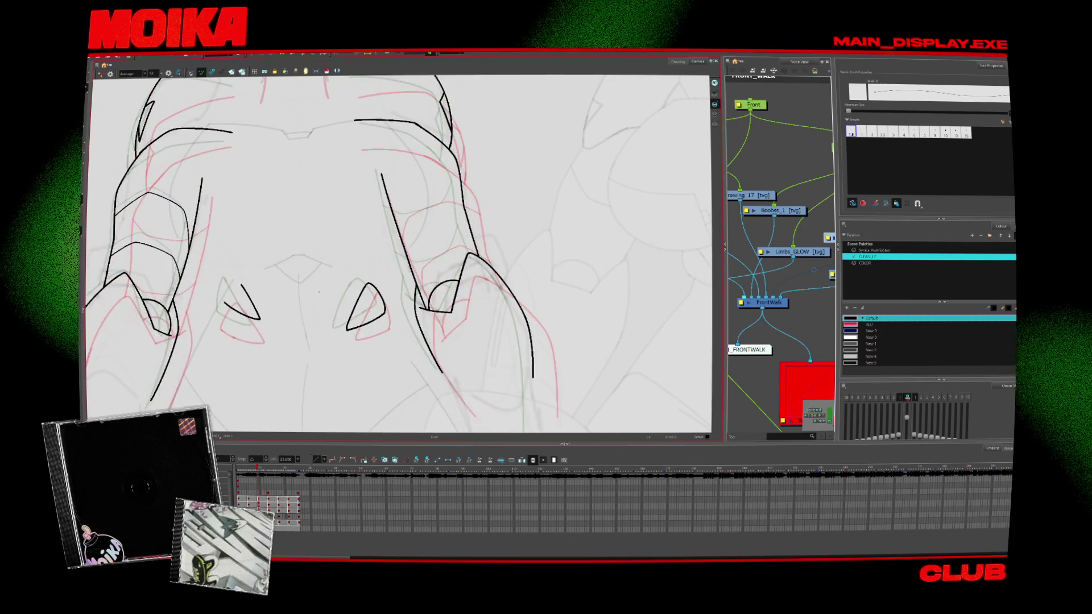
drag(256, 314, 256, 327)
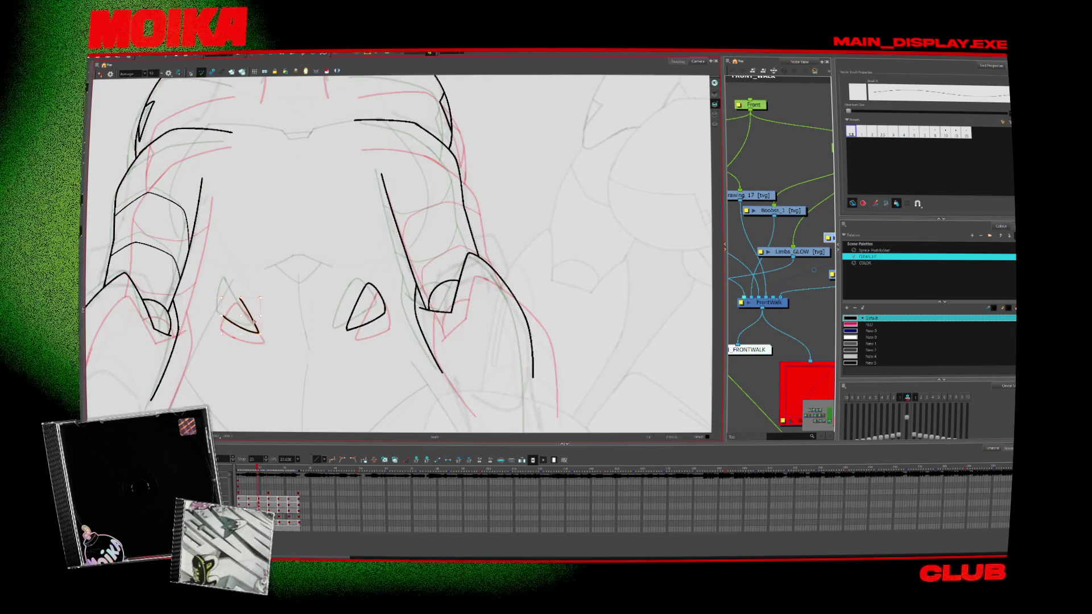
Ink further black thigh-plate lines with brush and pencil across the walk drawings
key(period)
key(alt+s)
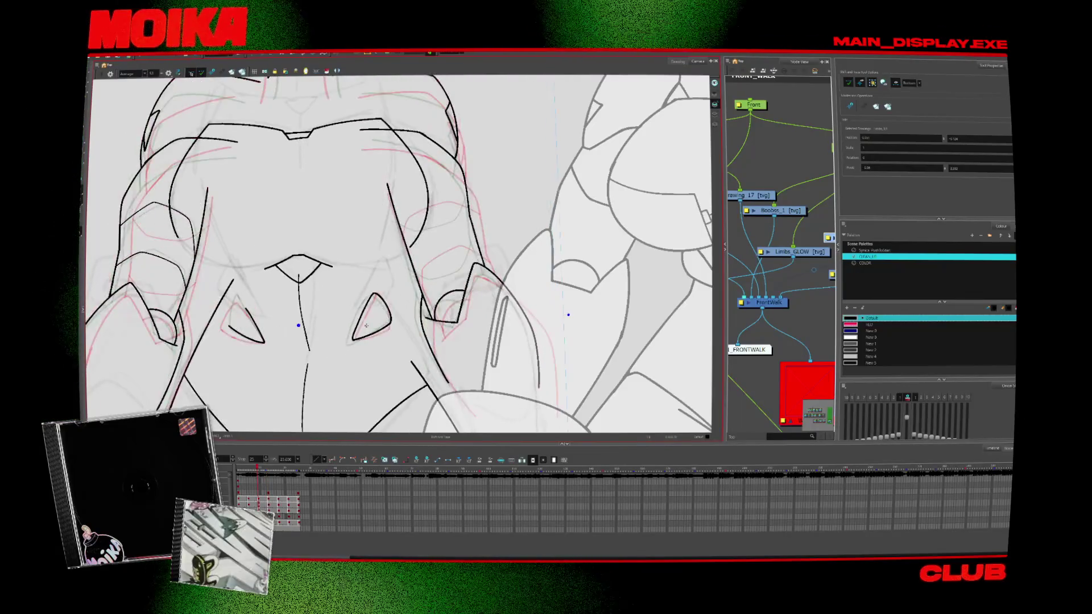
key(comma)
key(alt+b)
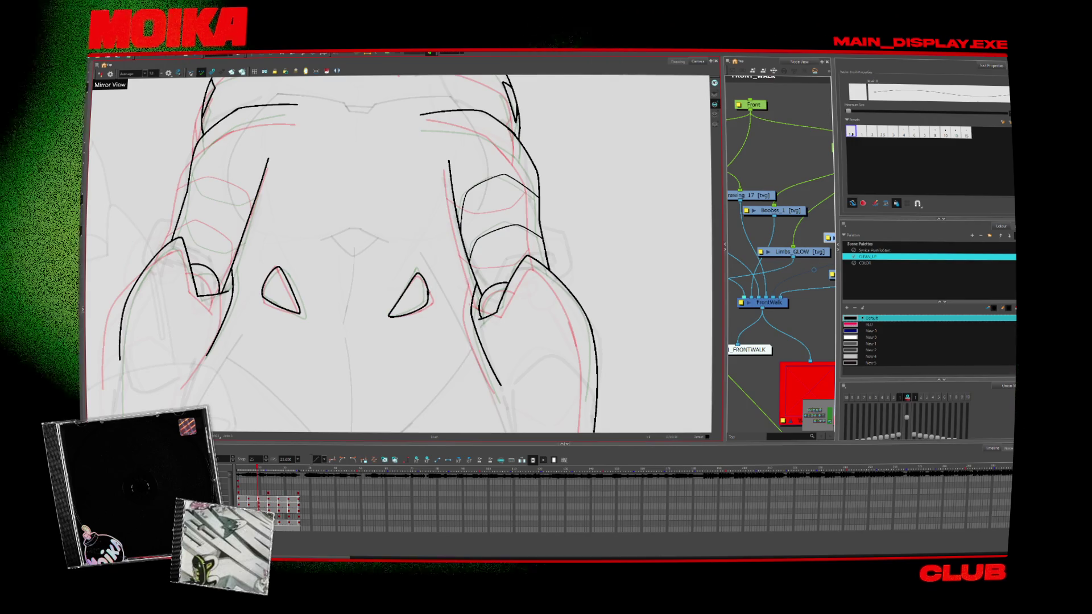
key(period)
key(alt+slash)
key(alt+slash)
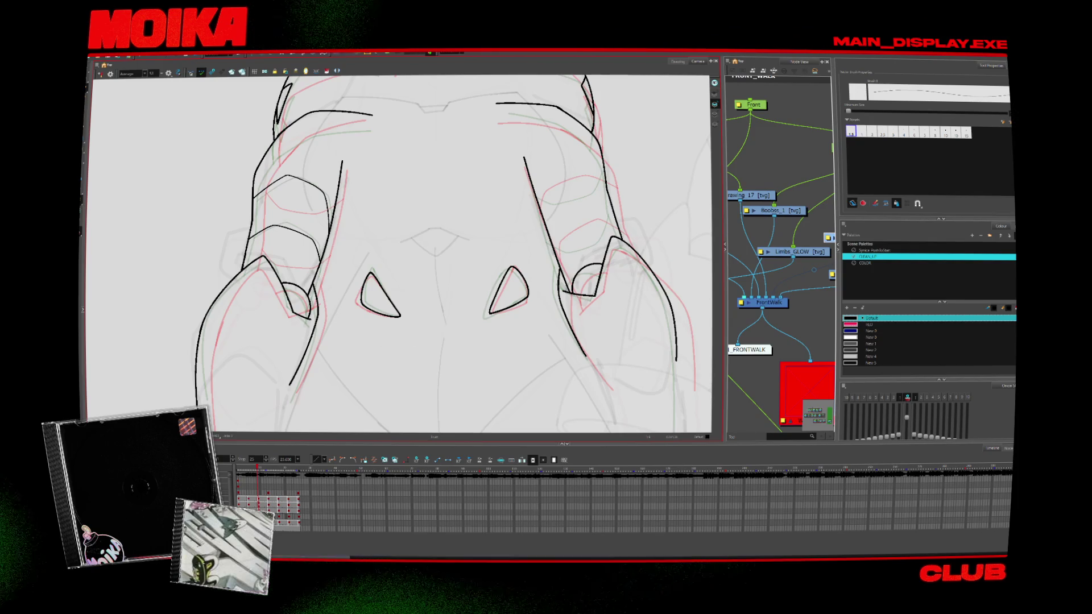
key(period)
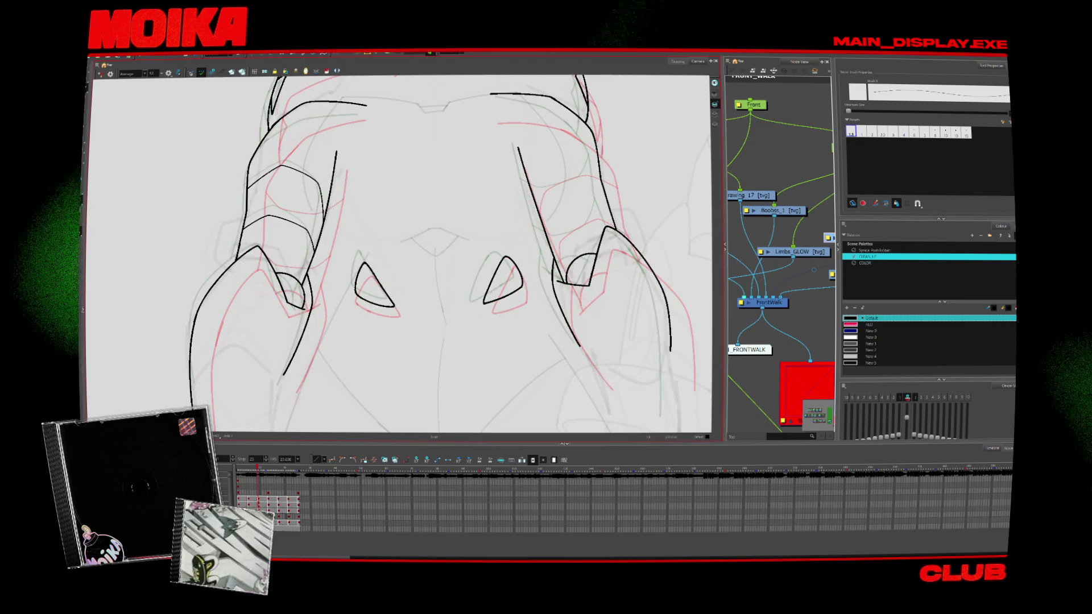
Centre the thigh pieces, turn off the onion-skin overlays and zoom out
drag(398, 256, 307, 256)
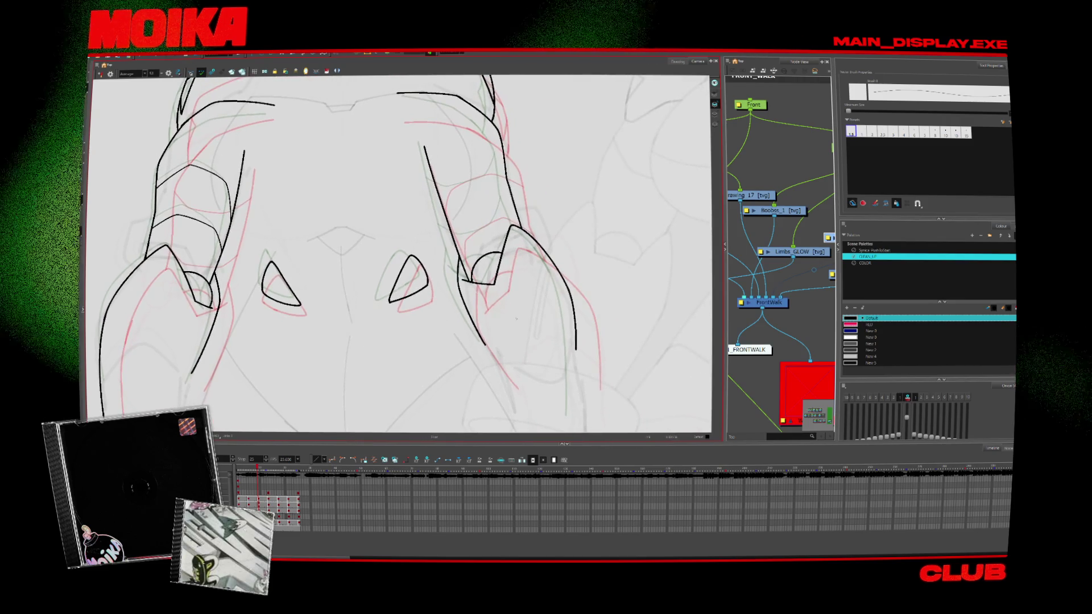
key(alt+o)
key(period)
key(comma)
scroll(418, 346, down, 5)
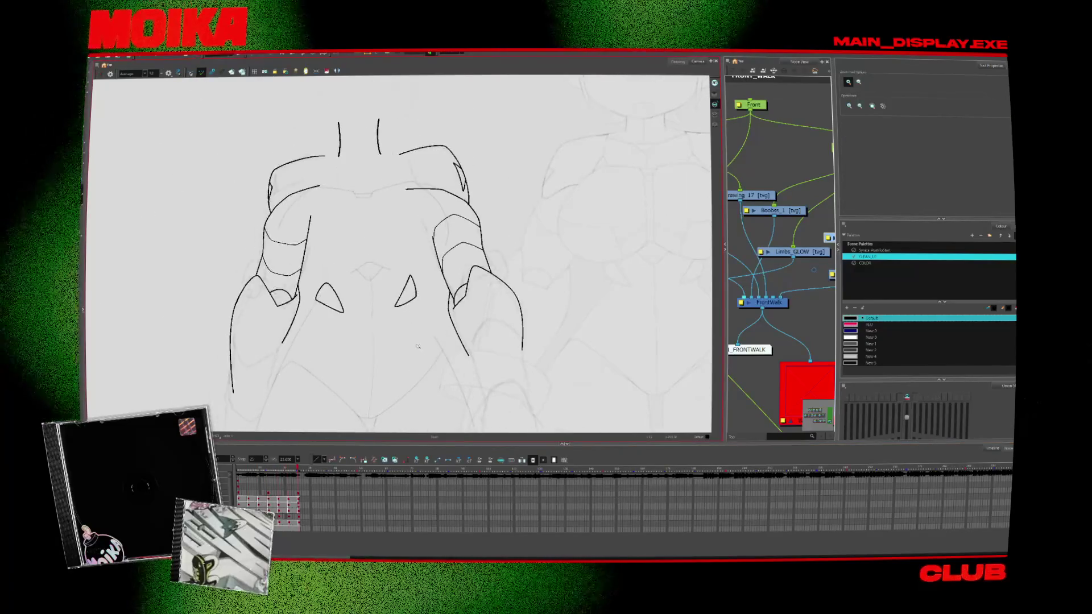
Step forward two drawings to the hip-and-thigh drawing crossed by the red guide curve
scroll(415, 351, up, 3)
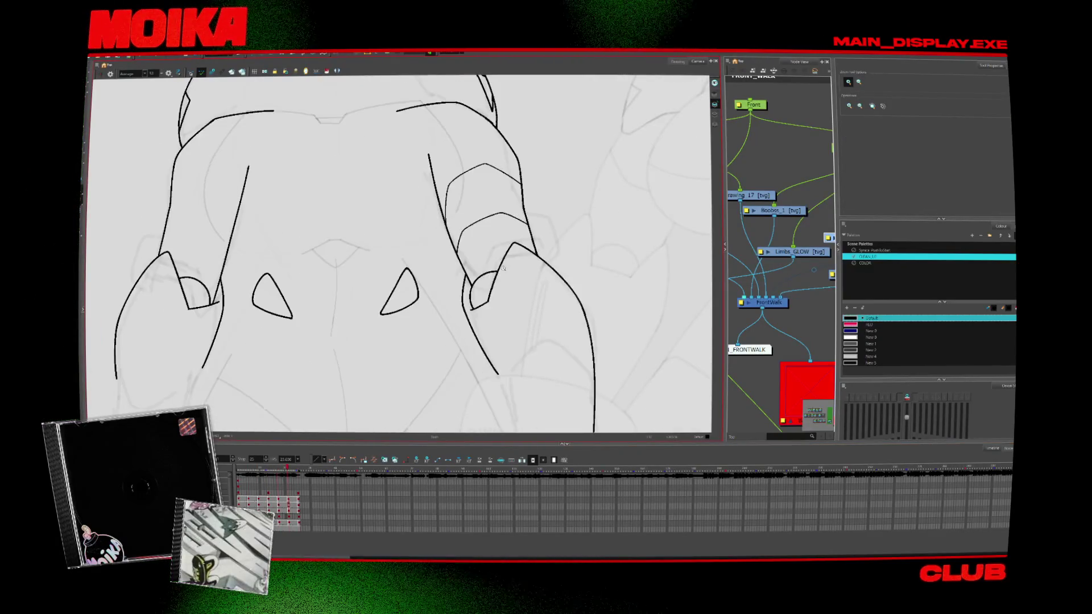
key(period)
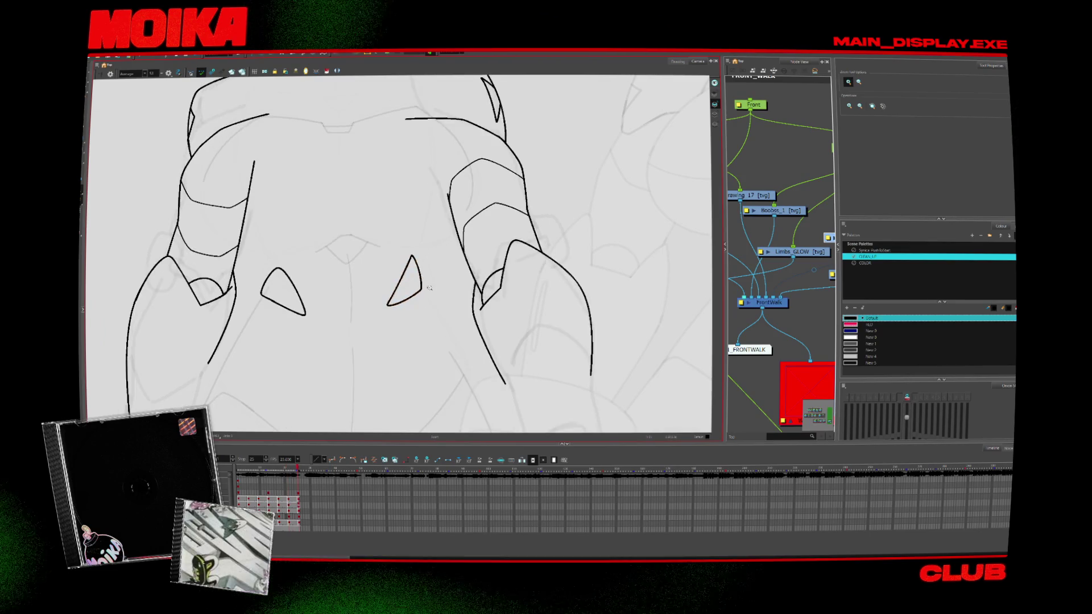
scroll(430, 290, down, 5)
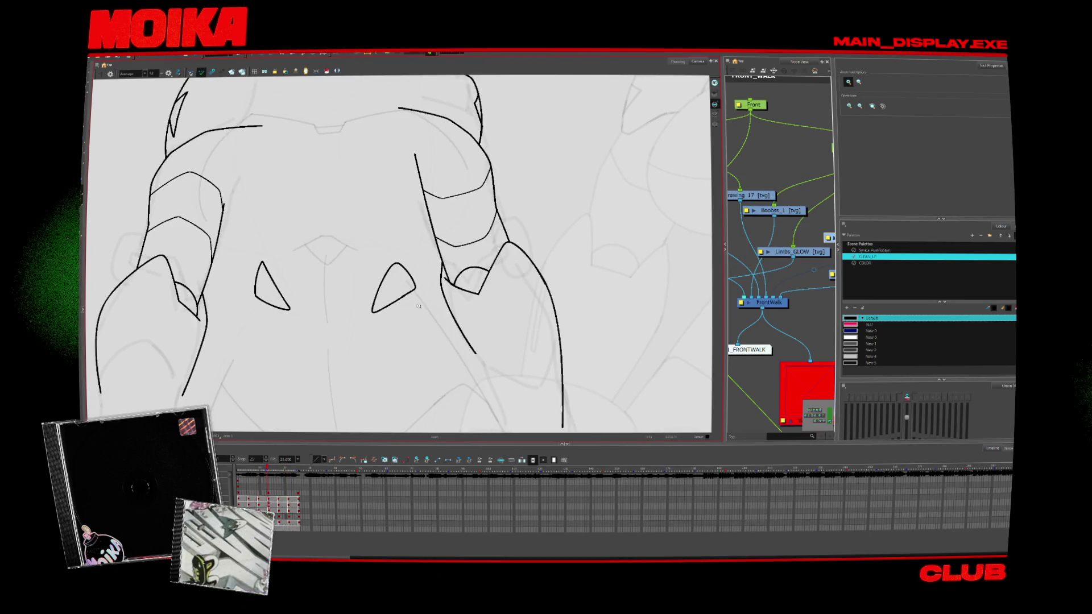
key(period)
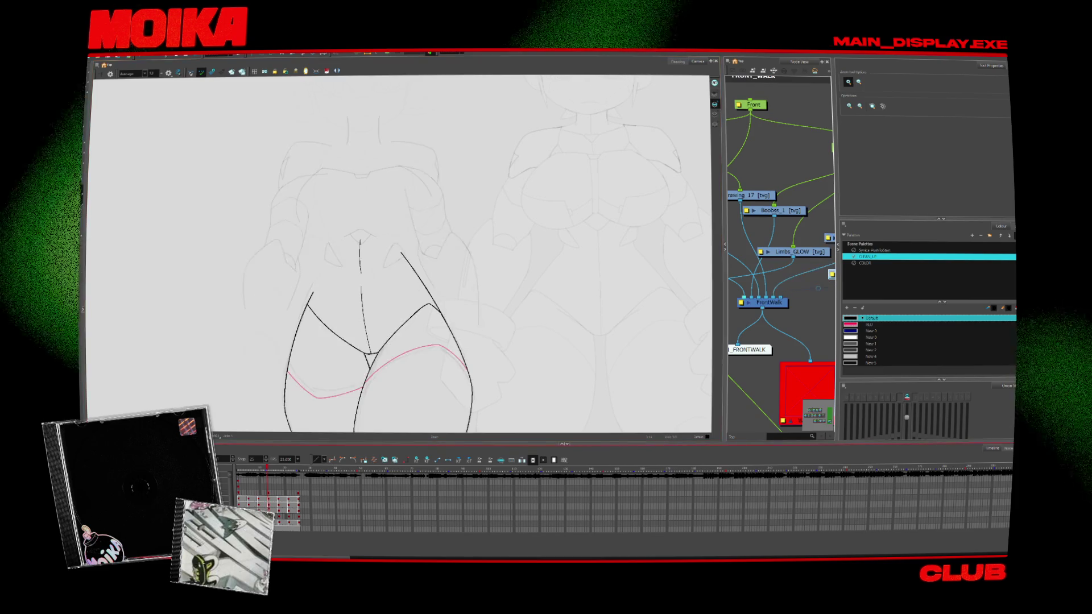
Undo the stray upper hip stroke and select the right hip stroke
scroll(363, 267, up, 5)
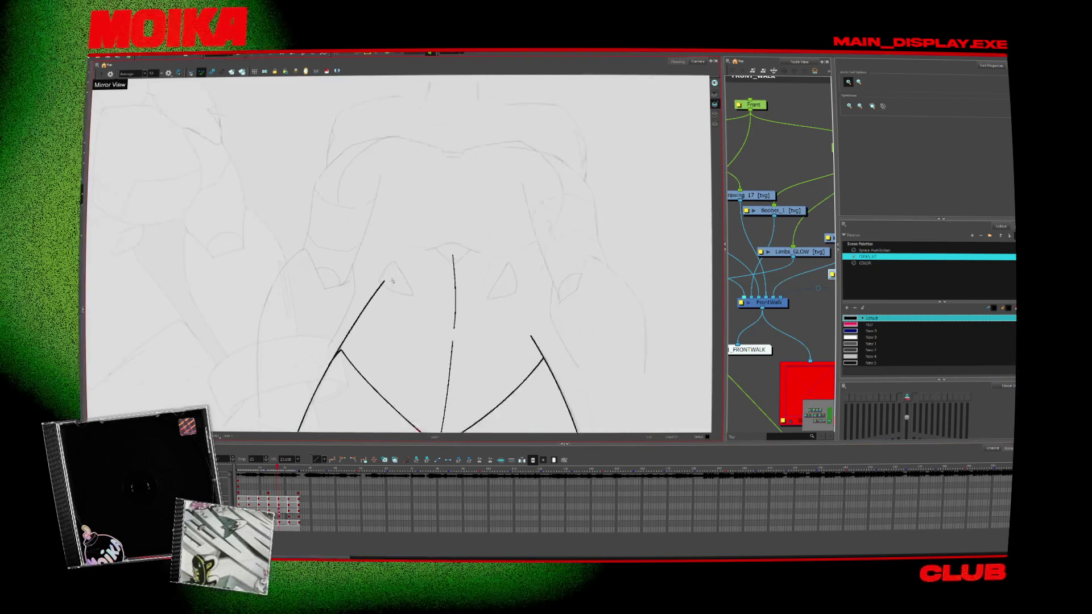
key(alt+b)
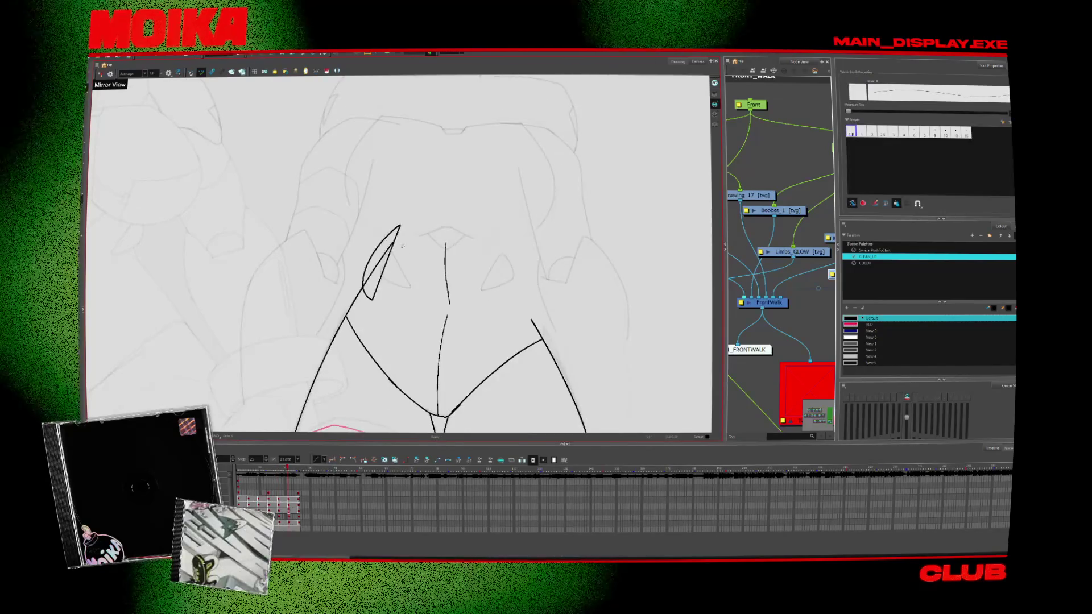
key(alt+b)
key(ctrl+z)
key(alt+slash)
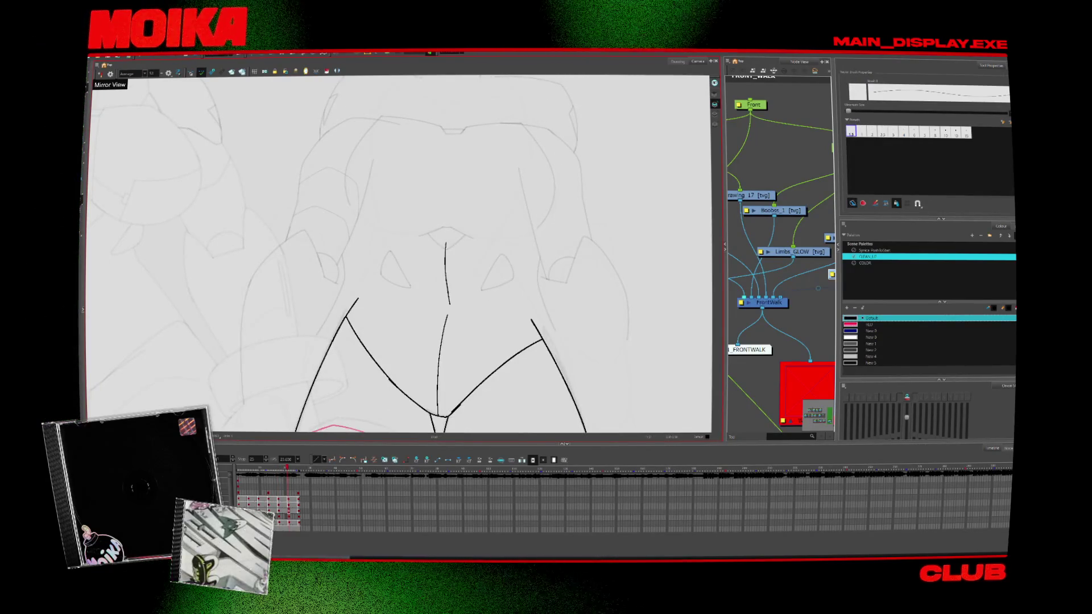
mouse_move(551, 344)
mouse_down()
mouse_move(442, 352)
mouse_move(439, 300)
mouse_up()
click(439, 300)
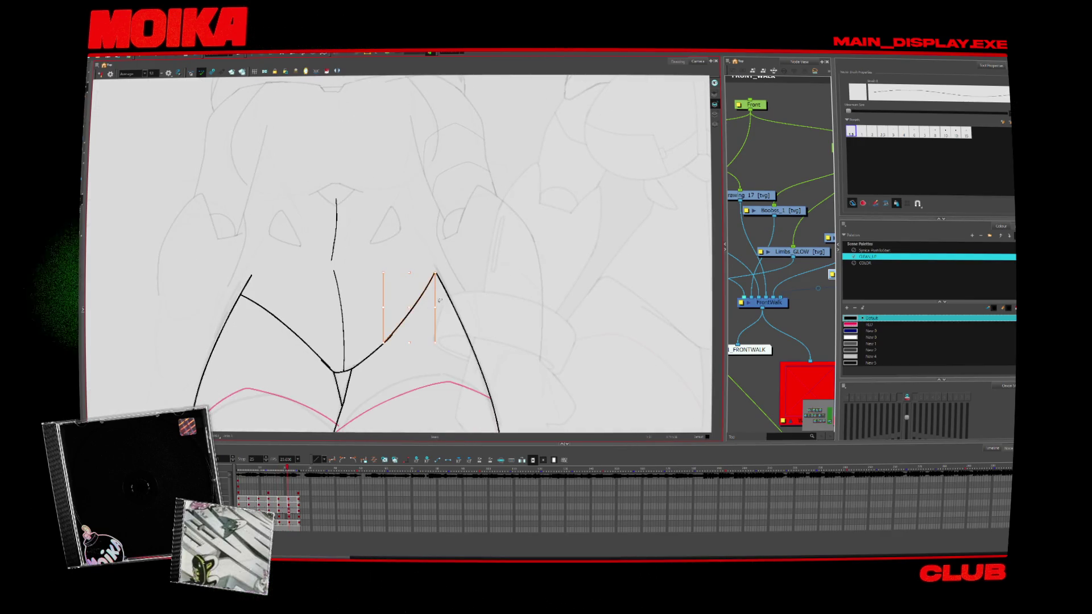
Draw the left hip line in a mirrored view, then extend the left leg line upward
click(101, 74)
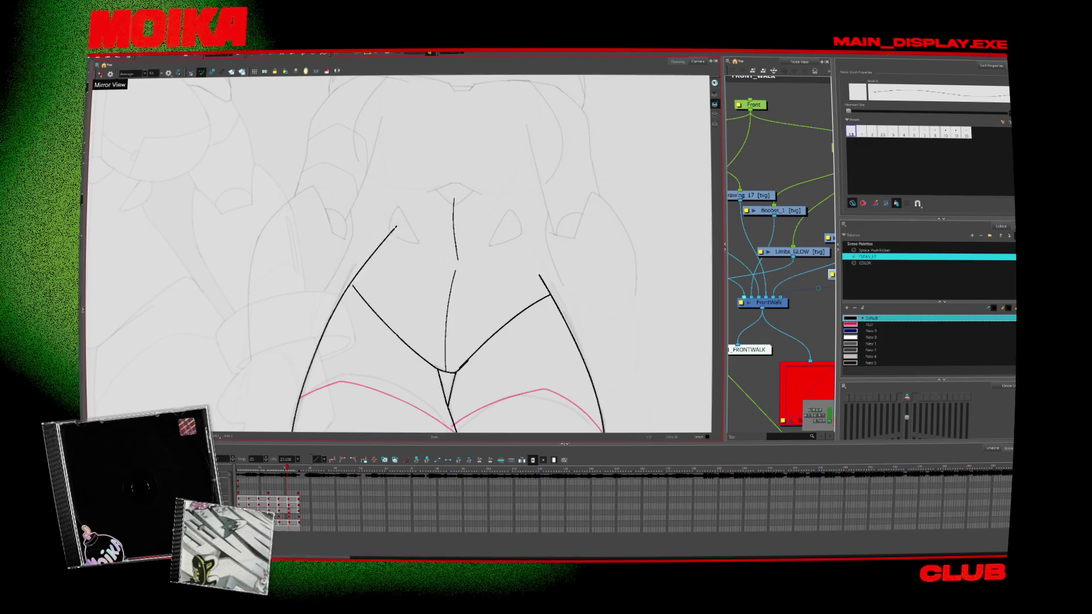
drag(396, 229, 333, 308)
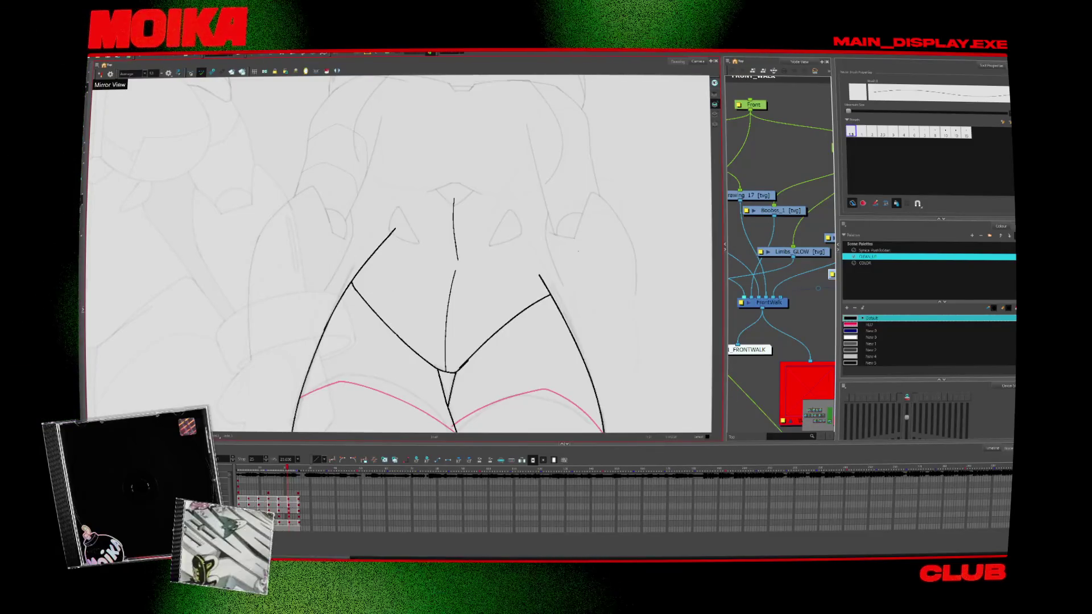
click(100, 74)
key(alt+/)
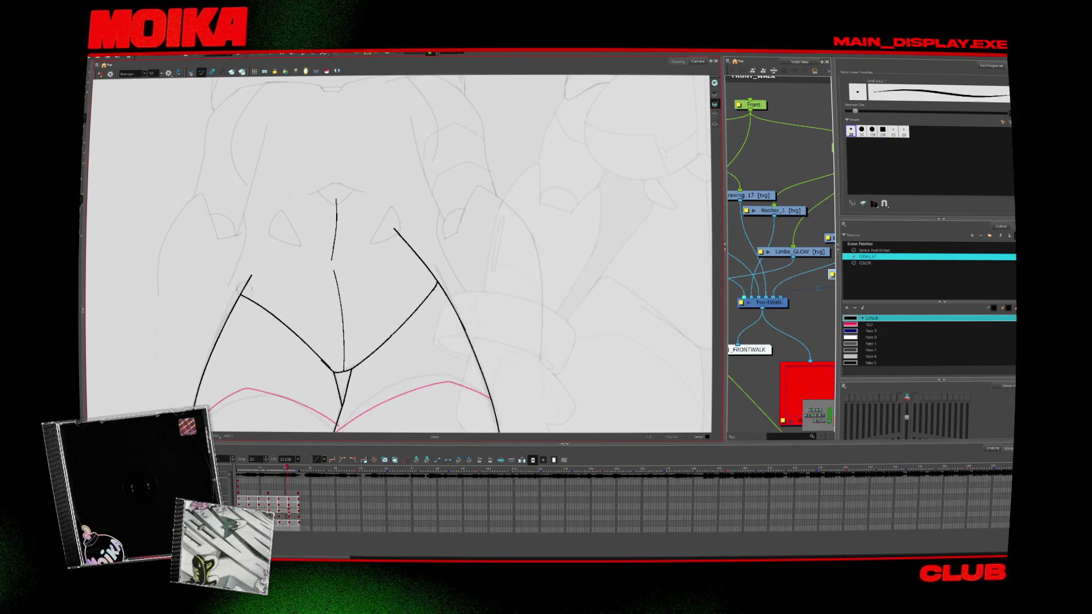
key(period)
click(101, 74)
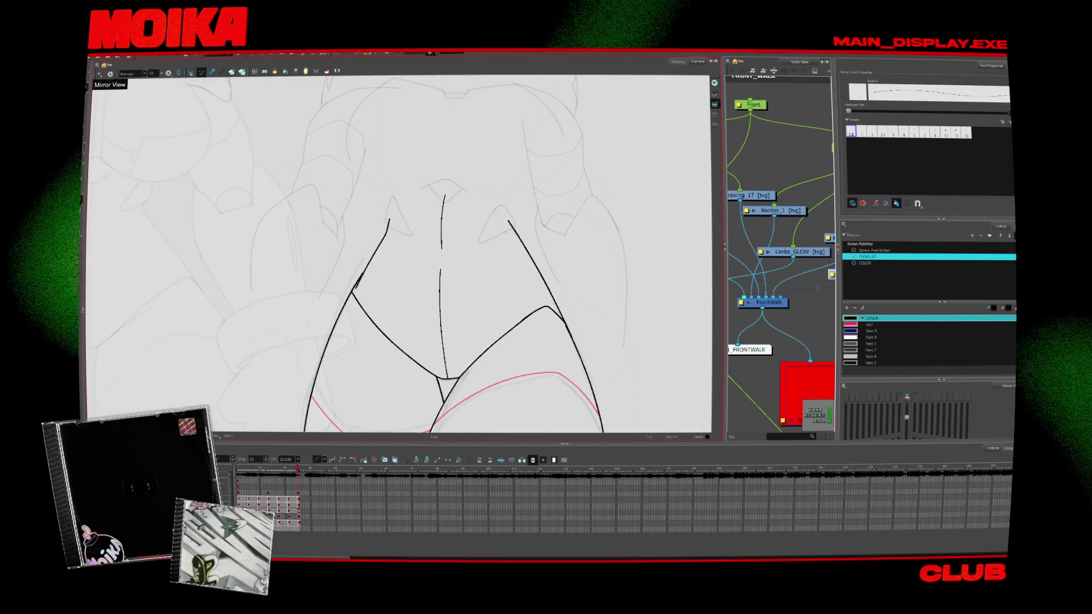
drag(362, 273, 377, 249)
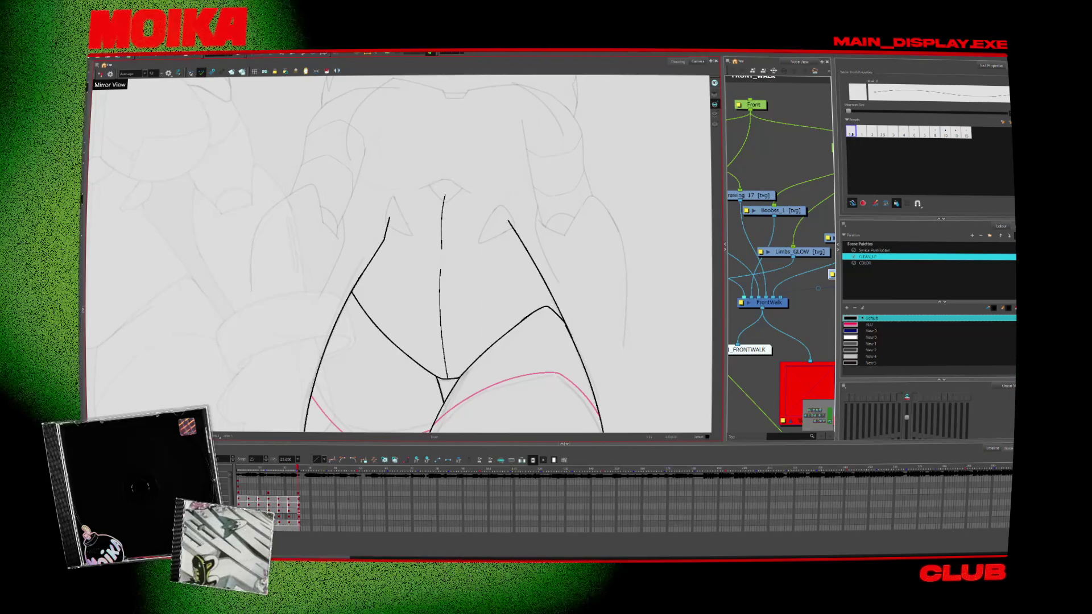
Compare neighbouring frames and select the central vertical hip stroke running into the crotch V
key(comma)
key(comma)
key(comma)
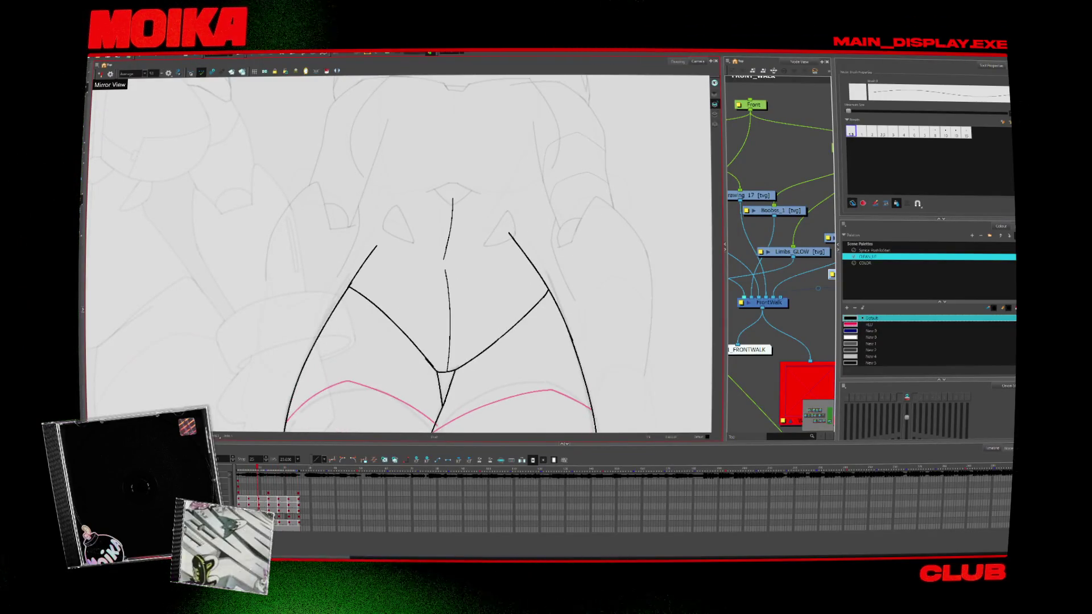
key(comma)
key(comma)
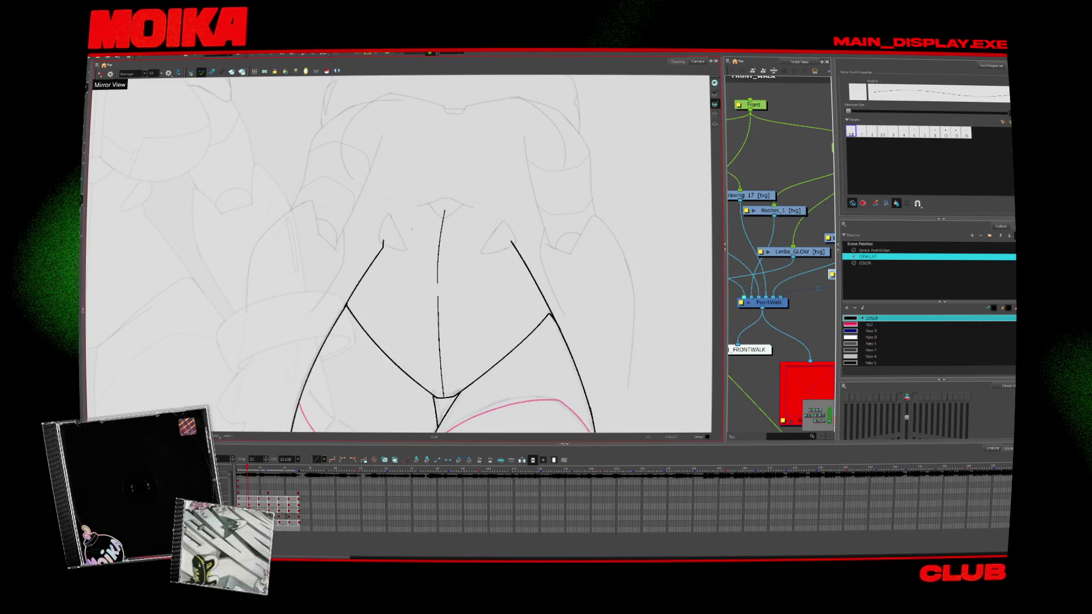
key(period)
key(period)
key(comma)
key(comma)
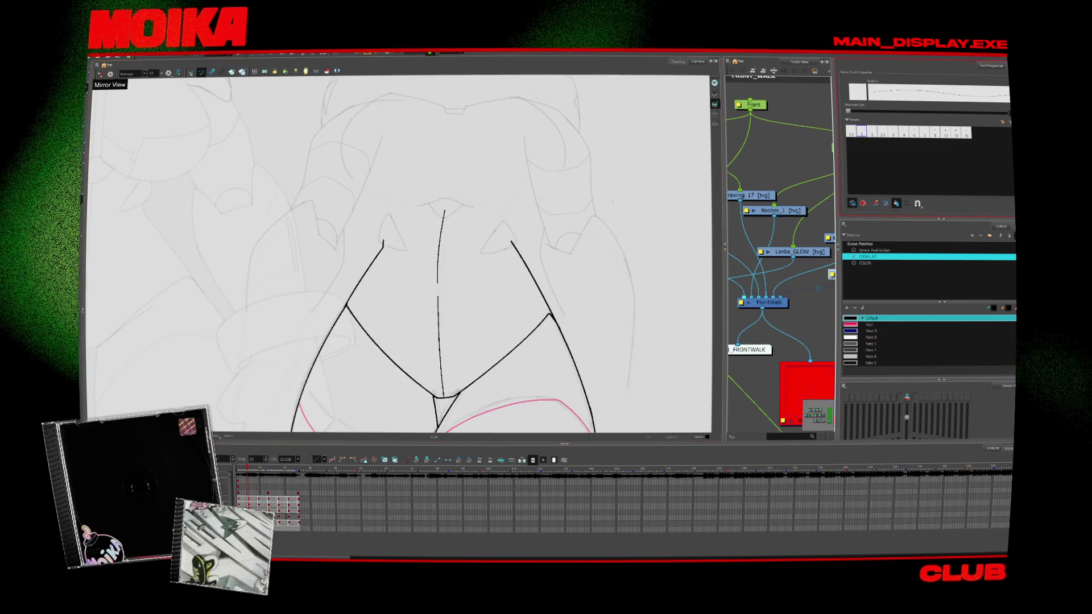
key(period)
key(period)
key(alt+b)
key(alt+slash)
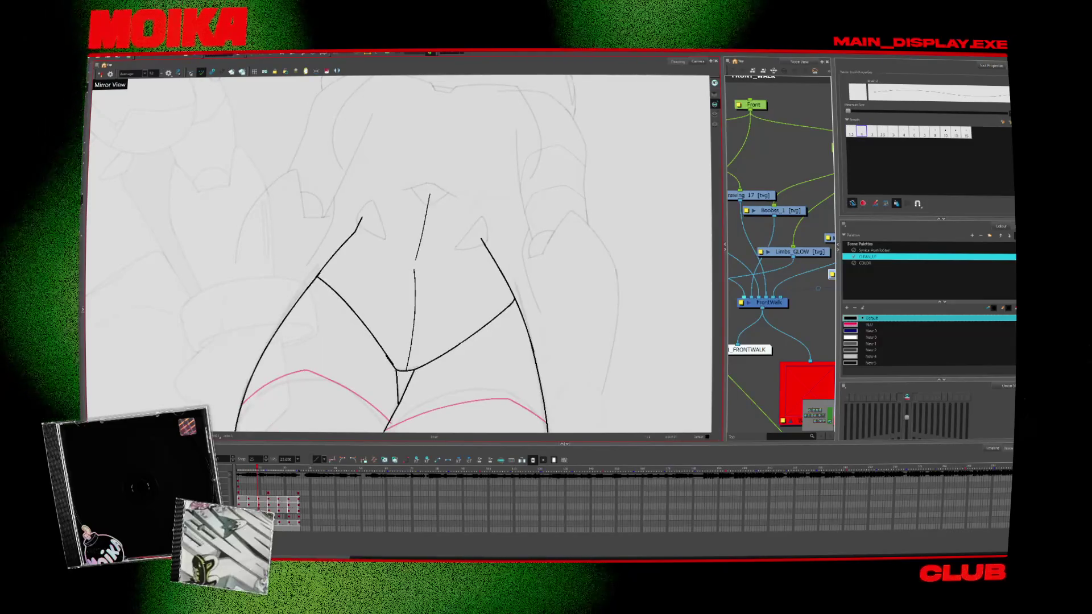
click(412, 319)
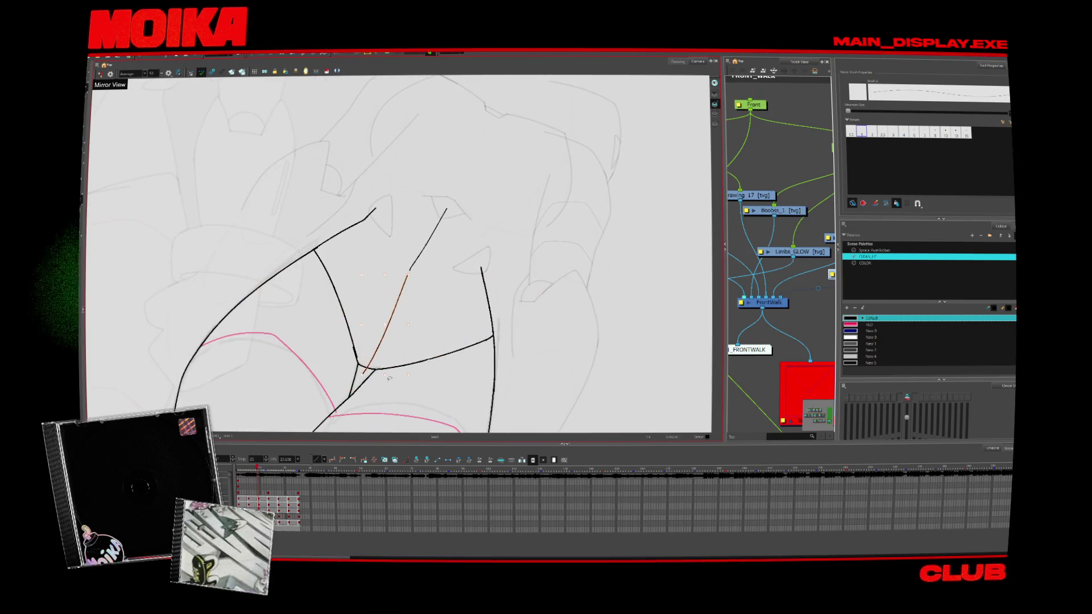
key(alt+s)
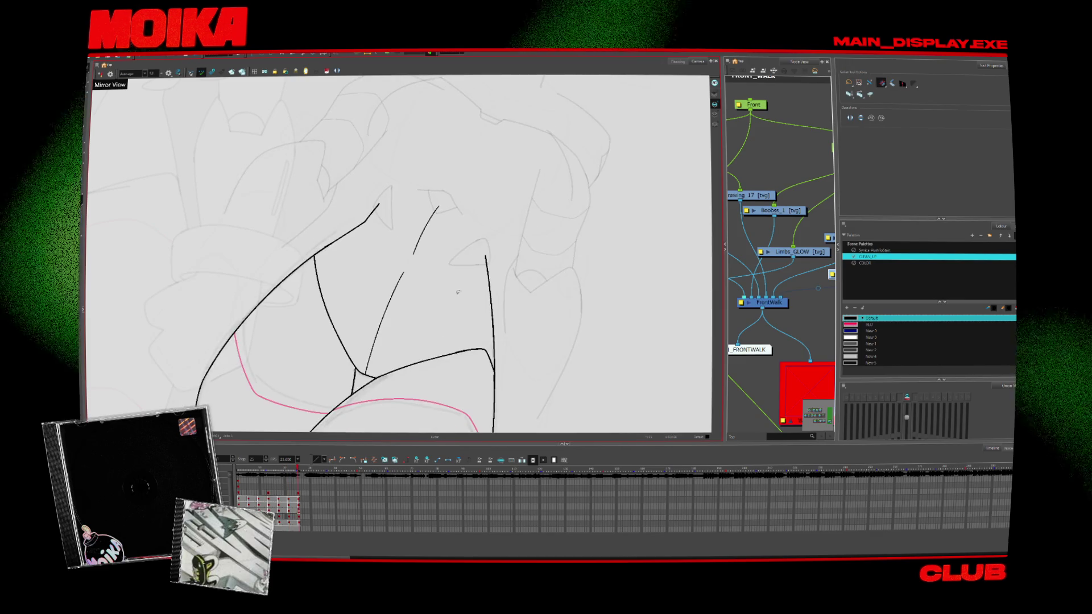
scroll(395, 252, down, 5)
key(alt+z)
scroll(395, 252, up, 2)
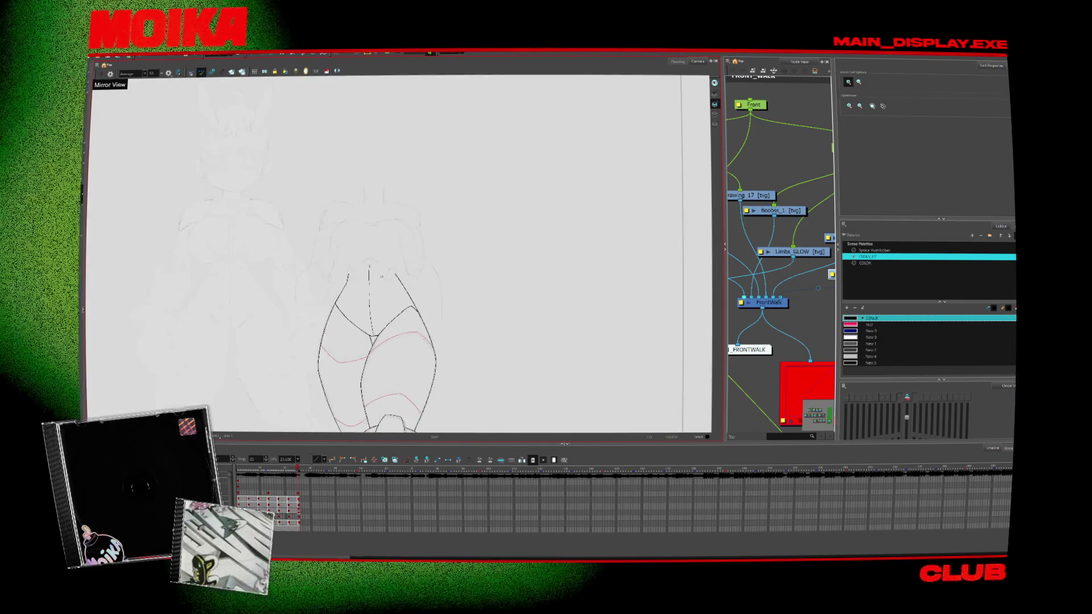
With the finest brush size, extend both thigh-gap lines up toward the waist
scroll(399, 284, up, 2)
key(alt+b)
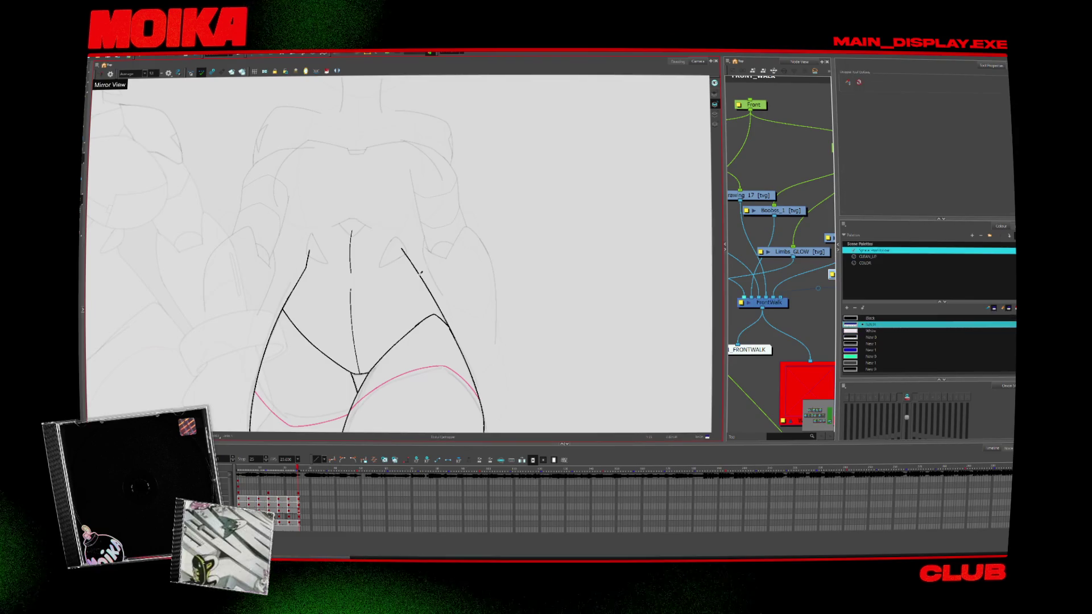
scroll(395, 305, up, 2)
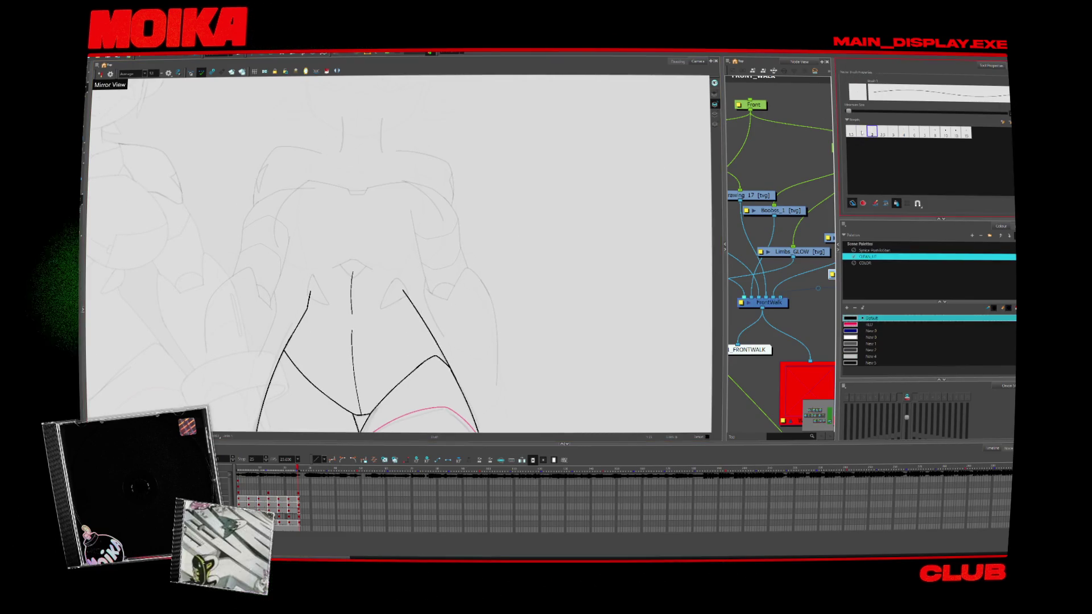
click(861, 132)
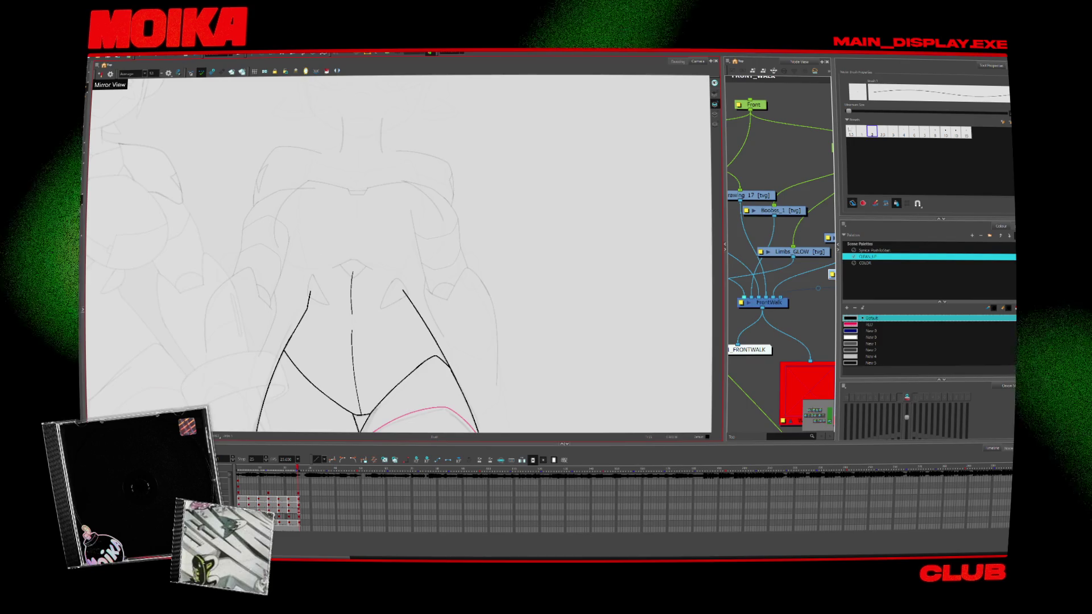
click(851, 132)
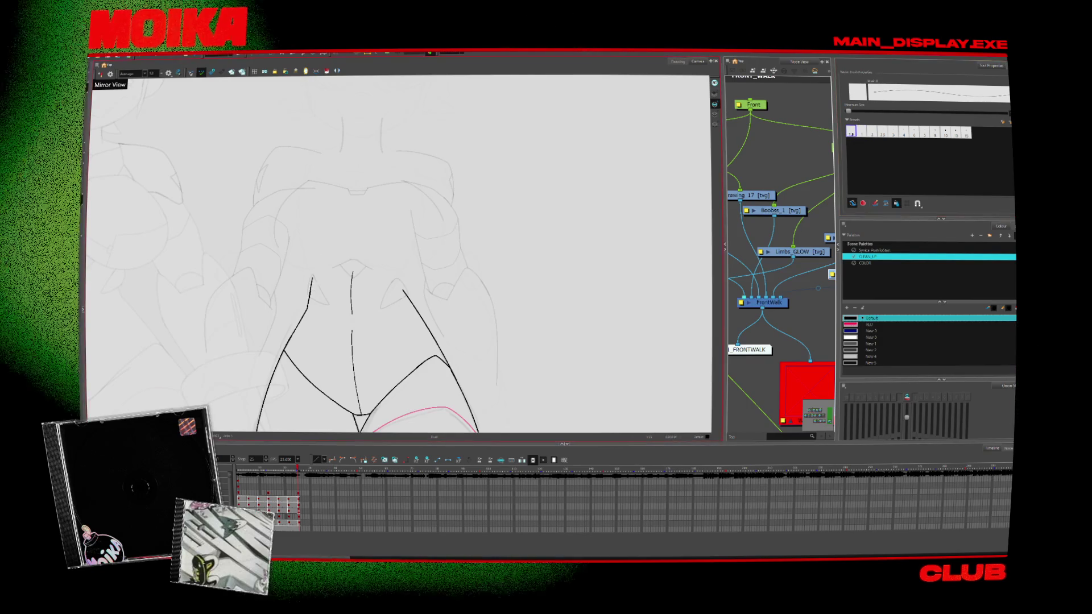
drag(319, 250, 310, 294)
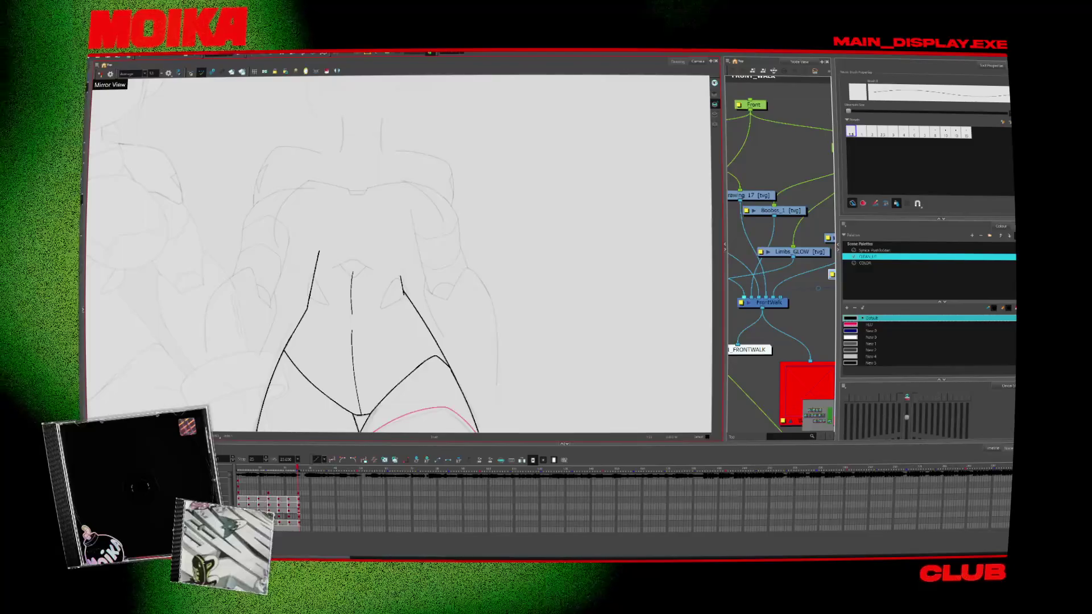
Switch the colour to RED and add the waistline across the hips on neighbouring frames
click(871, 324)
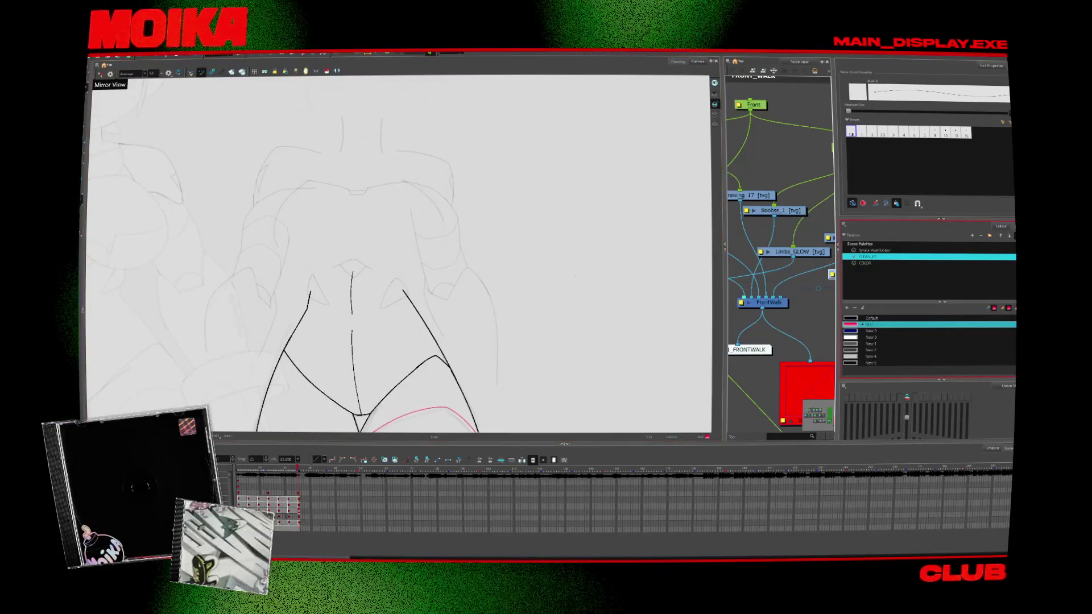
key(period)
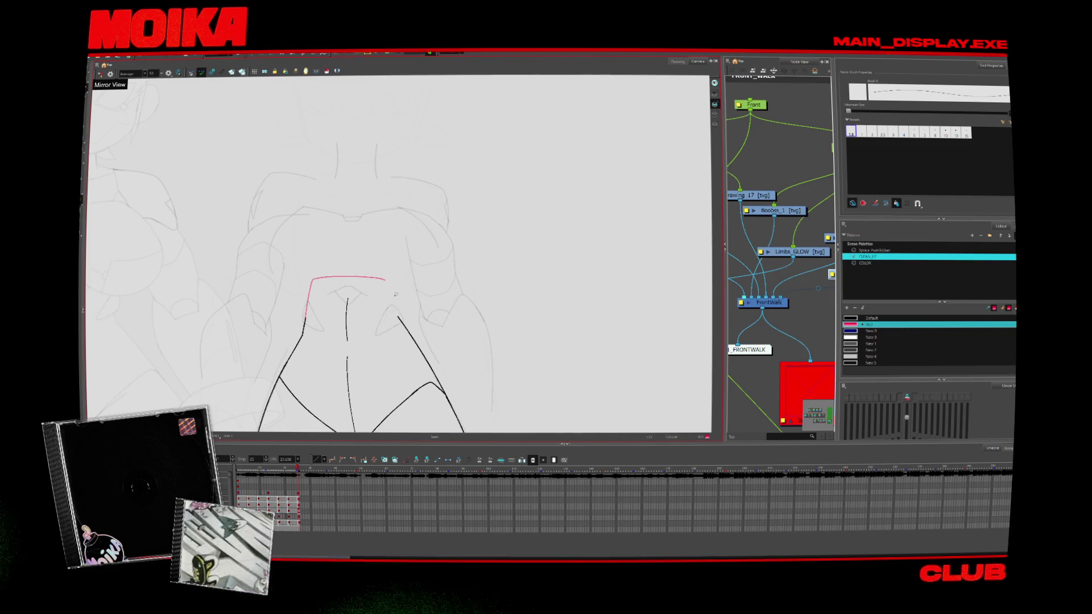
key(comma)
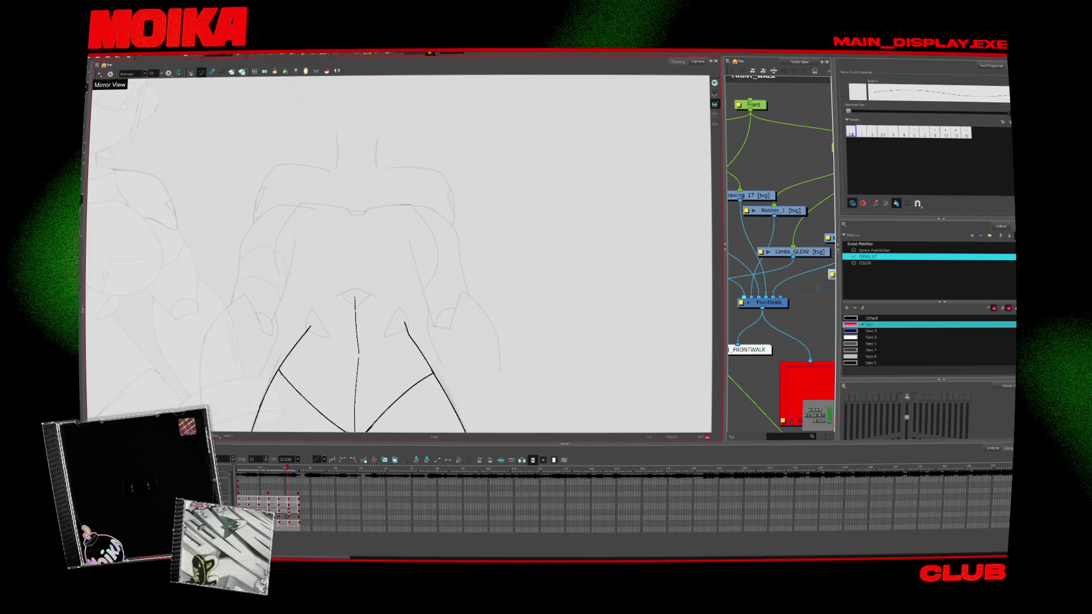
key(period)
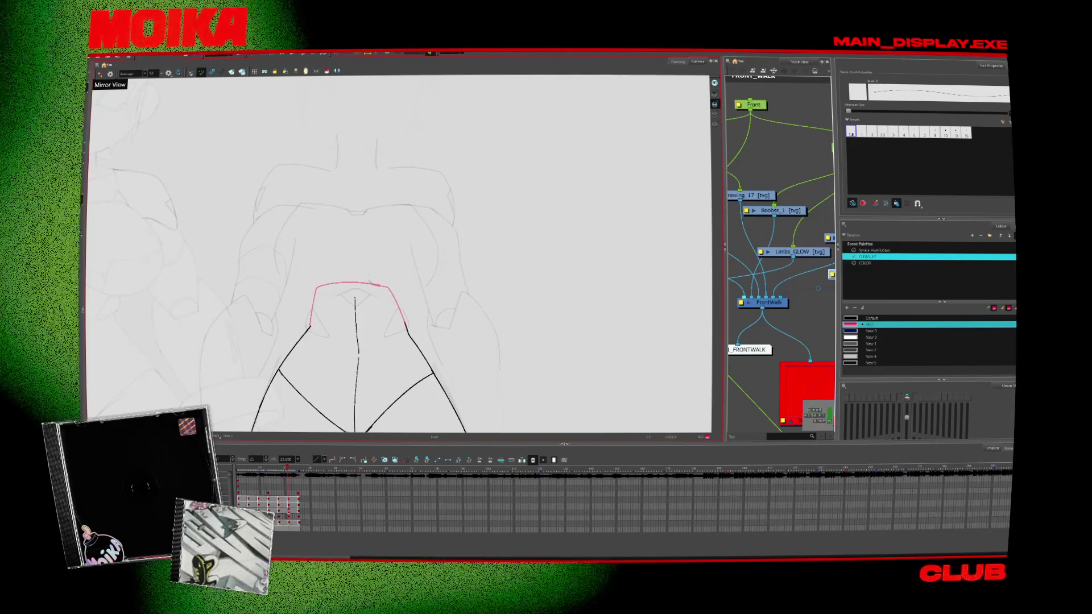
key(comma)
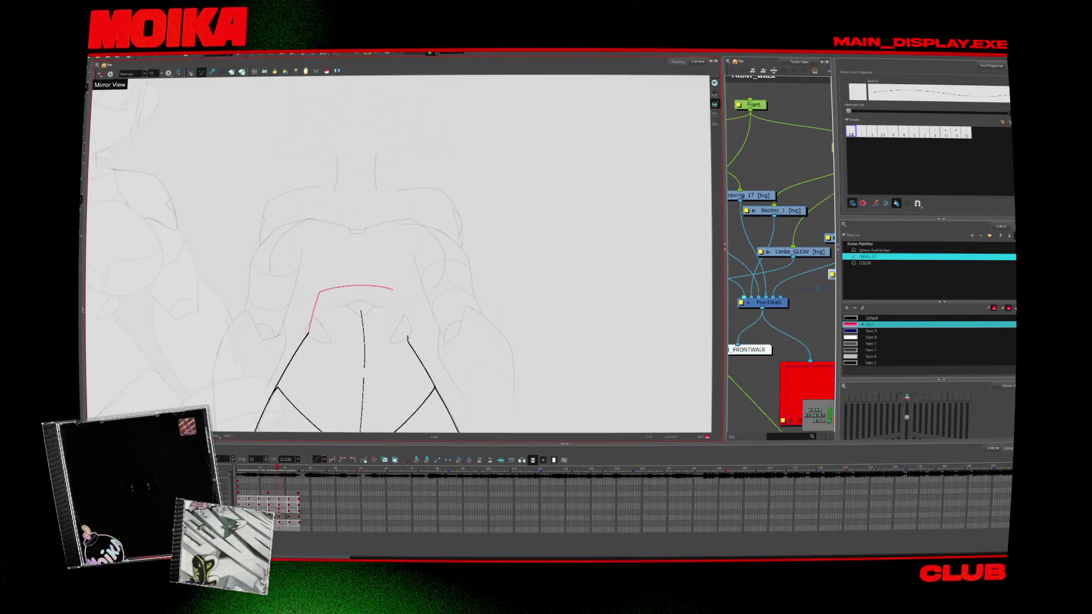
key(comma)
key(comma)
key(comma)
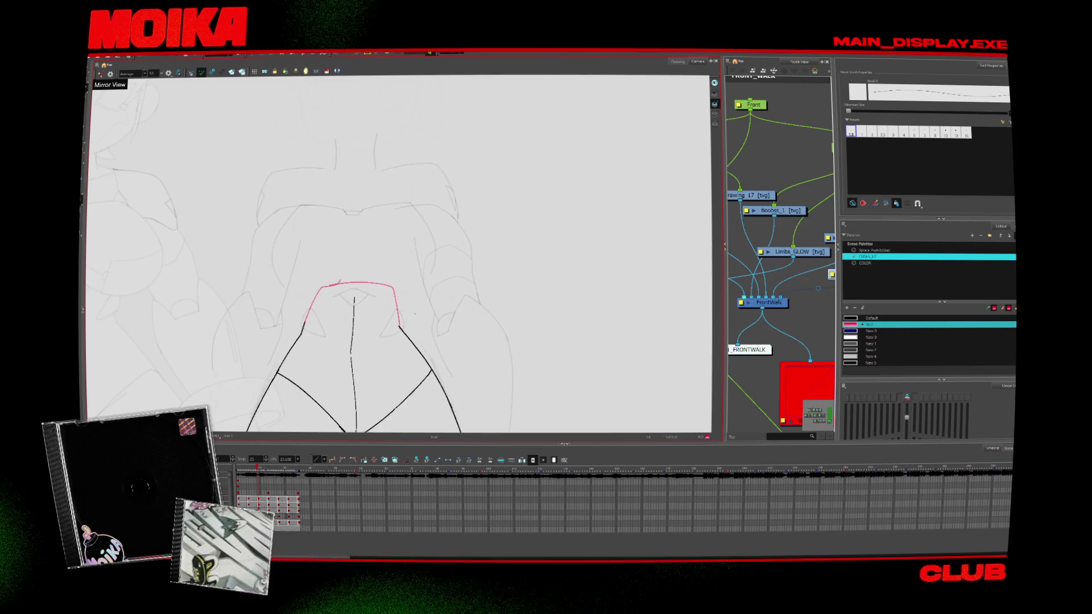
key(alt+z)
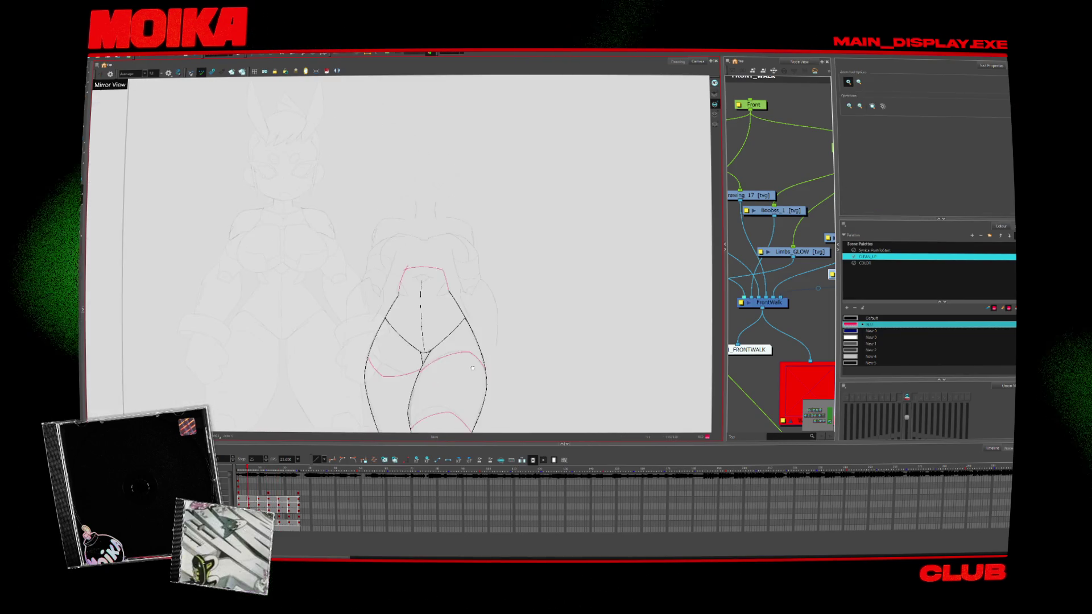
Show the background leg drawings at full strength and select all the front leg's strokes
key(period)
key(period)
key(period)
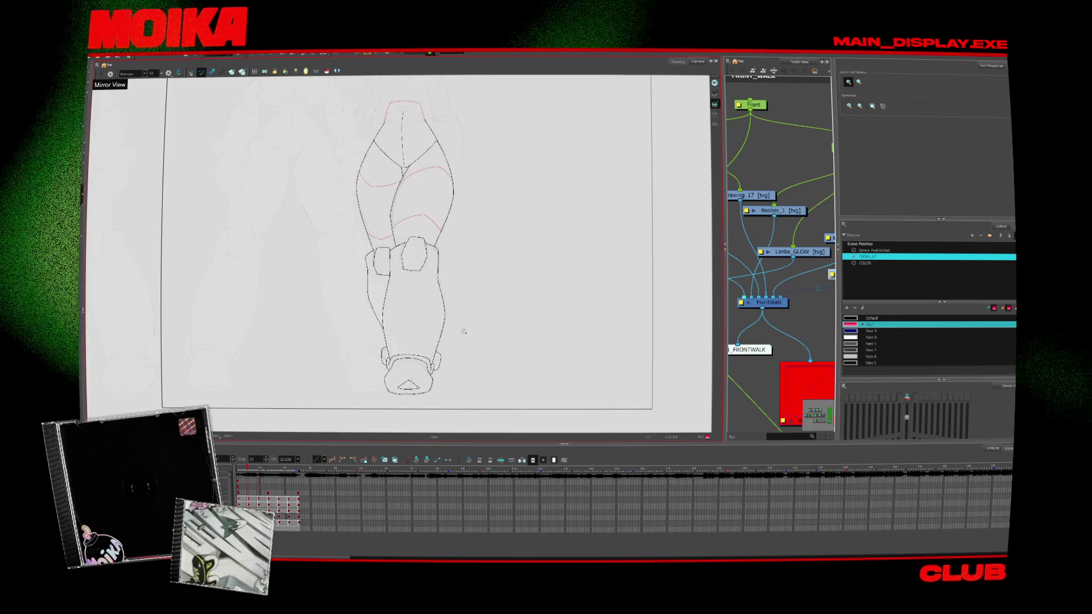
key(period)
key(period)
key(period)
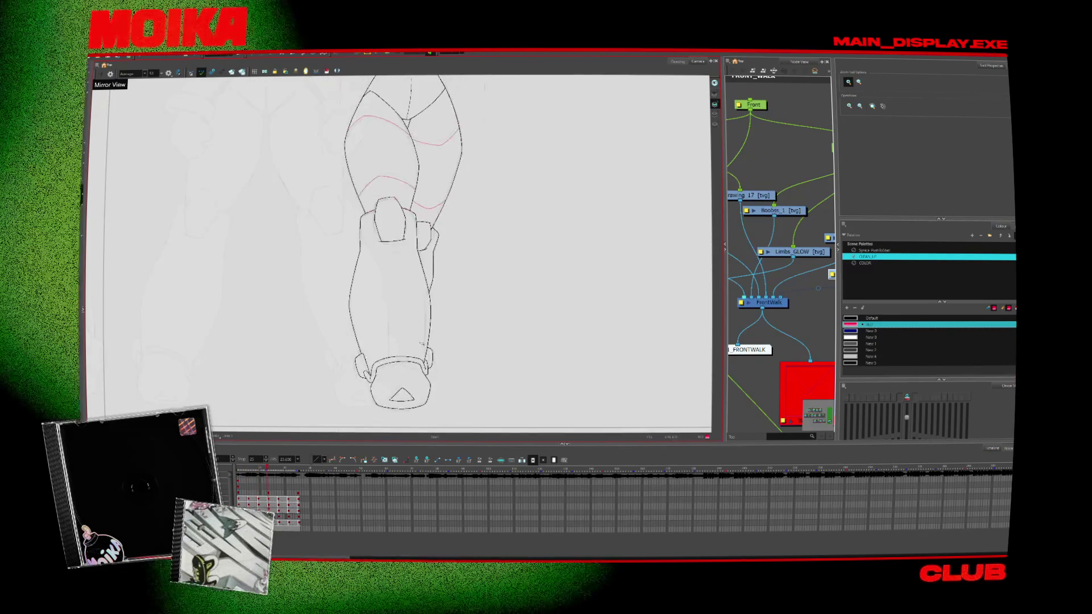
key(period)
key(period)
key(period)
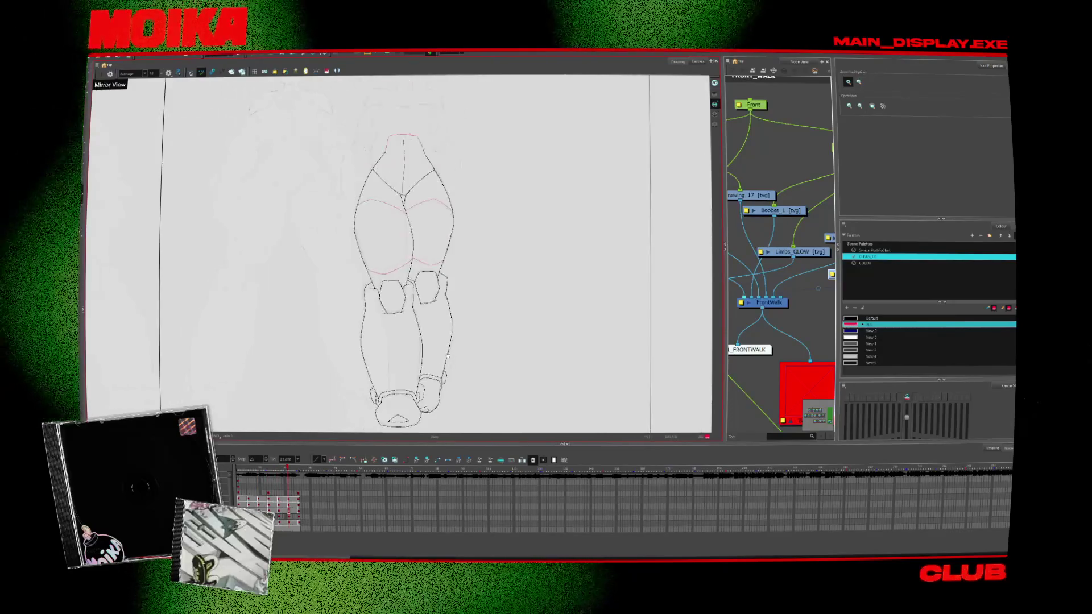
key(comma)
key(comma)
key(comma)
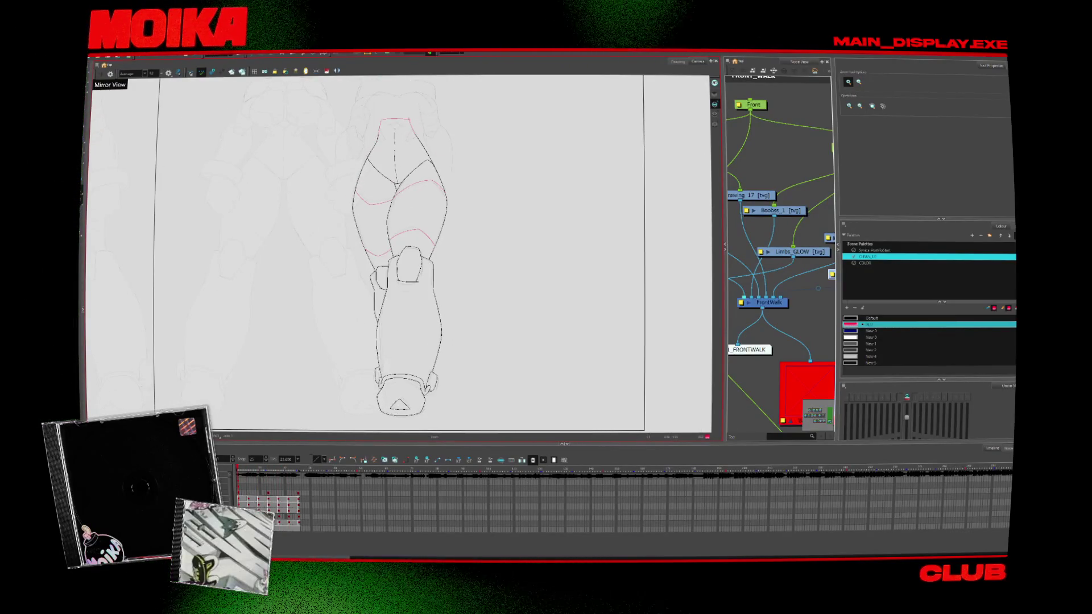
key(shift+l)
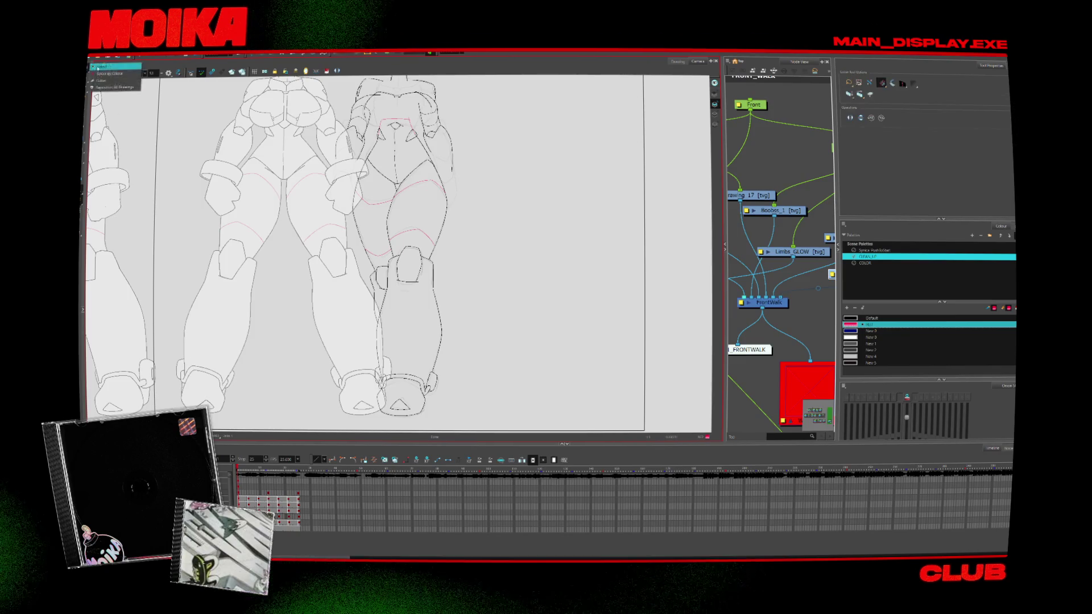
key(period)
key(period)
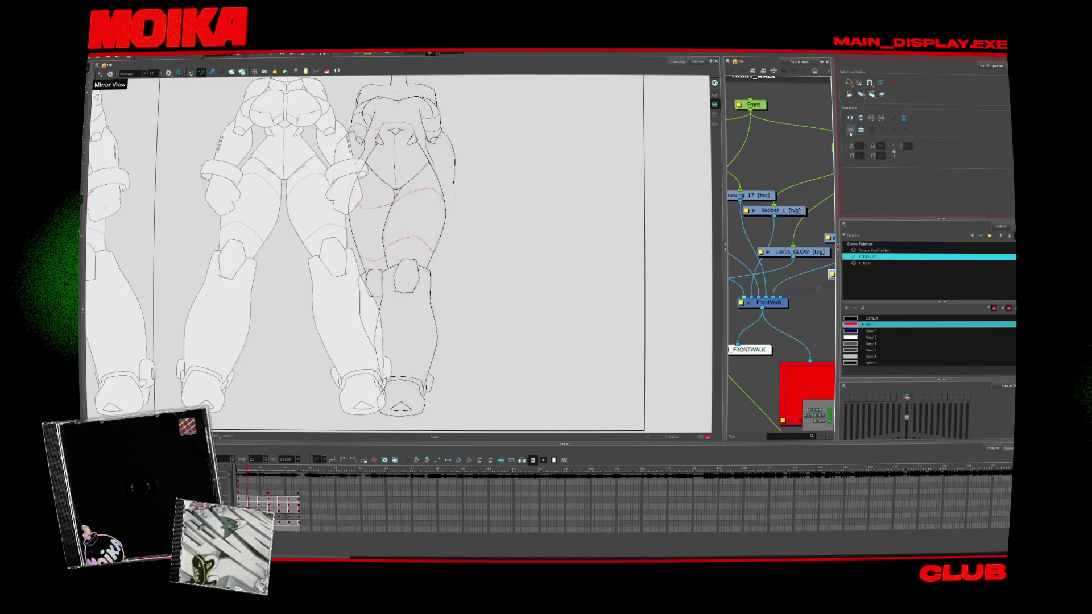
key(alt+q)
key(ctrl+a)
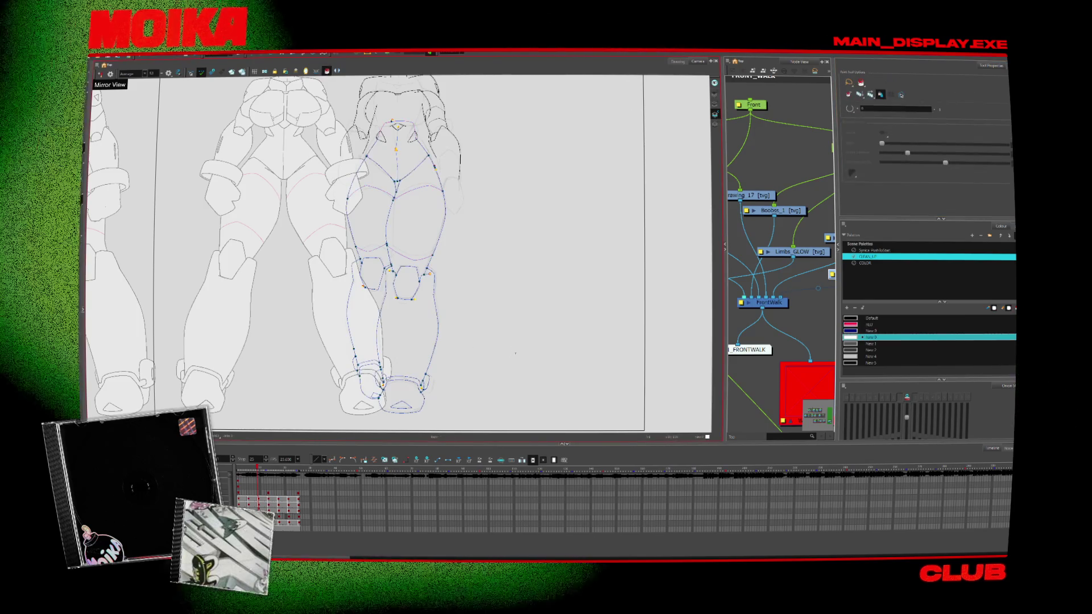
Fill the leg's zones with white using the New 0 colour
click(870, 318)
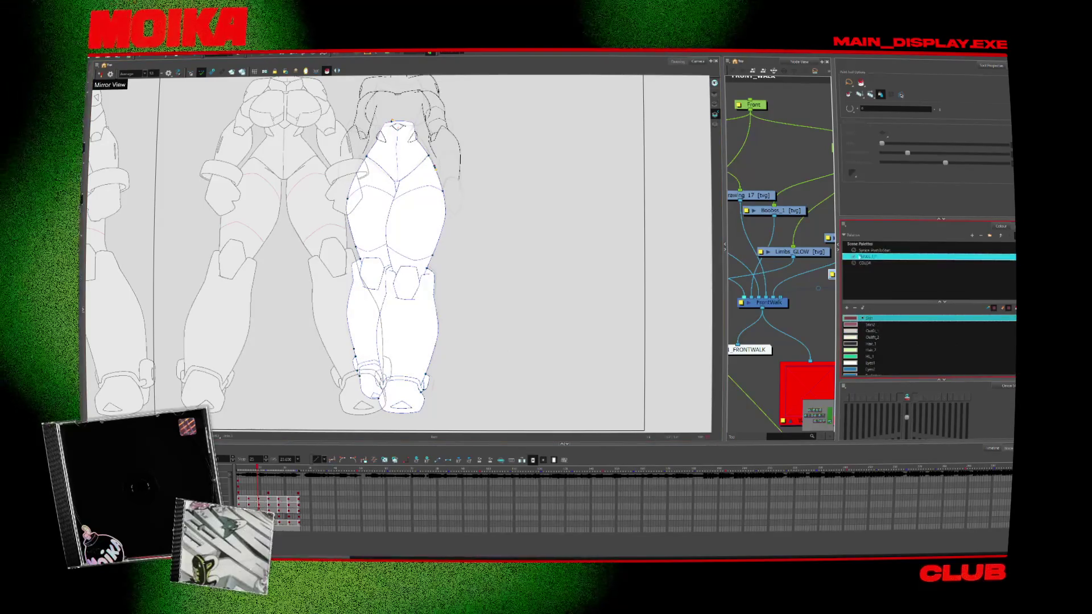
click(864, 337)
key(comma)
key(comma)
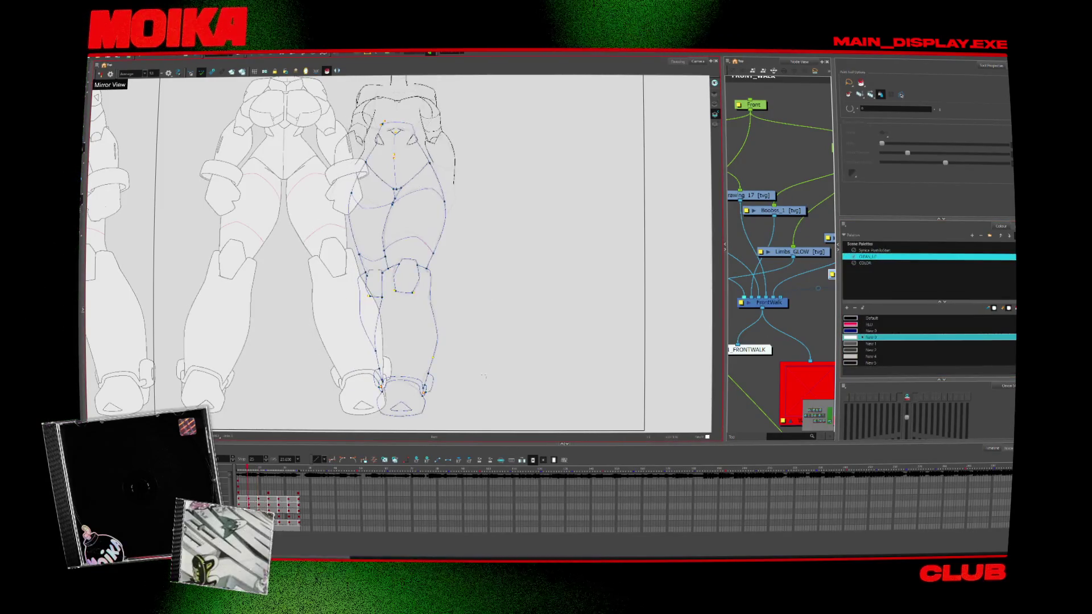
drag(490, 389, 516, 374)
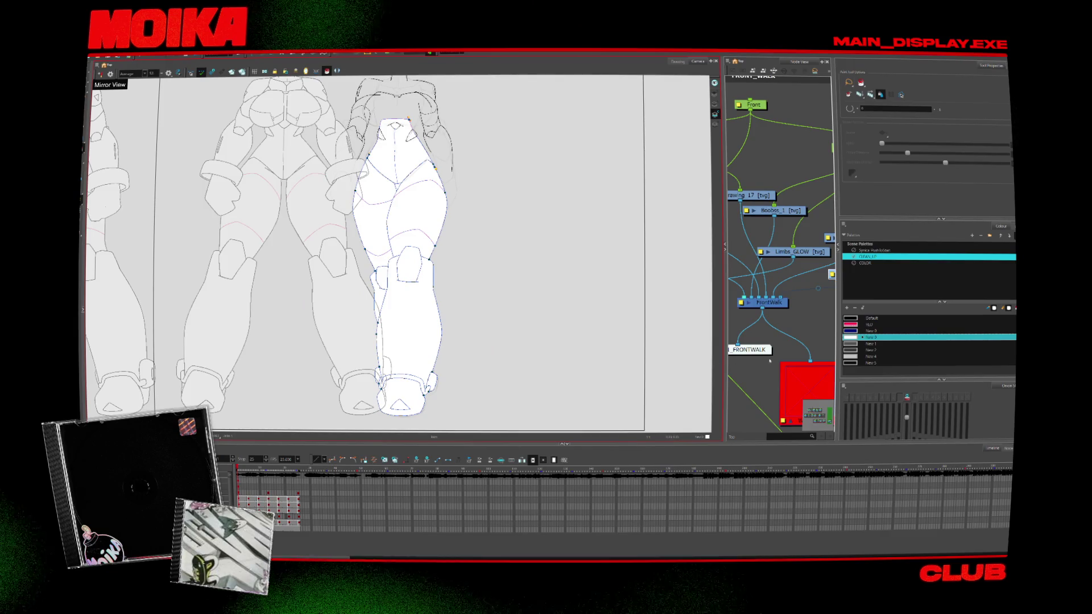
On a later pose, fill the knee pad black with New 2
click(859, 350)
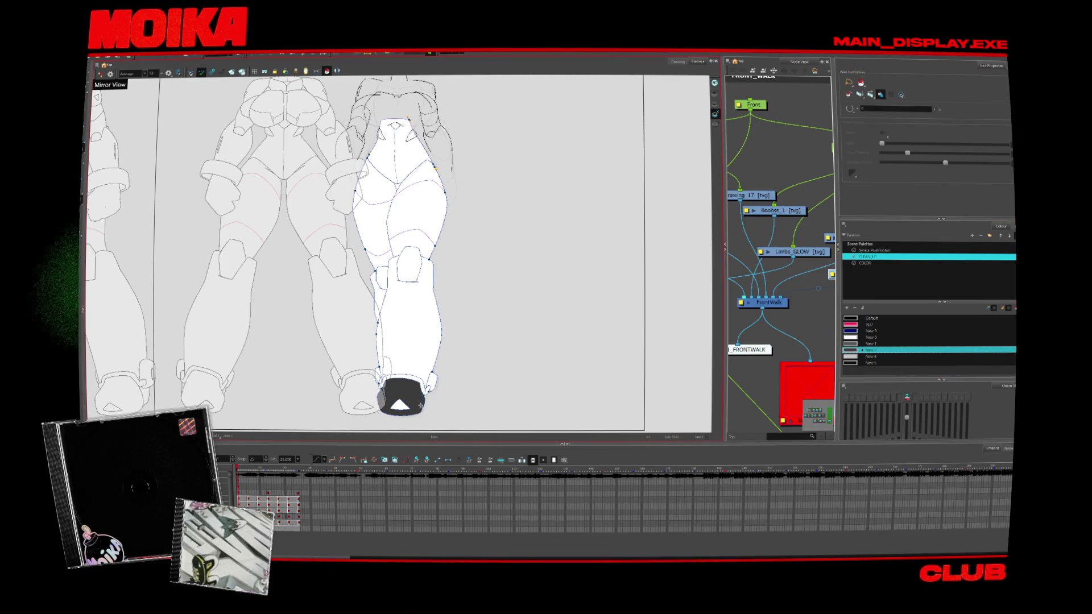
key(period)
scroll(382, 293, down, 2)
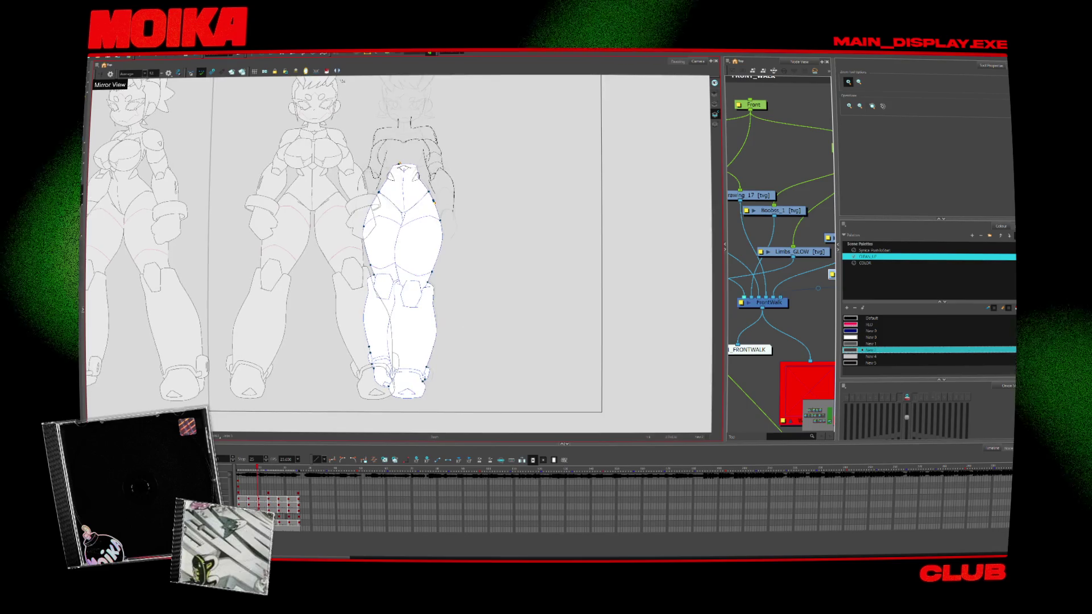
key(period)
key(period)
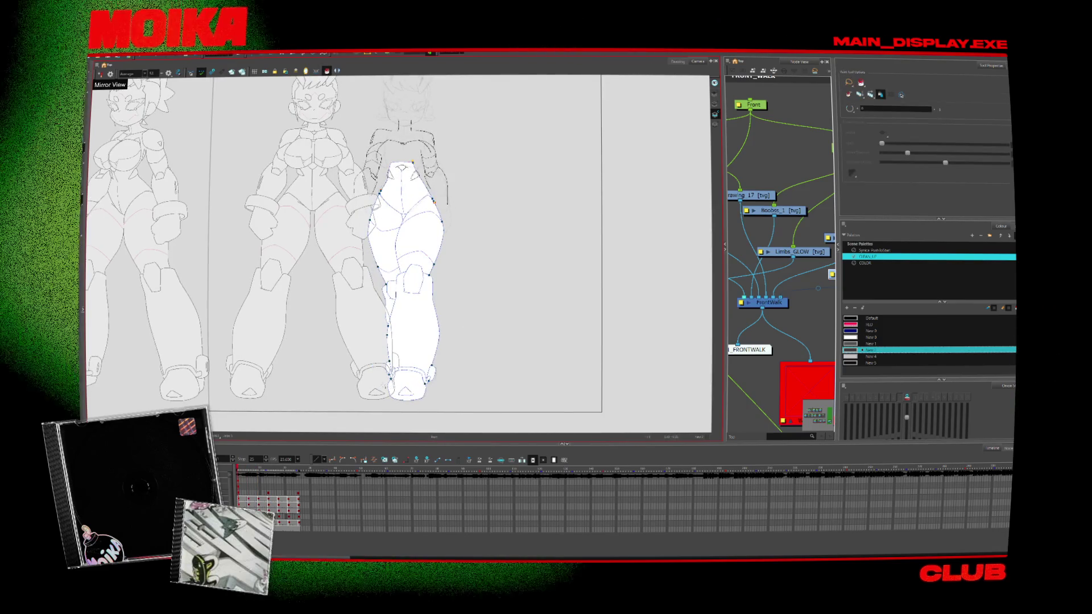
key(period)
key(period)
key(period)
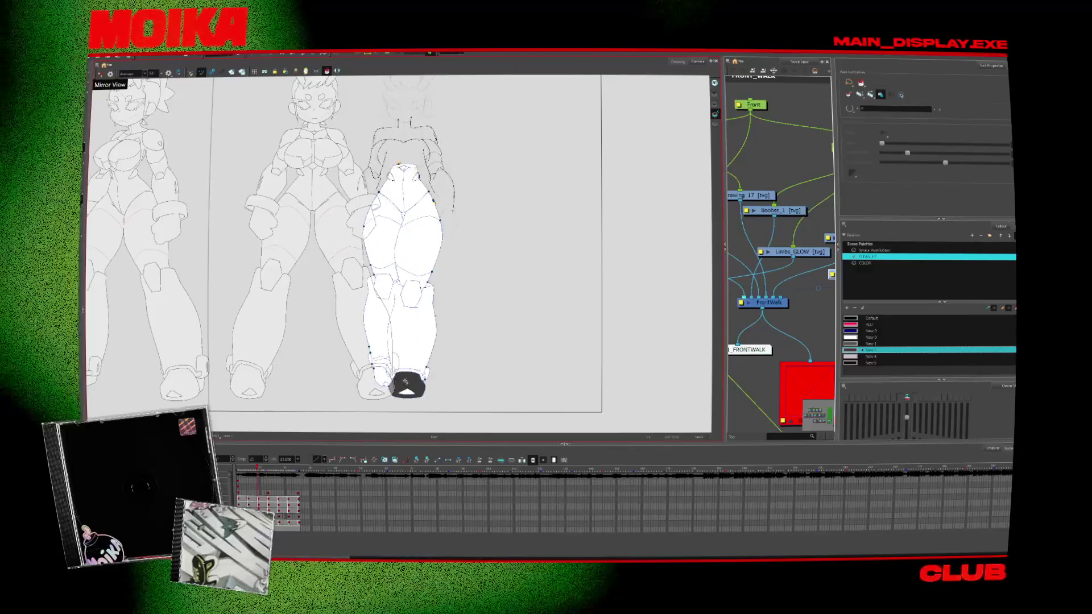
key(period)
key(period)
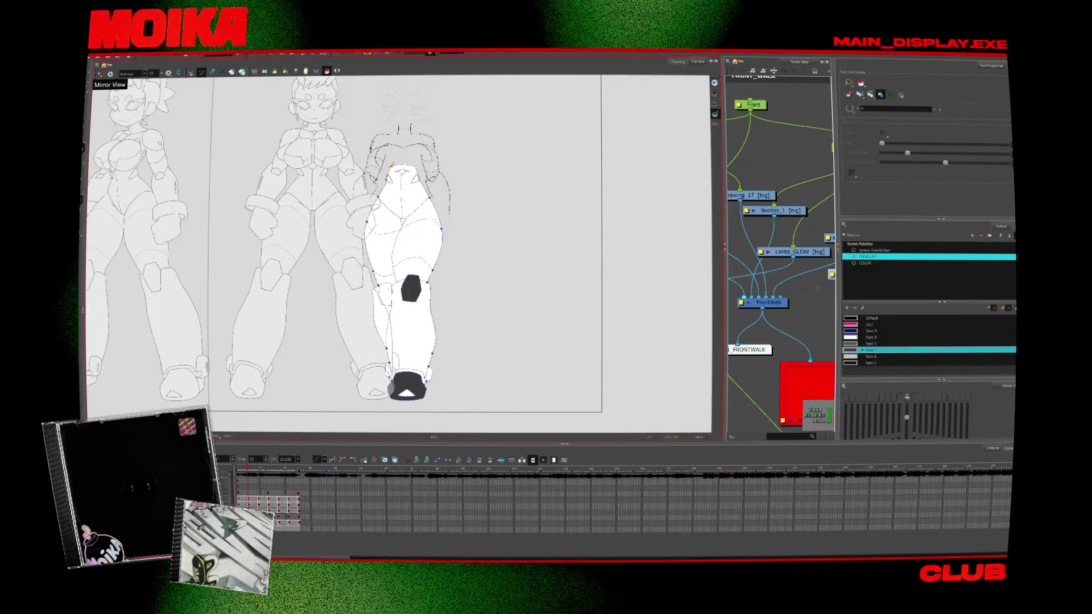
click(419, 279)
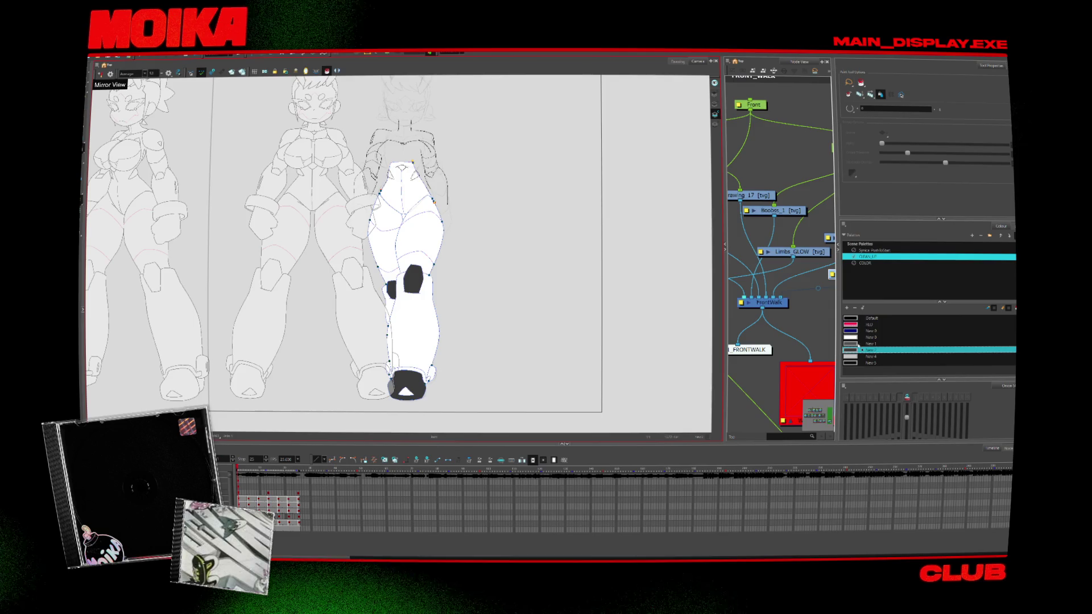
Fill the hip band and the area above the knee with grey New 4
click(852, 356)
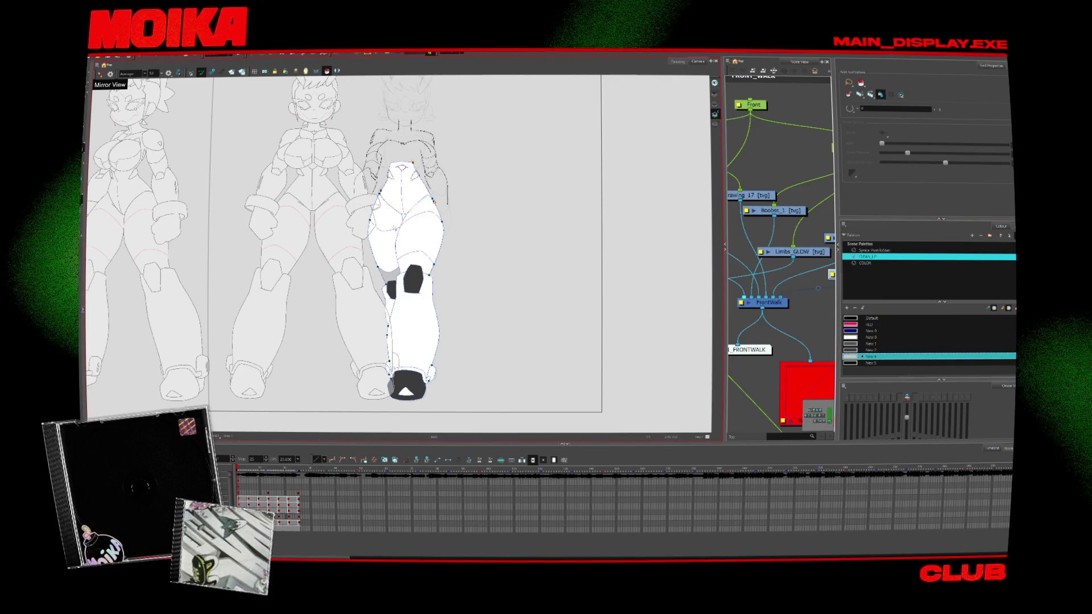
click(424, 211)
click(420, 259)
key(period)
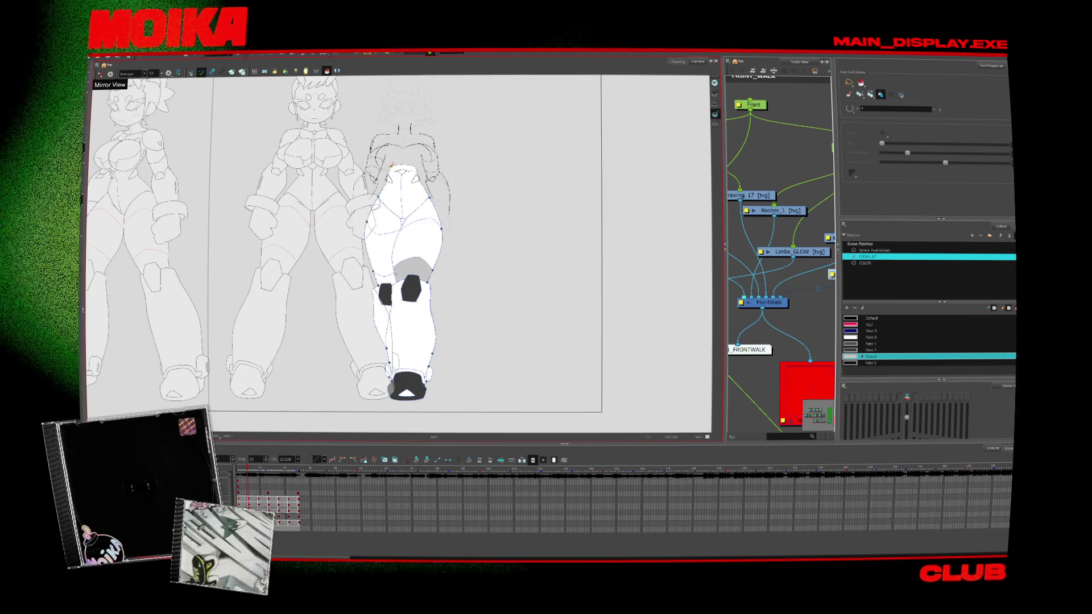
key(period)
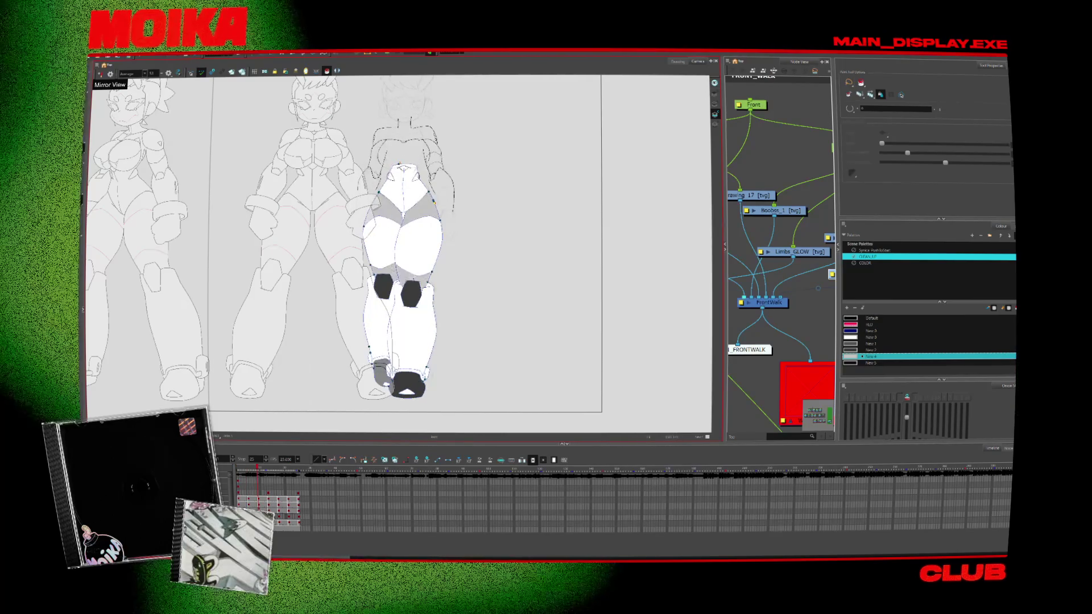
Pick the New 1 colour and play the walk animation to check the fills
key(alt+z)
drag(401, 228, 401, 165)
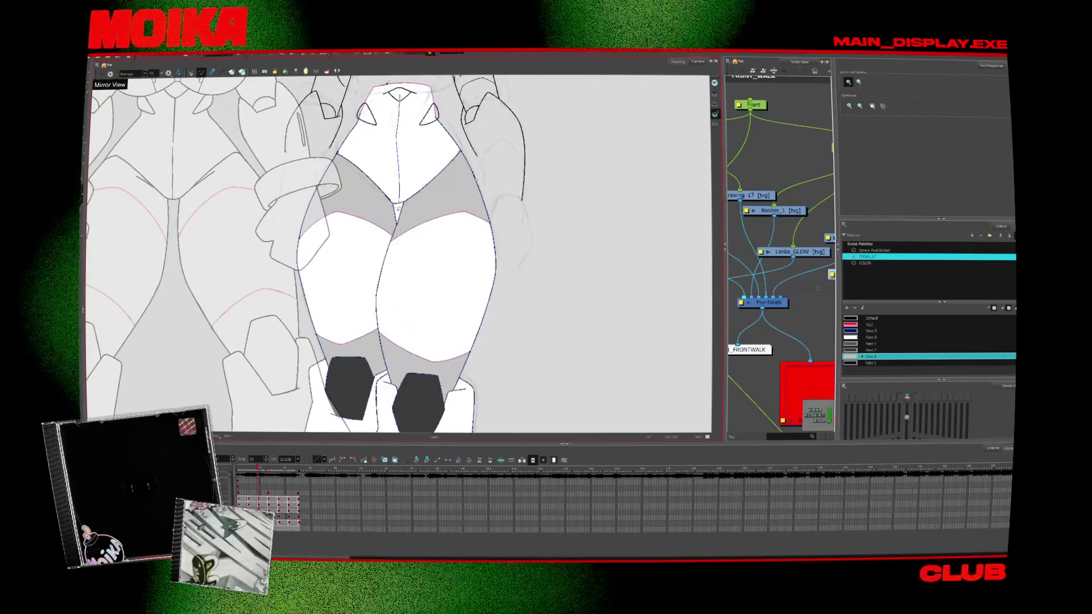
key(1)
key(1)
key(1)
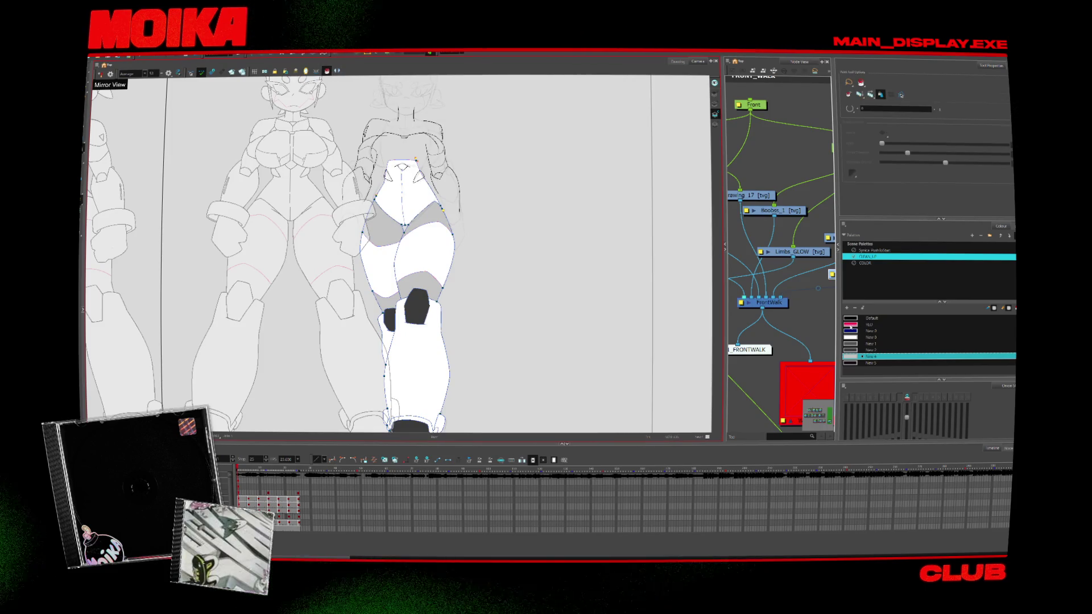
click(857, 344)
key(Return)
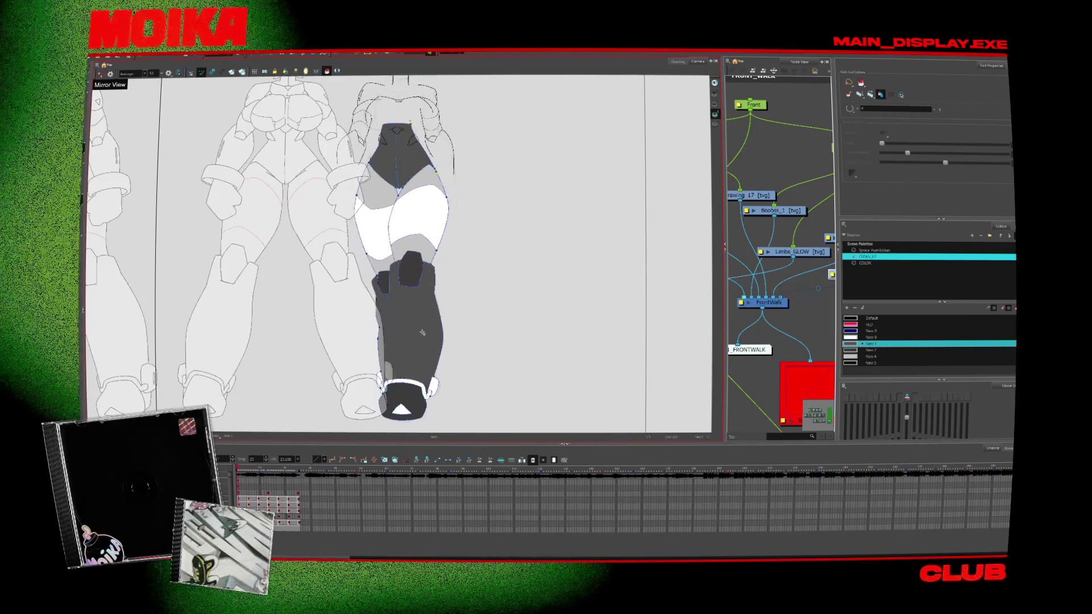
scroll(460, 307, down, 1)
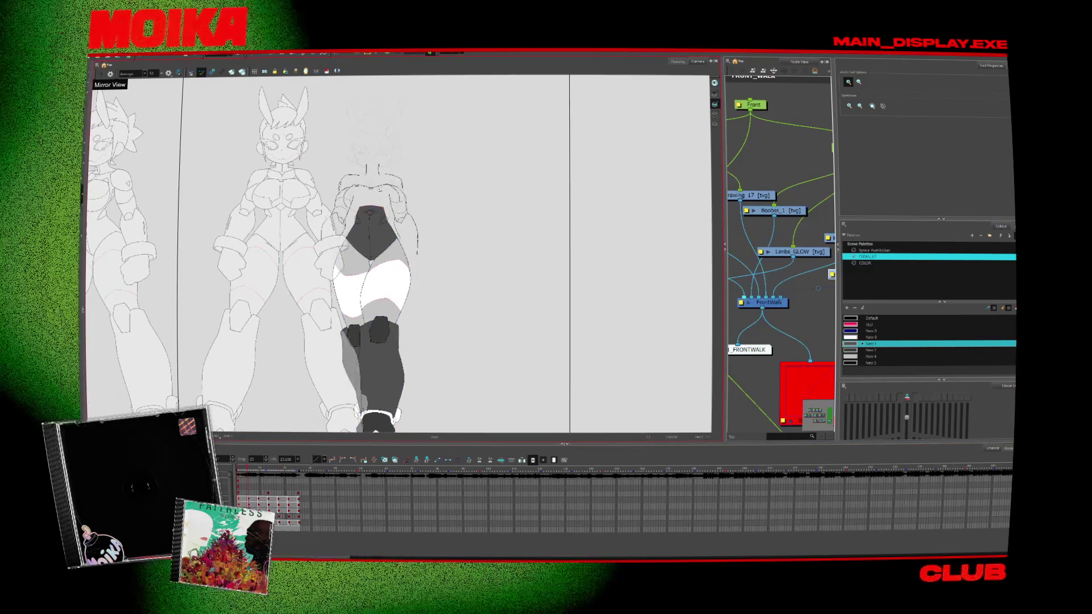
Ink the left side of the curved outline in default black, redrawing it once
scroll(375, 228, up, 5)
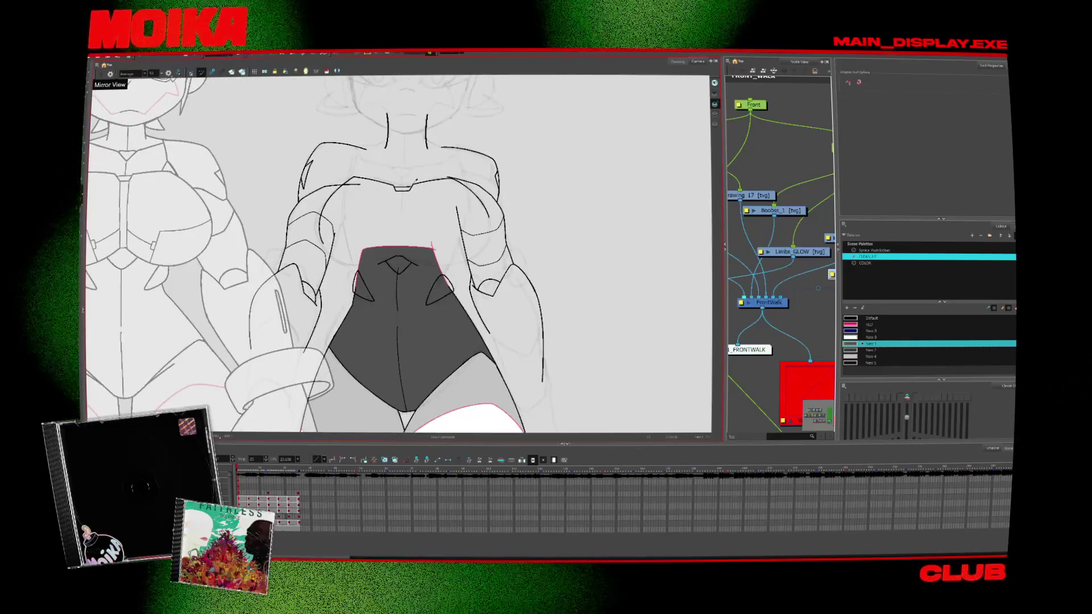
click(870, 318)
key(alt+b)
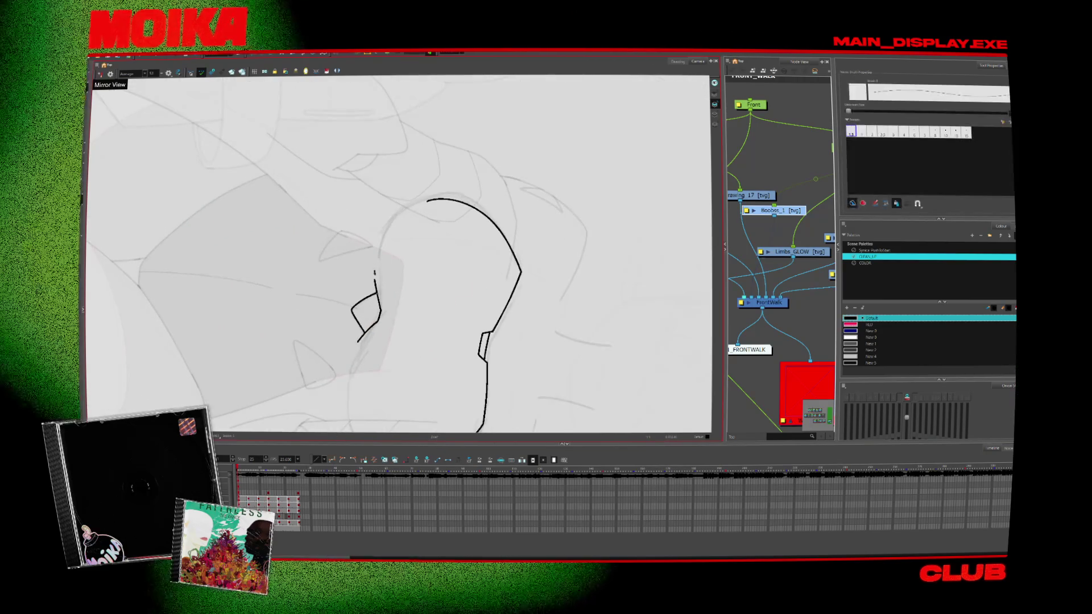
drag(440, 199, 375, 293)
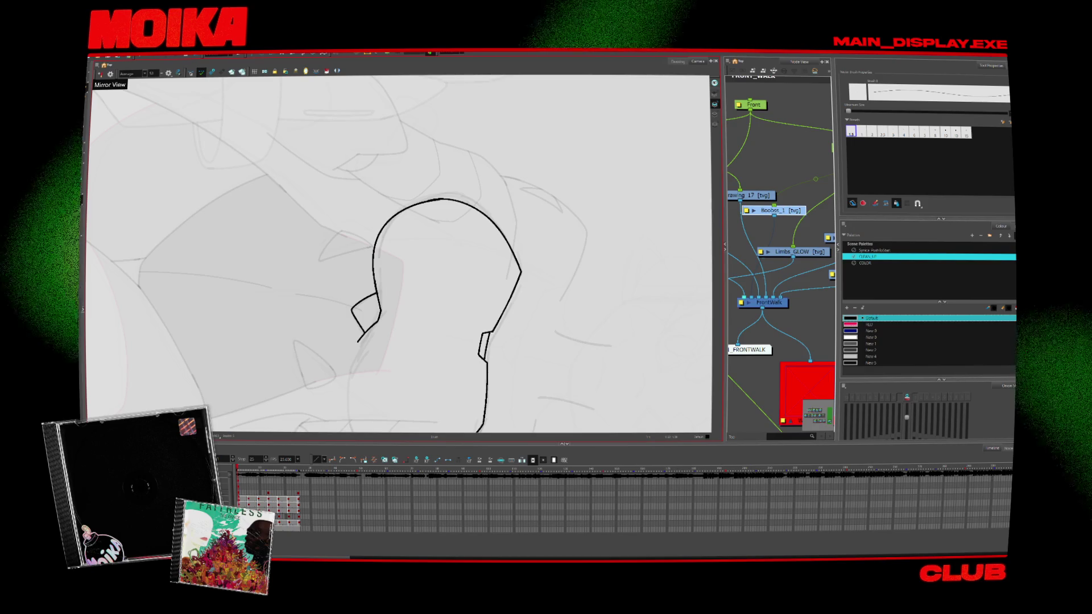
key(ctrl+z)
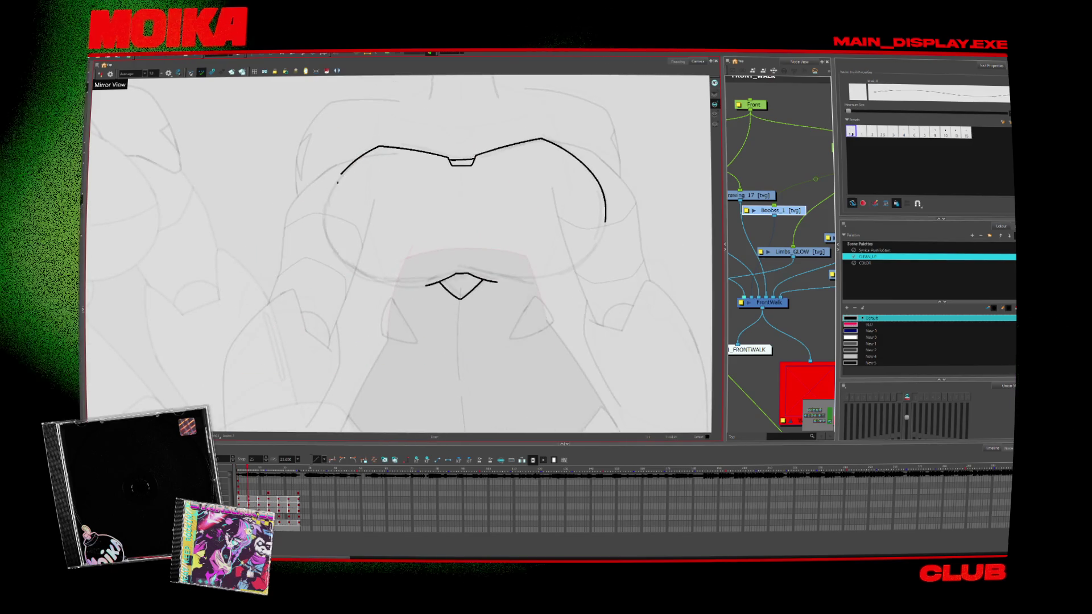
mouse_move(340, 181)
mouse_down()
mouse_move(325, 239)
mouse_move(424, 277)
mouse_up()
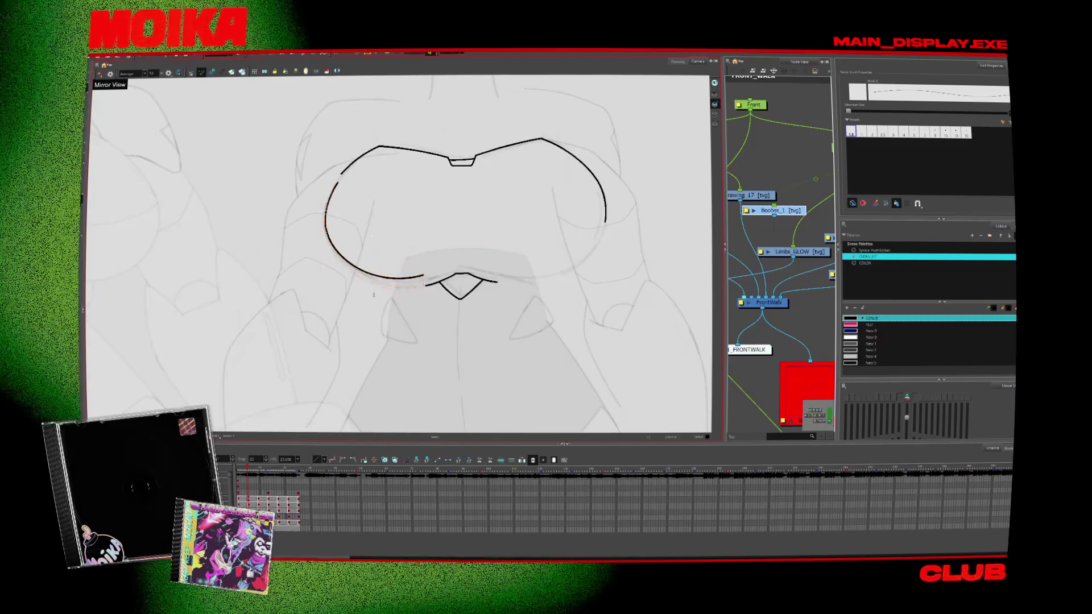
Add the curve joining the lower notch and close the gap at the outline's top
key(ctrl+a)
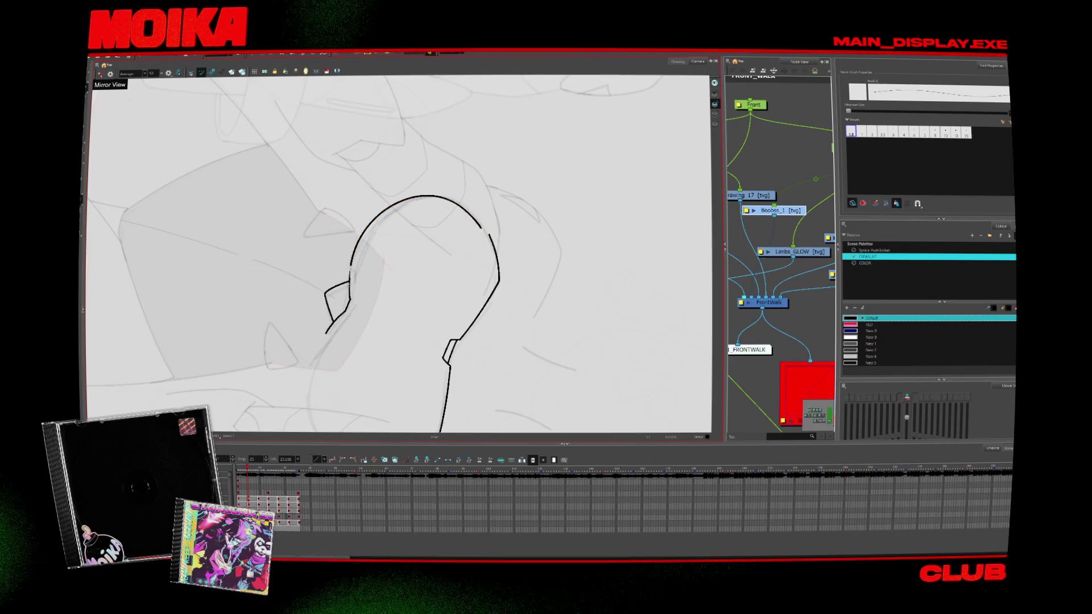
mouse_move(477, 171)
mouse_down()
mouse_move(512, 188)
mouse_move(546, 239)
mouse_move(523, 205)
mouse_up()
drag(398, 225, 357, 291)
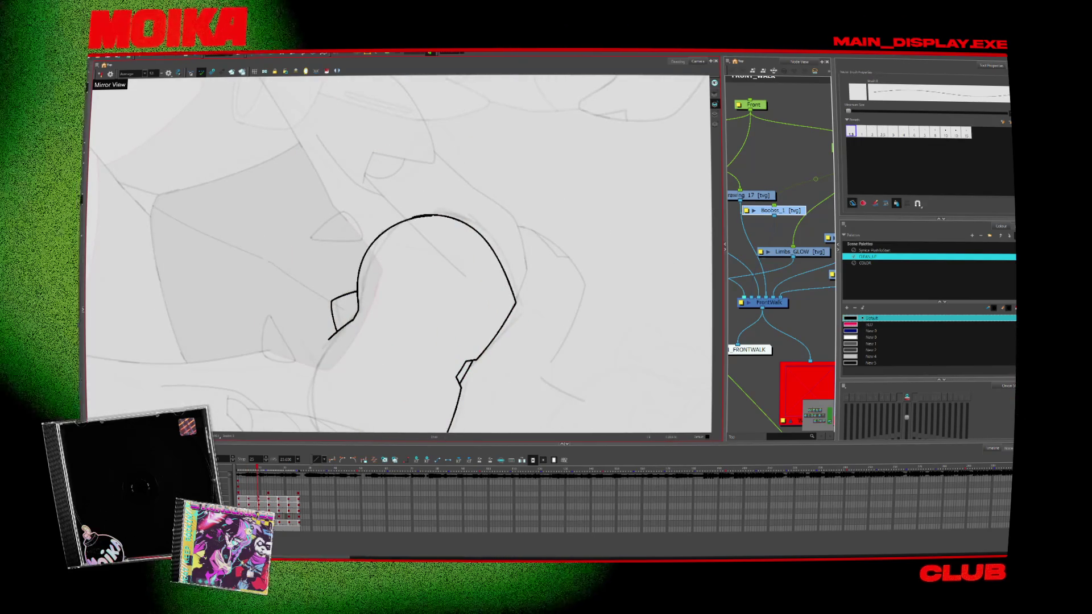
drag(397, 225, 413, 215)
key(.)
key(.)
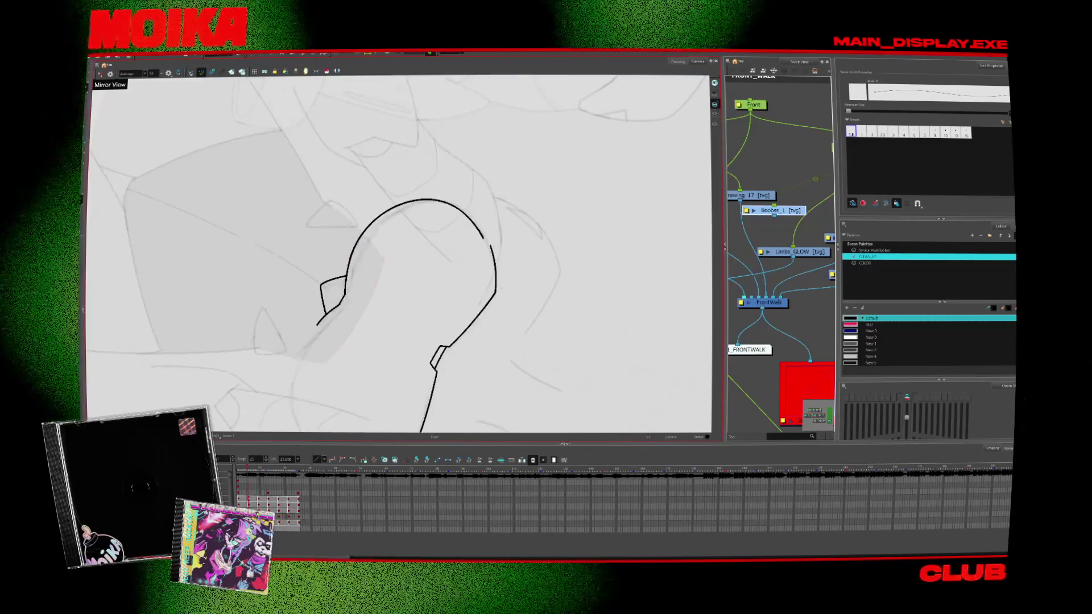
key(alt+b)
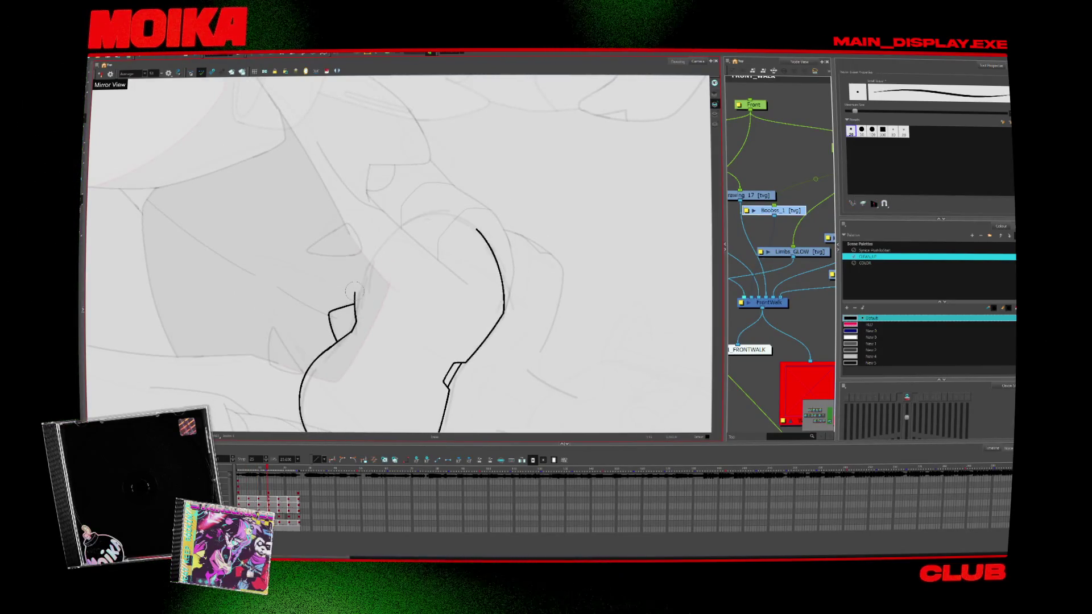